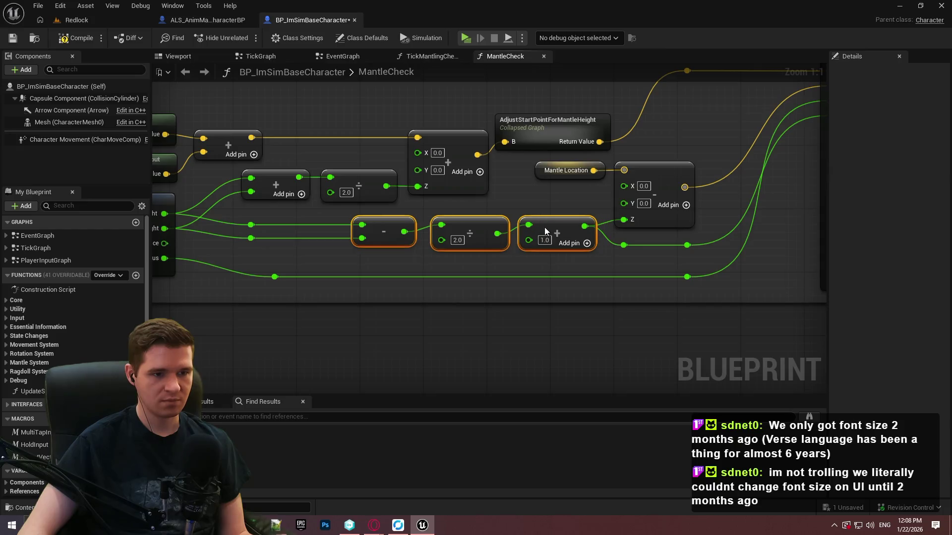
Step: Resize the comment box's top and bottom edges and move the Trace forward comment box up
{"action": "mouse_move", "coordinate": [605, 274]}
{"action": "left_mouse_down"}
{"action": "mouse_move", "coordinate": [553, 266]}
{"action": "mouse_move", "coordinate": [483, 341]}
{"action": "mouse_move", "coordinate": [726, 336]}
{"action": "mouse_move", "coordinate": [863, 254]}
{"action": "mouse_move", "coordinate": [357, 269]}
{"action": "mouse_move", "coordinate": [353, 247]}
{"action": "mouse_move", "coordinate": [544, 302]}
{"action": "mouse_move", "coordinate": [552, 219]}
{"action": "mouse_move", "coordinate": [520, 272]}
{"action": "mouse_move", "coordinate": [252, 274]}
{"action": "mouse_move", "coordinate": [594, 288]}
{"action": "left_mouse_up"}
{"action": "scroll", "coordinate": [381, 305], "scroll_direction": "down", "scroll_amount": 2}
{"action": "scroll", "coordinate": [594, 288], "scroll_direction": "down", "scroll_amount": 6}
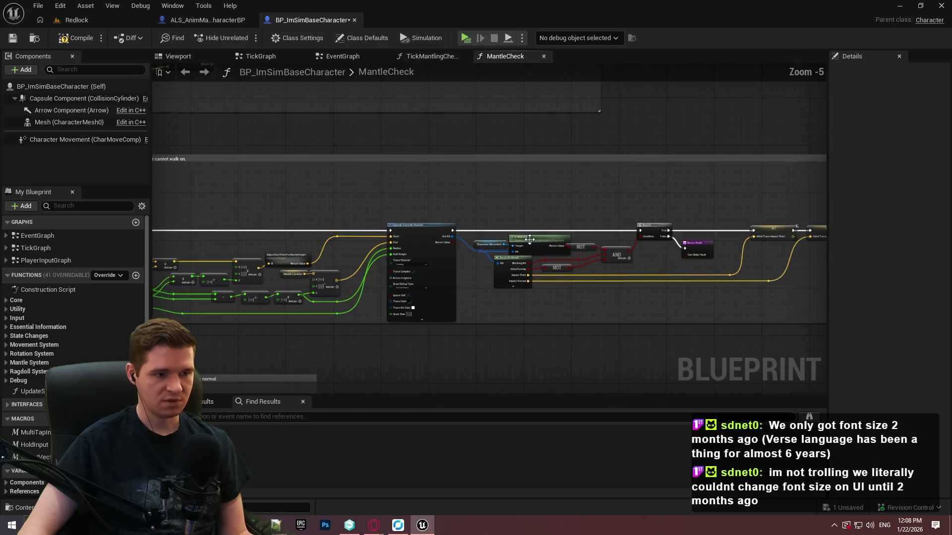
{"action": "scroll", "coordinate": [415, 185], "scroll_direction": "up", "scroll_amount": 6}
{"action": "scroll", "coordinate": [451, 210], "scroll_direction": "down", "scroll_amount": 5}
{"action": "scroll", "coordinate": [441, 215], "scroll_direction": "up", "scroll_amount": 1}
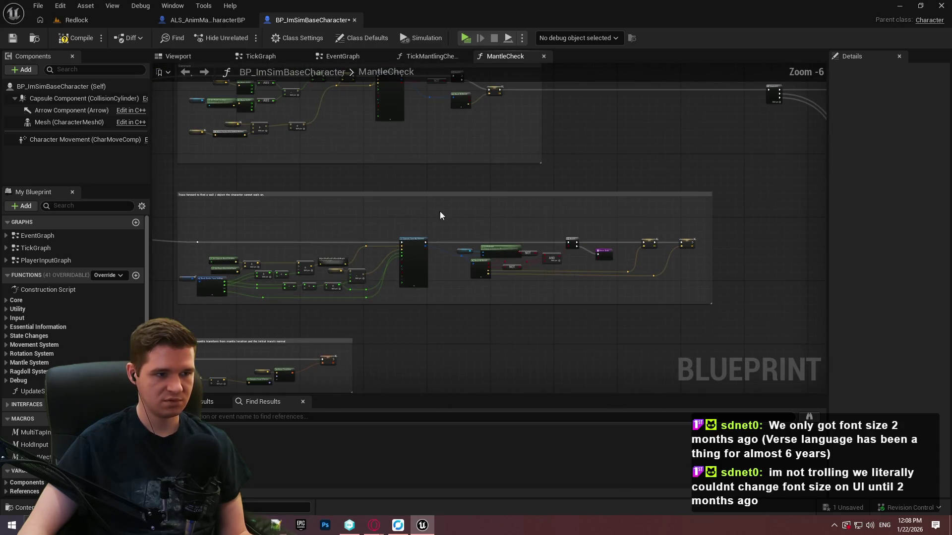
{"action": "left_click_drag", "start_coordinate": [368, 303], "coordinate": [368, 310]}
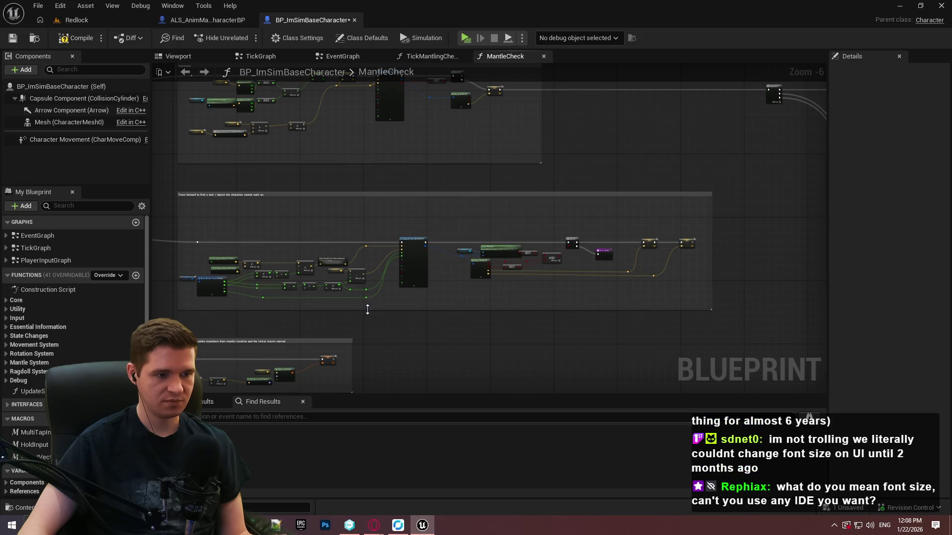
{"action": "left_click_drag", "start_coordinate": [389, 193], "coordinate": [382, 217]}
{"action": "scroll", "coordinate": [437, 207], "scroll_direction": "up", "scroll_amount": 2}
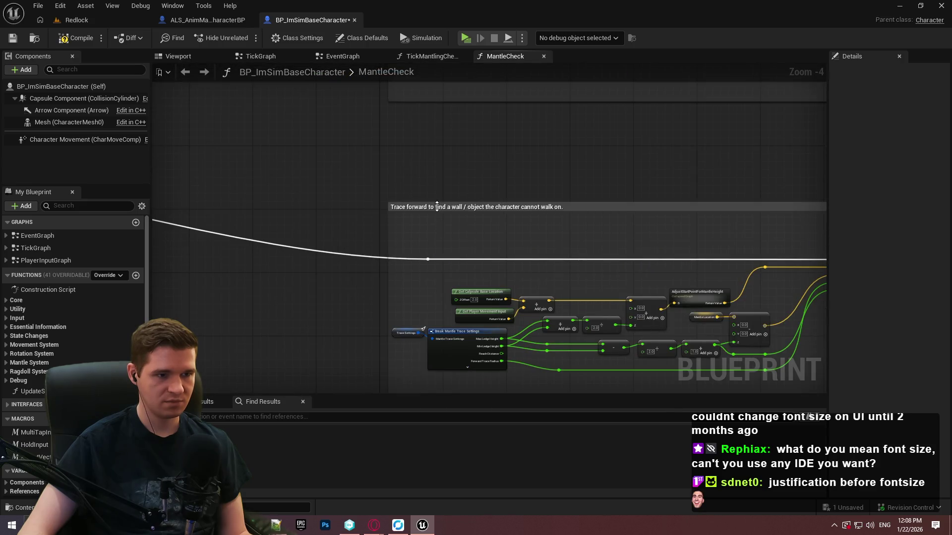
{"action": "left_click_drag", "start_coordinate": [581, 208], "coordinate": [581, 180]}
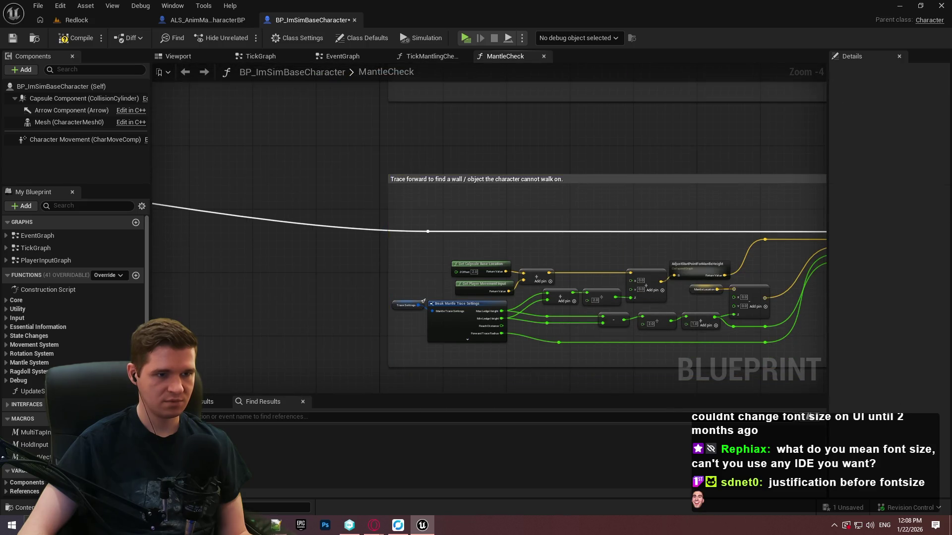
{"action": "scroll", "coordinate": [403, 307], "scroll_direction": "up", "scroll_amount": 3}
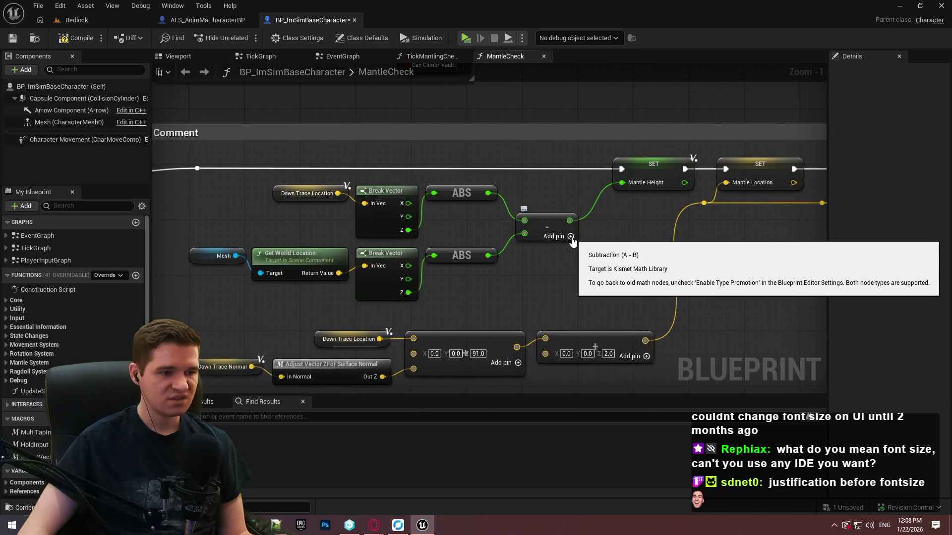
Step: Add a reroute point on the vector wire by the Line Plane Intersection nodes and shift it up-right
{"action": "mouse_move", "coordinate": [575, 243]}
{"action": "left_mouse_down"}
{"action": "mouse_move", "coordinate": [555, 230]}
{"action": "mouse_move", "coordinate": [588, 282]}
{"action": "mouse_move", "coordinate": [416, 273]}
{"action": "mouse_move", "coordinate": [518, 261]}
{"action": "left_mouse_up"}
{"action": "scroll", "coordinate": [521, 243], "scroll_direction": "down", "scroll_amount": 4}
{"action": "mouse_move", "coordinate": [522, 226]}
{"action": "left_mouse_down"}
{"action": "mouse_move", "coordinate": [661, 219]}
{"action": "mouse_move", "coordinate": [699, 296]}
{"action": "mouse_move", "coordinate": [437, 290]}
{"action": "mouse_move", "coordinate": [629, 196]}
{"action": "mouse_move", "coordinate": [409, 226]}
{"action": "mouse_move", "coordinate": [693, 304]}
{"action": "mouse_move", "coordinate": [543, 191]}
{"action": "mouse_move", "coordinate": [588, 201]}
{"action": "left_mouse_up"}
{"action": "scroll", "coordinate": [690, 224], "scroll_direction": "up", "scroll_amount": 4}
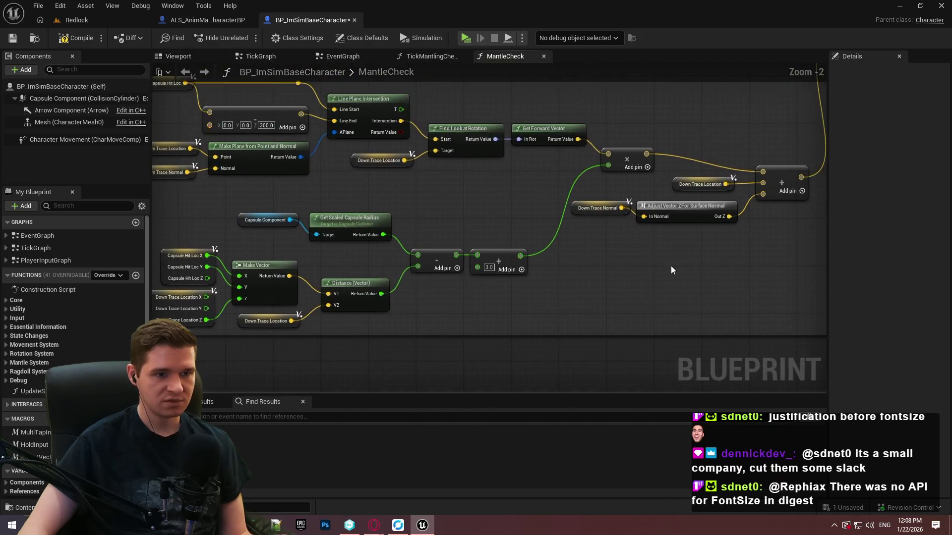
{"action": "left_click_drag", "start_coordinate": [671, 266], "coordinate": [621, 344]}
{"action": "double_click", "coordinate": [649, 243]}
{"action": "left_click_drag", "start_coordinate": [650, 241], "coordinate": [686, 234]}
Step: Nudge the multiply node slightly down
{"action": "left_click_drag", "start_coordinate": [556, 238], "coordinate": [556, 241]}
{"action": "left_click", "coordinate": [614, 205]}
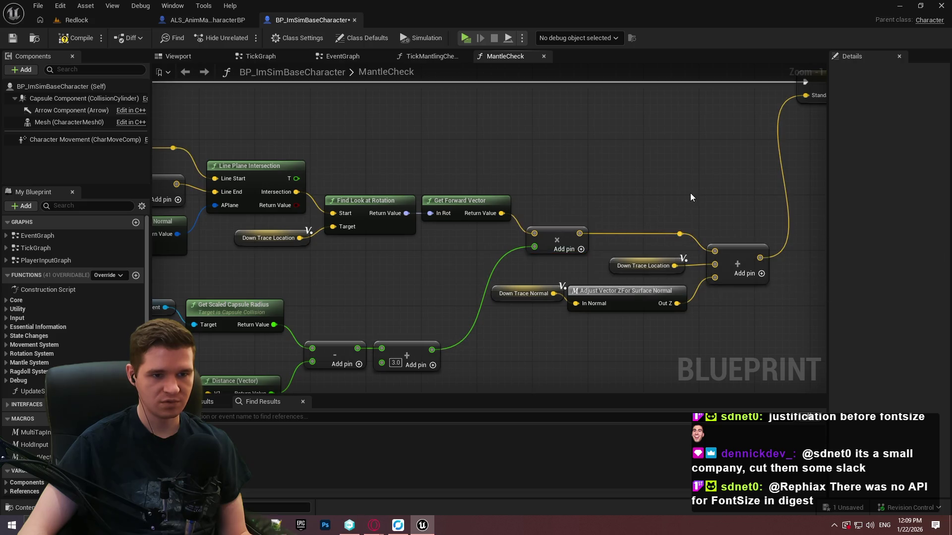
{"action": "scroll", "coordinate": [670, 245], "scroll_direction": "down", "scroll_amount": 1}
{"action": "mouse_move", "coordinate": [533, 340]}
{"action": "left_mouse_down"}
{"action": "mouse_move", "coordinate": [766, 366]}
{"action": "mouse_move", "coordinate": [734, 357]}
{"action": "mouse_move", "coordinate": [595, 223]}
{"action": "mouse_move", "coordinate": [404, 357]}
{"action": "mouse_move", "coordinate": [260, 227]}
{"action": "mouse_move", "coordinate": [446, 298]}
{"action": "mouse_move", "coordinate": [583, 310]}
{"action": "mouse_move", "coordinate": [525, 275]}
{"action": "left_mouse_up"}
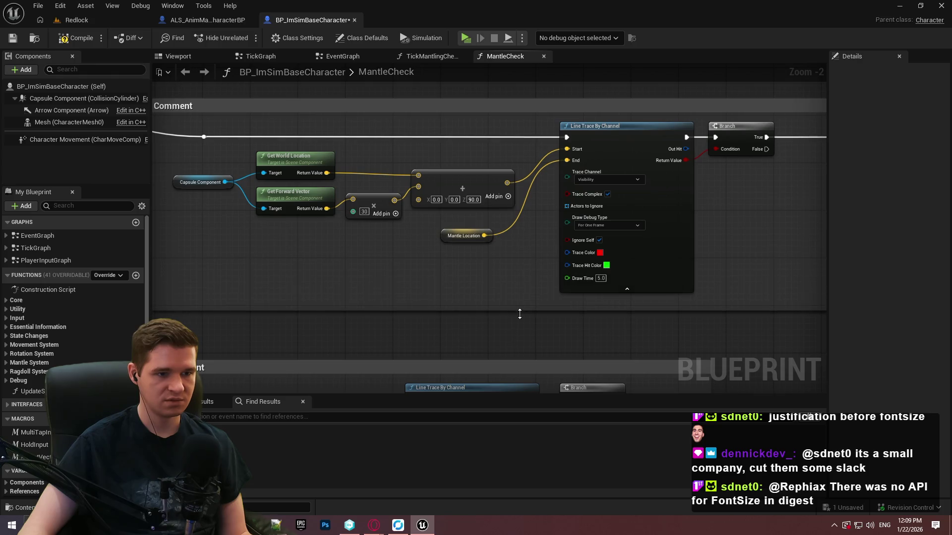
{"action": "scroll", "coordinate": [490, 322], "scroll_direction": "up", "scroll_amount": 1}
{"action": "scroll", "coordinate": [424, 272], "scroll_direction": "up", "scroll_amount": 1}
Step: Reposition the Get World Location node and the Mantle Location getter
{"action": "left_click_drag", "start_coordinate": [424, 272], "coordinate": [529, 284]}
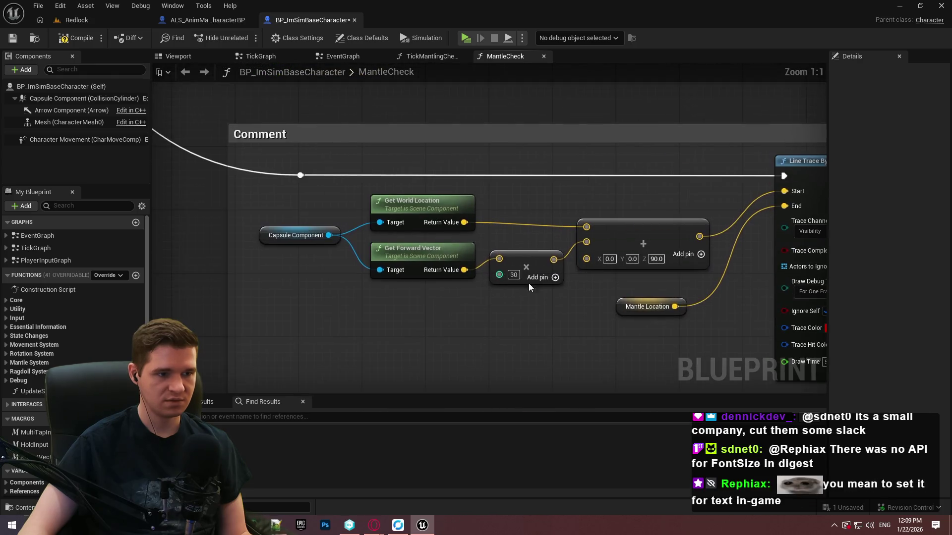
{"action": "left_click_drag", "start_coordinate": [415, 194], "coordinate": [415, 200]}
{"action": "left_click", "coordinate": [579, 322]}
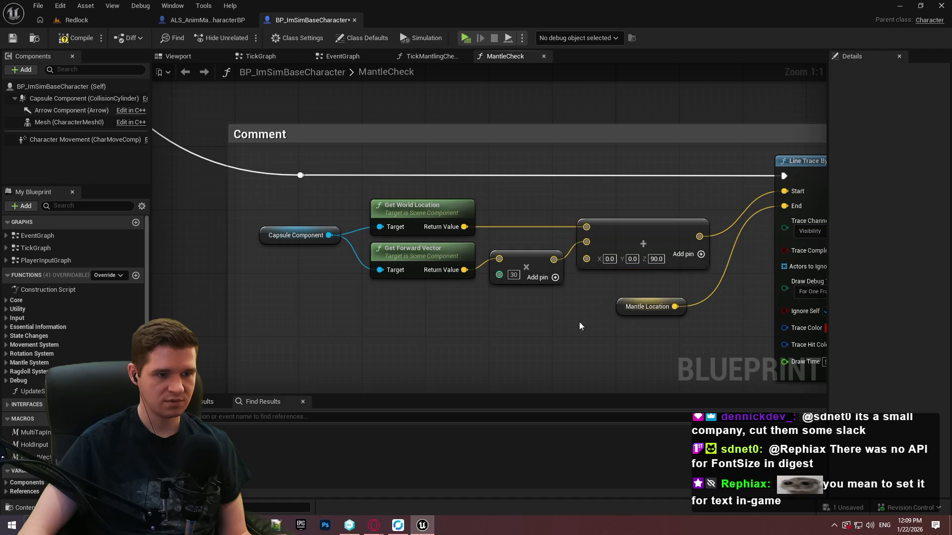
{"action": "mouse_move", "coordinate": [631, 345]}
{"action": "left_mouse_down"}
{"action": "mouse_move", "coordinate": [526, 338]}
{"action": "mouse_move", "coordinate": [543, 294]}
{"action": "left_mouse_up"}
{"action": "left_click", "coordinate": [573, 346]}
{"action": "scroll", "coordinate": [544, 257], "scroll_direction": "down", "scroll_amount": 4}
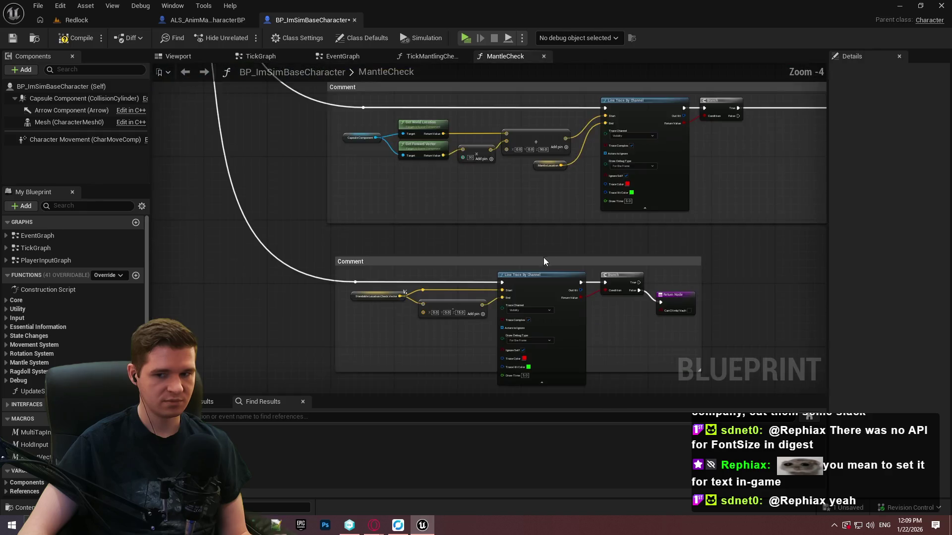
{"action": "scroll", "coordinate": [531, 213], "scroll_direction": "up", "scroll_amount": 2}
{"action": "left_click_drag", "start_coordinate": [751, 290], "coordinate": [635, 212]}
{"action": "scroll", "coordinate": [635, 211], "scroll_direction": "down", "scroll_amount": 1}
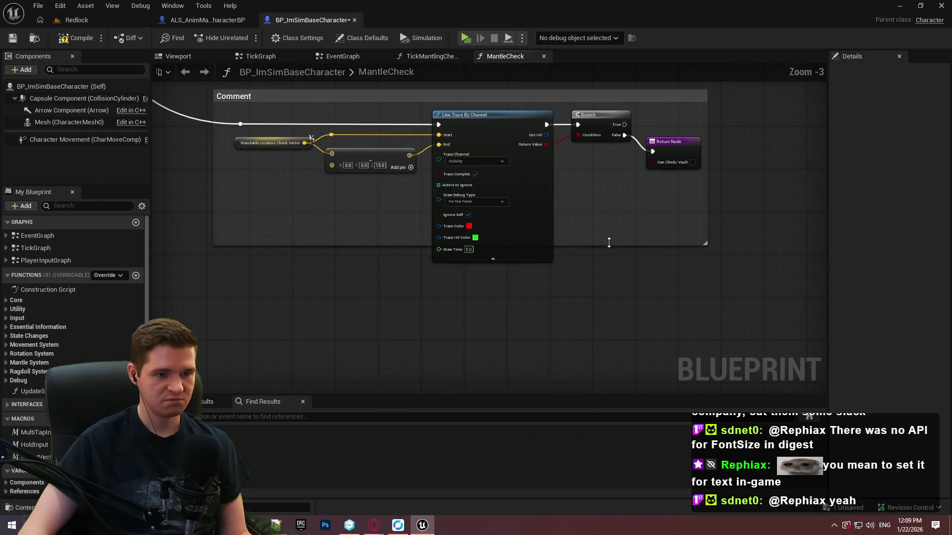
{"action": "scroll", "coordinate": [700, 272], "scroll_direction": "down", "scroll_amount": 4}
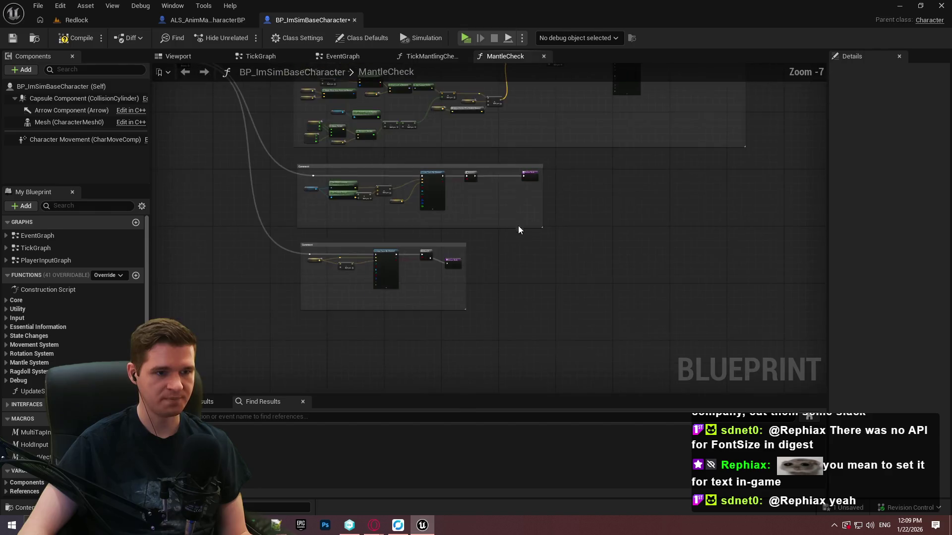
{"action": "scroll", "coordinate": [688, 178], "scroll_direction": "up", "scroll_amount": 6}
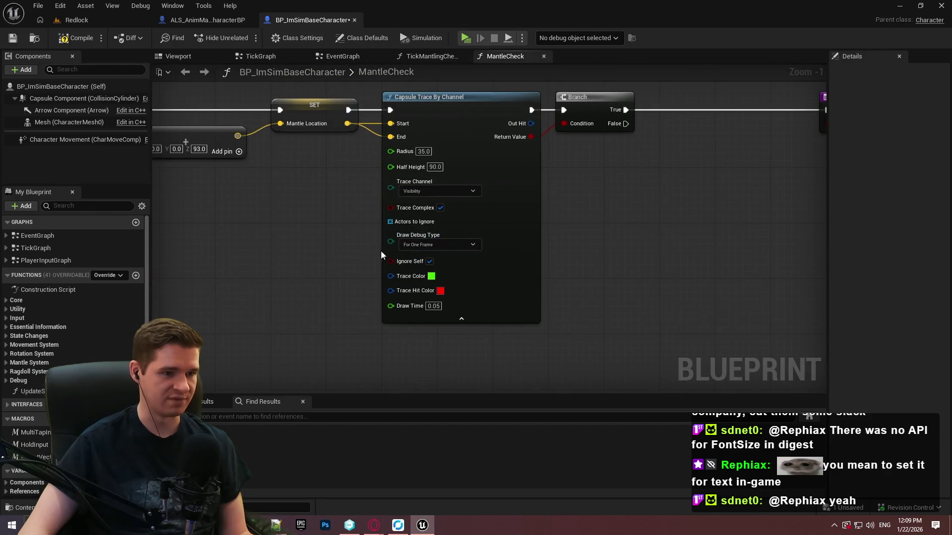
Step: Try a Debug Type getter on the Capsule Trace's Draw Debug Type, then delete it, leaving None
{"action": "left_click_drag", "start_coordinate": [337, 243], "coordinate": [325, 243]}
{"action": "type", "text": "deb"}
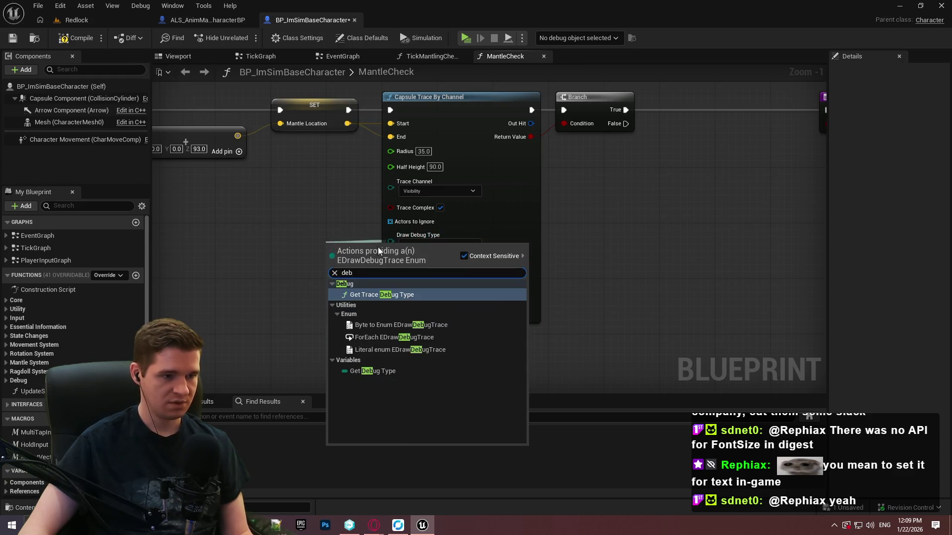
{"action": "left_click", "coordinate": [387, 370]}
{"action": "mouse_move", "coordinate": [327, 246]}
{"action": "left_mouse_down"}
{"action": "mouse_move", "coordinate": [303, 228]}
{"action": "mouse_move", "coordinate": [298, 240]}
{"action": "mouse_move", "coordinate": [343, 254]}
{"action": "left_mouse_up"}
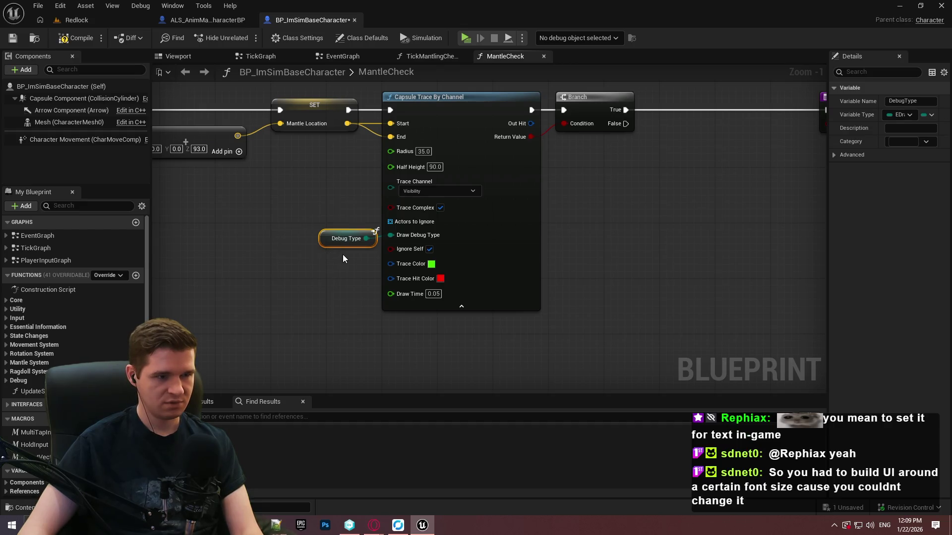
{"action": "key", "text": "Delete"}
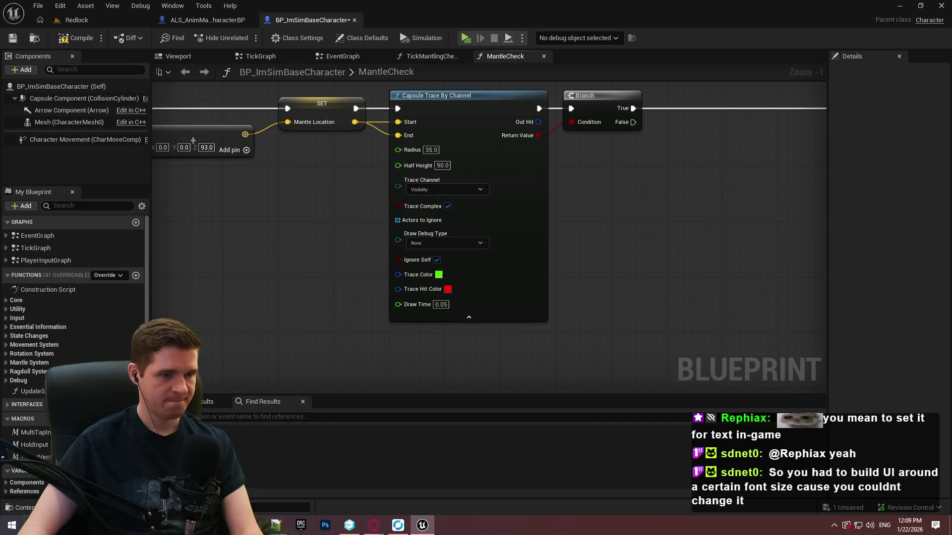
Step: Pull a connection off the line trace's Draw Debug Type pin to bring up its node actions
{"action": "scroll", "coordinate": [585, 294], "scroll_direction": "down", "scroll_amount": 2}
{"action": "scroll", "coordinate": [492, 177], "scroll_direction": "down", "scroll_amount": 2}
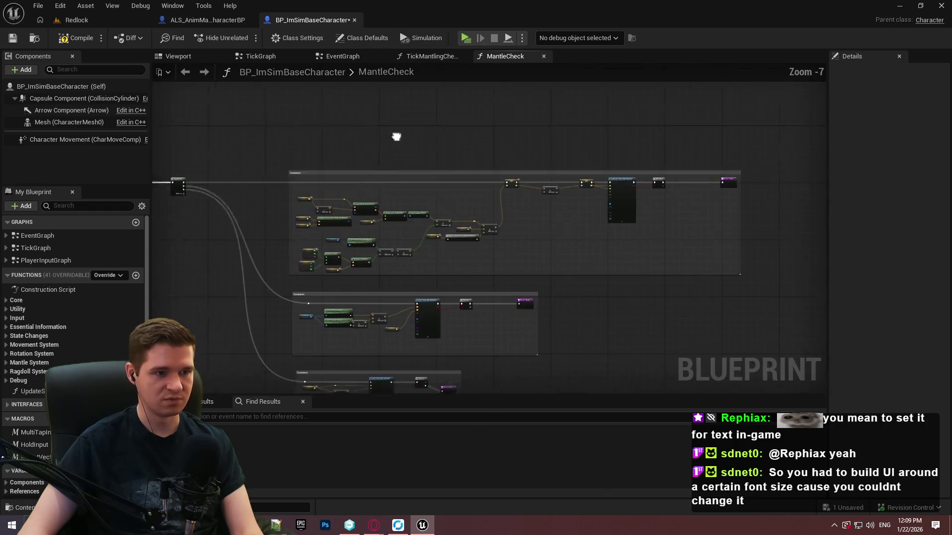
{"action": "scroll", "coordinate": [395, 238], "scroll_direction": "up", "scroll_amount": 2}
{"action": "scroll", "coordinate": [375, 255], "scroll_direction": "up", "scroll_amount": 2}
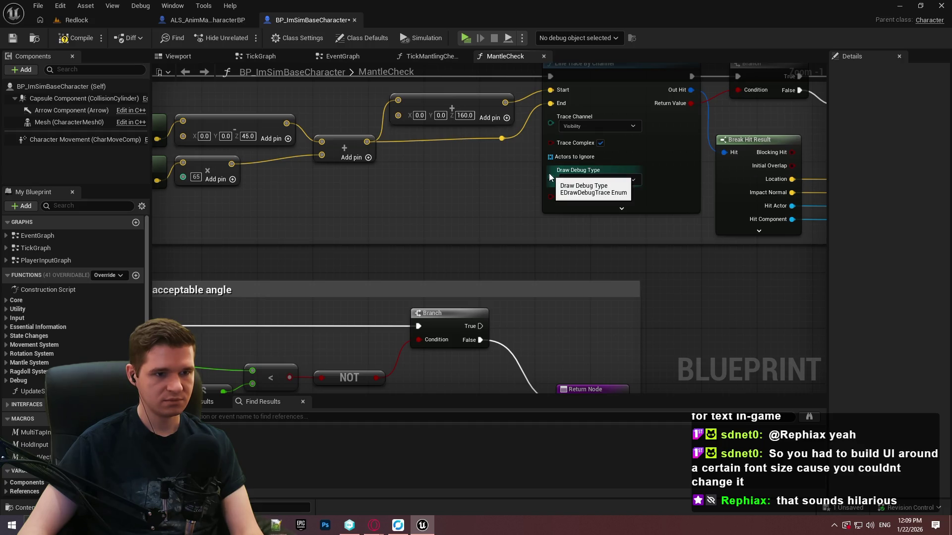
{"action": "scroll", "coordinate": [471, 208], "scroll_direction": "down", "scroll_amount": 5}
{"action": "scroll", "coordinate": [473, 205], "scroll_direction": "up", "scroll_amount": 5}
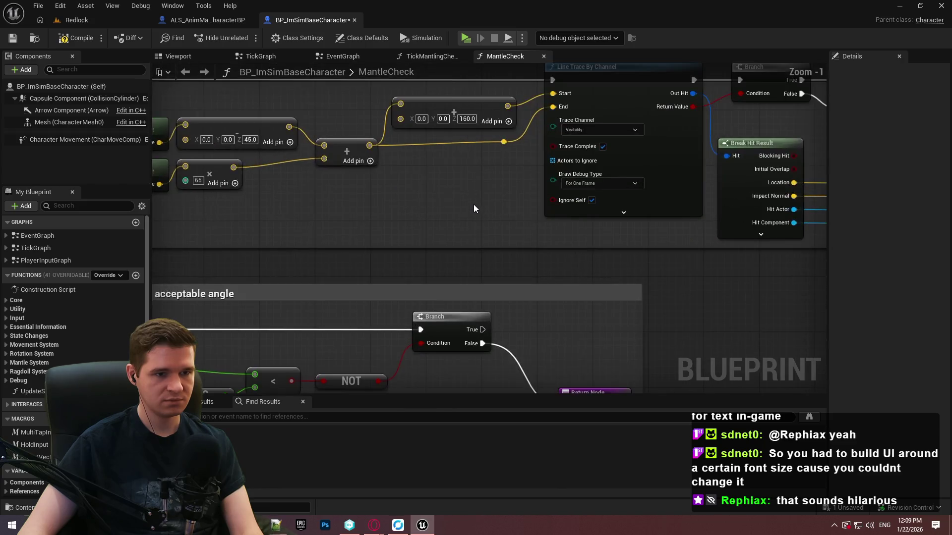
{"action": "scroll", "coordinate": [474, 208], "scroll_direction": "down", "scroll_amount": 10}
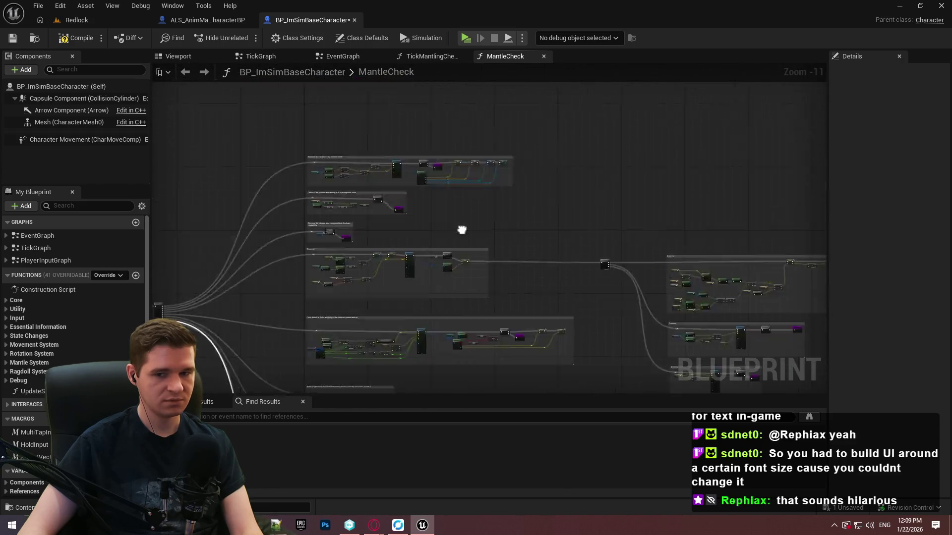
{"action": "scroll", "coordinate": [462, 230], "scroll_direction": "up", "scroll_amount": 9}
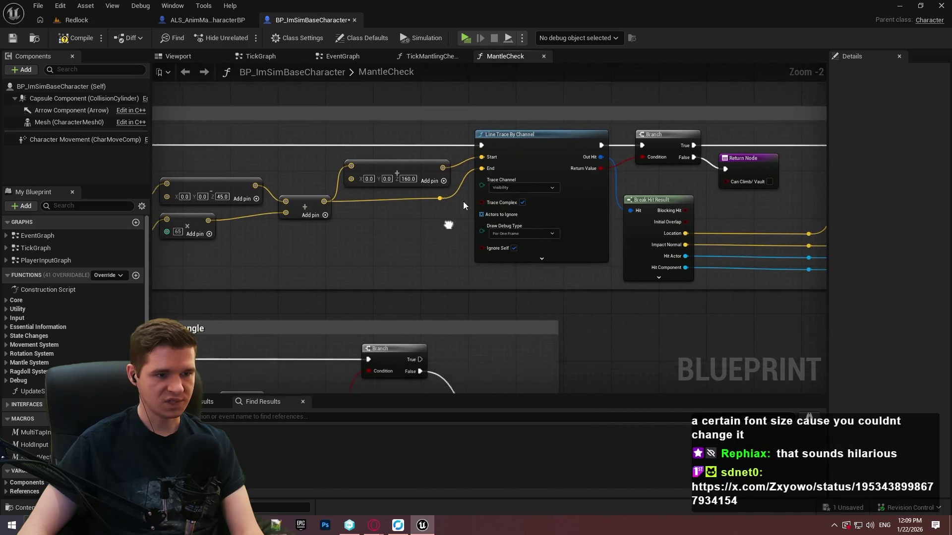
{"action": "scroll", "coordinate": [463, 201], "scroll_direction": "up", "scroll_amount": 2}
{"action": "left_click_drag", "start_coordinate": [502, 210], "coordinate": [461, 221]}
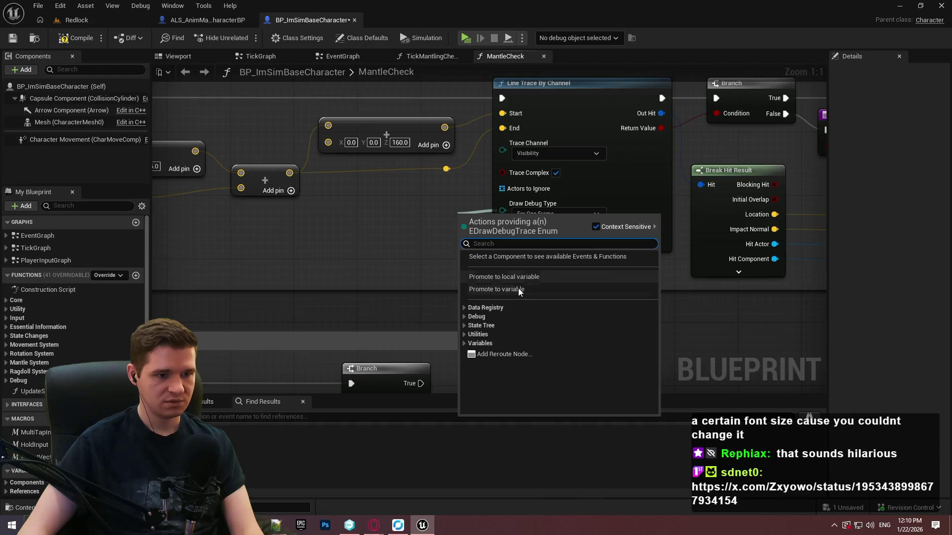
Step: Promote the line trace's Draw Debug Type to a MantleCheckDebugType variable, then compile and save
{"action": "left_click", "coordinate": [519, 289]}
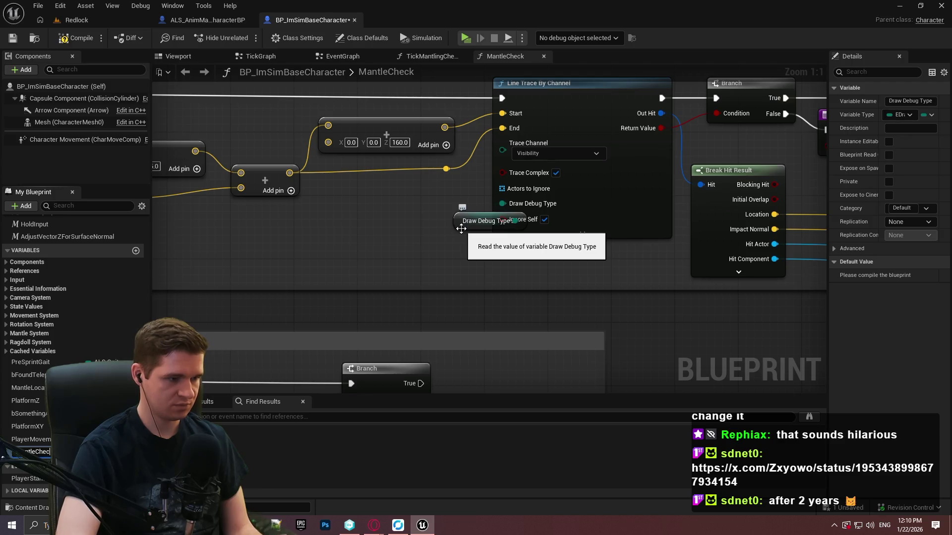
{"action": "type", "text": "DebugType"}
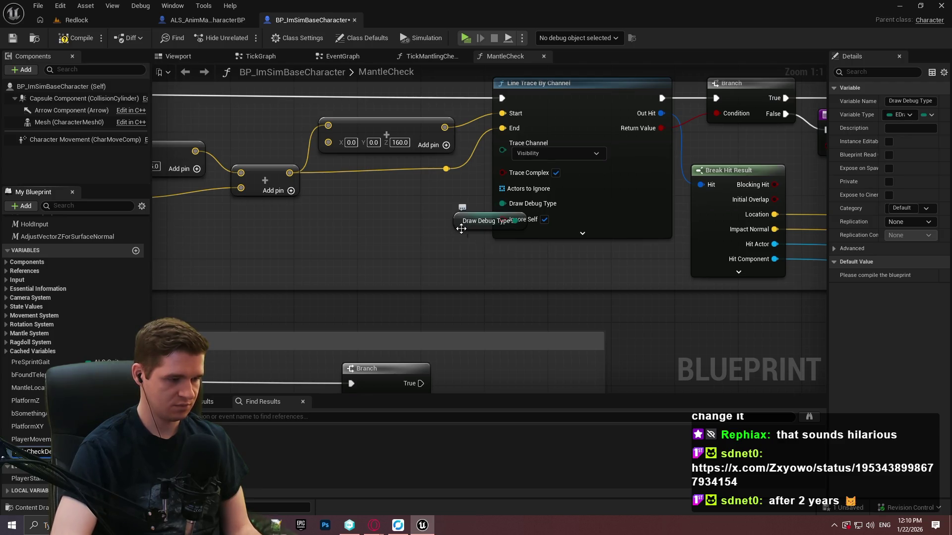
{"action": "key", "text": "Return"}
{"action": "left_click_drag", "start_coordinate": [460, 219], "coordinate": [391, 200]}
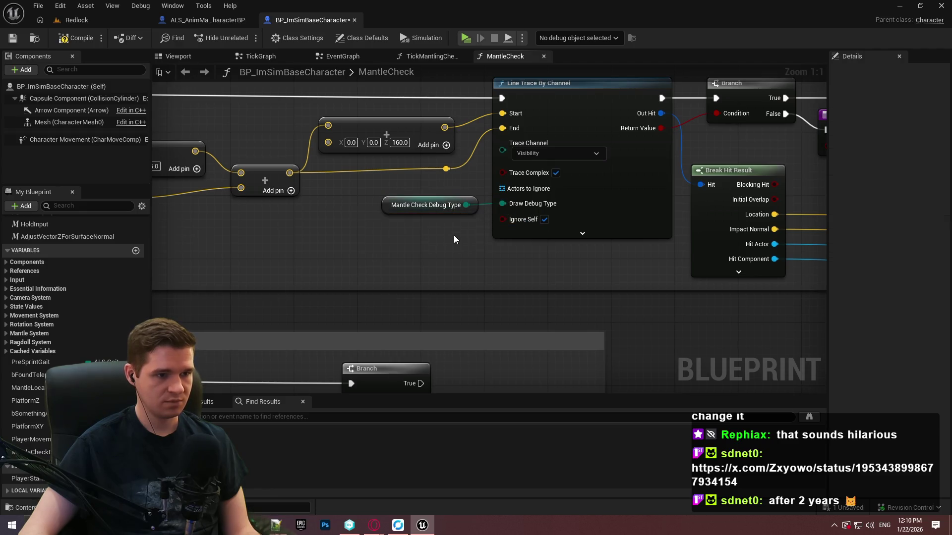
{"action": "left_click", "coordinate": [12, 38]}
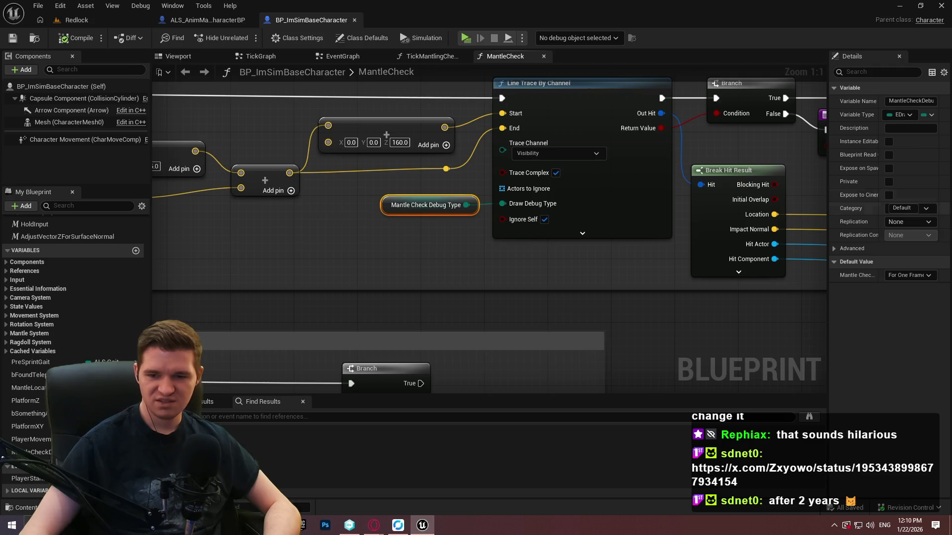
{"action": "key", "text": "alt+Tab"}
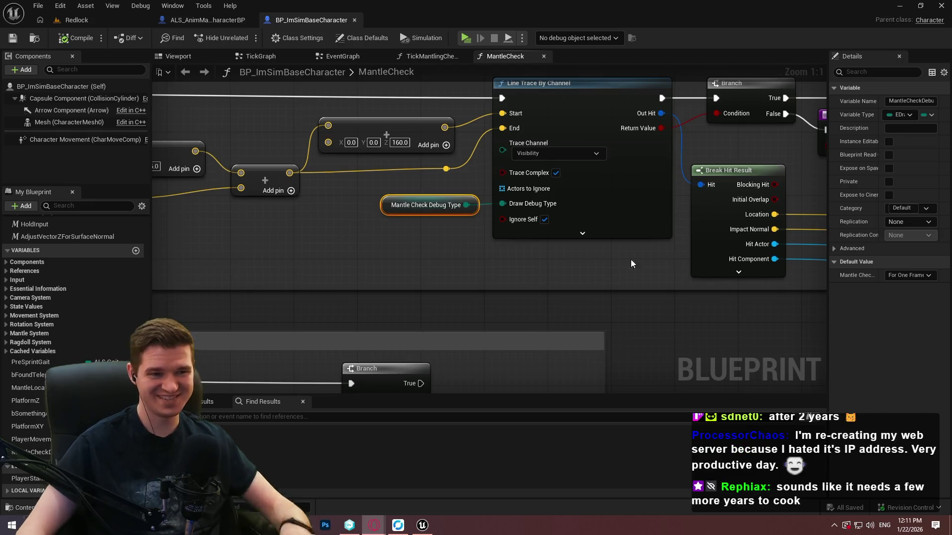
{"action": "scroll", "coordinate": [420, 238], "scroll_direction": "down", "scroll_amount": 1}
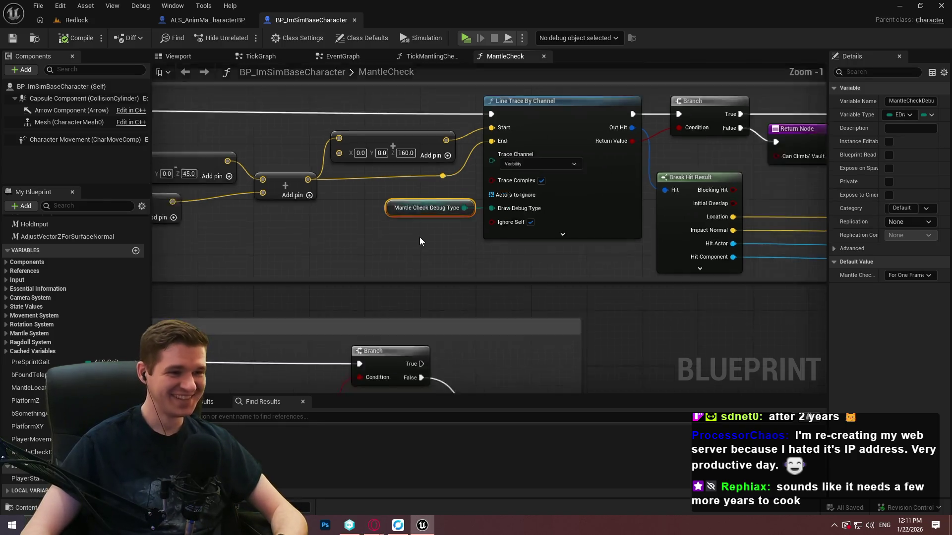
Step: Paste a Mantle Check Debug Type getter and wire it into the Capsule Trace's Draw Debug Type
{"action": "scroll", "coordinate": [420, 241], "scroll_direction": "down", "scroll_amount": 5}
{"action": "scroll", "coordinate": [510, 251], "scroll_direction": "up", "scroll_amount": 2}
{"action": "mouse_move", "coordinate": [510, 252]}
{"action": "left_mouse_down"}
{"action": "mouse_move", "coordinate": [677, 129]}
{"action": "mouse_move", "coordinate": [647, 160]}
{"action": "mouse_move", "coordinate": [506, 128]}
{"action": "left_mouse_up"}
{"action": "scroll", "coordinate": [427, 300], "scroll_direction": "up", "scroll_amount": 2}
{"action": "left_click", "coordinate": [396, 326]}
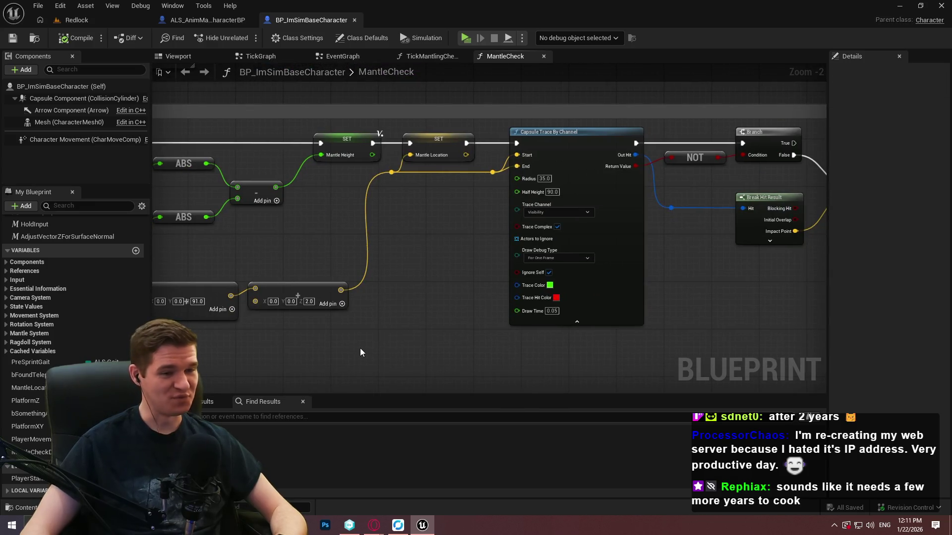
{"action": "key", "text": "ctrl+v"}
{"action": "mouse_move", "coordinate": [419, 354]}
{"action": "left_mouse_down"}
{"action": "mouse_move", "coordinate": [474, 281]}
{"action": "mouse_move", "coordinate": [517, 251]}
{"action": "left_mouse_up"}
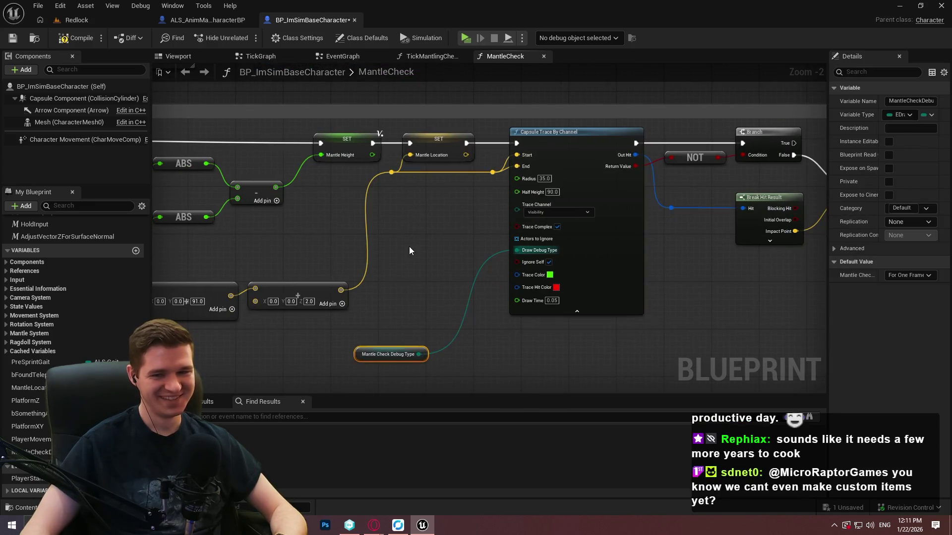
{"action": "scroll", "coordinate": [474, 234], "scroll_direction": "up", "scroll_amount": 1}
{"action": "left_click", "coordinate": [476, 231]}
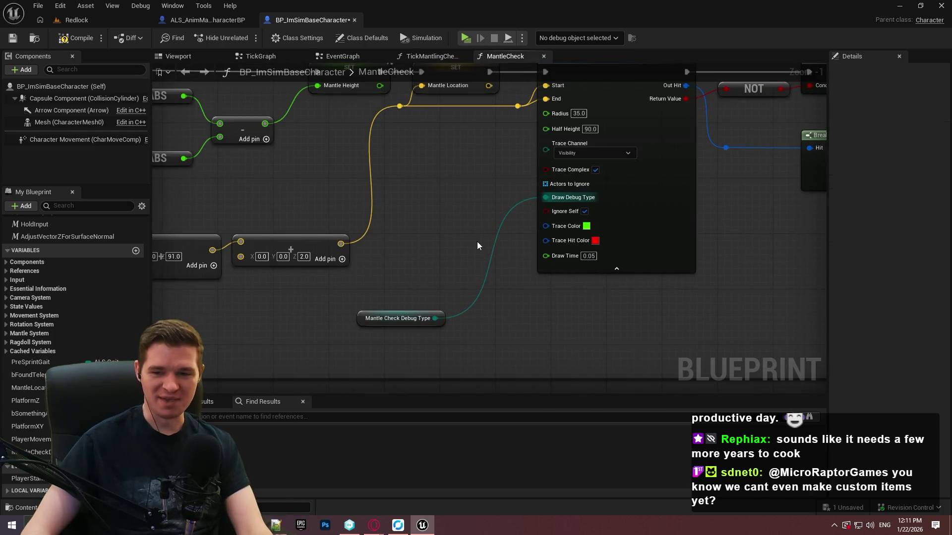
Step: Position the debug type getter neatly beside the Capsule Trace By Channel node
{"action": "mouse_move", "coordinate": [442, 320]}
{"action": "left_mouse_down"}
{"action": "mouse_move", "coordinate": [506, 198]}
{"action": "mouse_move", "coordinate": [530, 199]}
{"action": "left_mouse_up"}
{"action": "mouse_move", "coordinate": [513, 343]}
{"action": "left_mouse_down"}
{"action": "mouse_move", "coordinate": [491, 340]}
{"action": "mouse_move", "coordinate": [496, 248]}
{"action": "mouse_move", "coordinate": [526, 141]}
{"action": "left_mouse_up"}
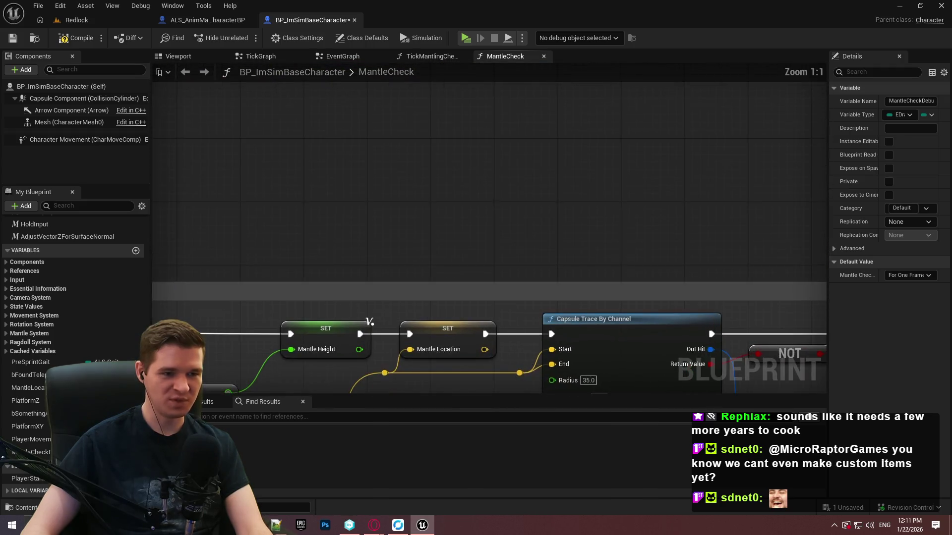
{"action": "scroll", "coordinate": [561, 176], "scroll_direction": "up", "scroll_amount": 1}
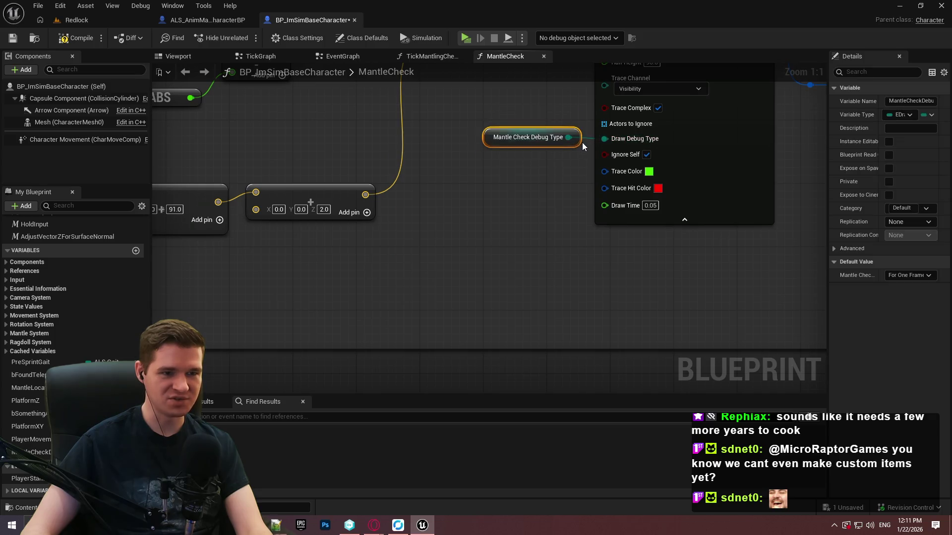
{"action": "mouse_move", "coordinate": [575, 141]}
{"action": "left_mouse_down"}
{"action": "mouse_move", "coordinate": [583, 148]}
{"action": "mouse_move", "coordinate": [580, 138]}
{"action": "left_mouse_up"}
{"action": "left_click", "coordinate": [567, 185]}
{"action": "scroll", "coordinate": [565, 187], "scroll_direction": "down", "scroll_amount": 1}
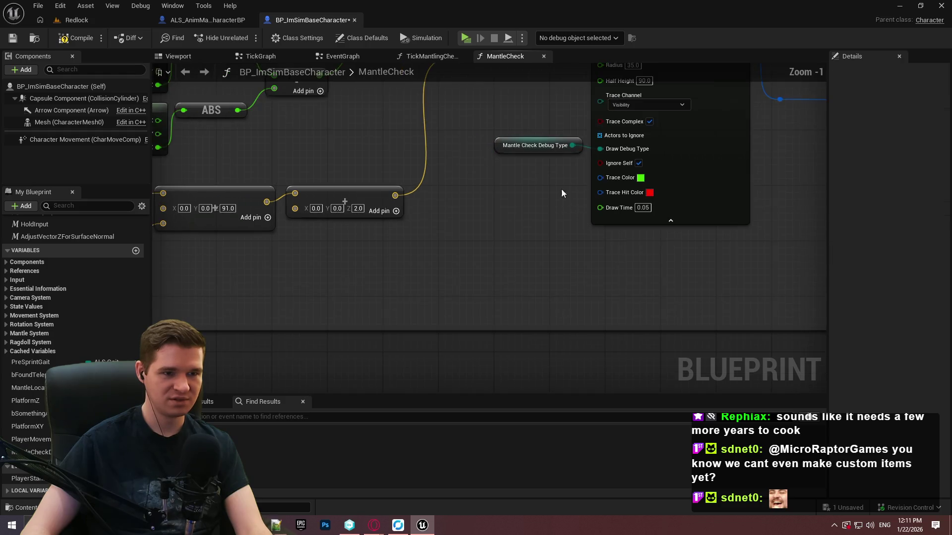
{"action": "left_click", "coordinate": [506, 232]}
{"action": "scroll", "coordinate": [506, 232], "scroll_direction": "down", "scroll_amount": 4}
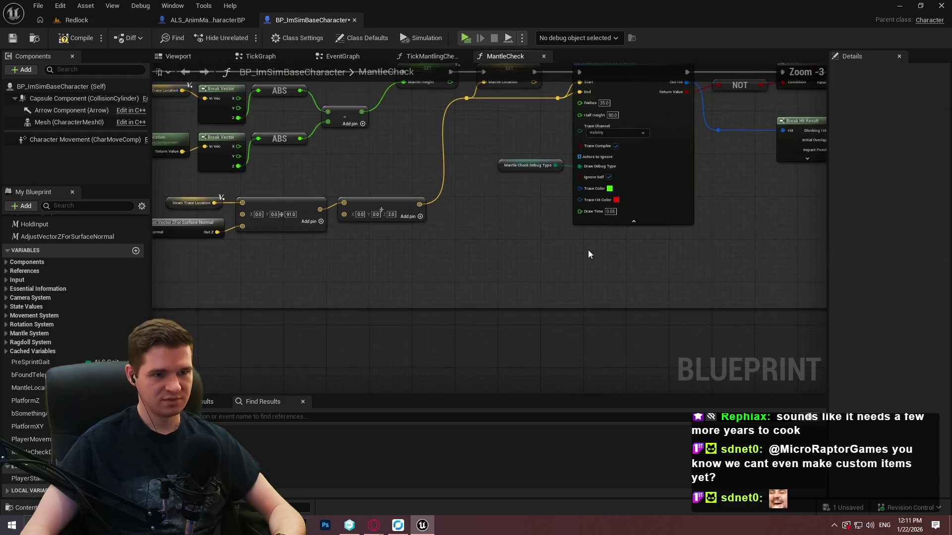
{"action": "scroll", "coordinate": [470, 249], "scroll_direction": "up", "scroll_amount": 5}
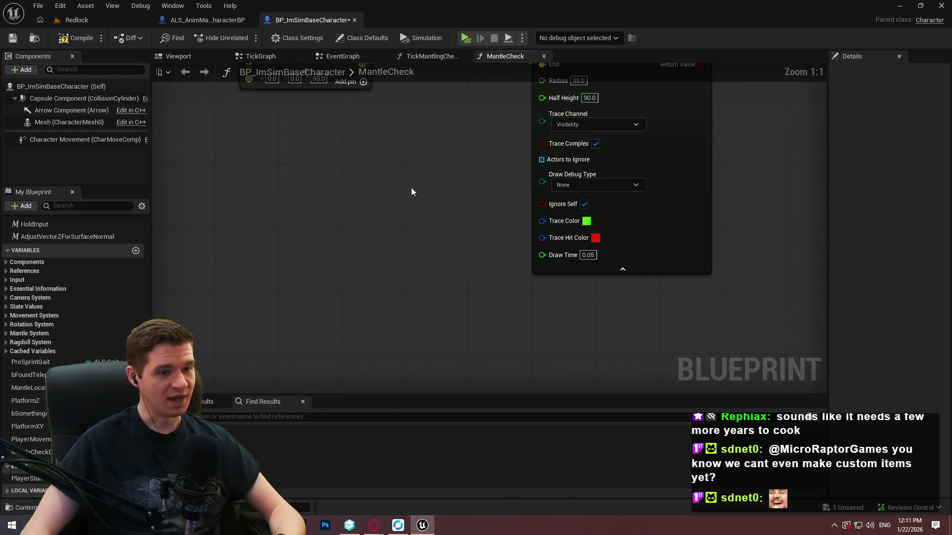
Step: Wire Mantle Check Debug Type getters into the next trace and the lower line trace's Draw Debug Type
{"action": "key", "text": "ctrl+v"}
{"action": "mouse_move", "coordinate": [482, 189]}
{"action": "left_mouse_down"}
{"action": "mouse_move", "coordinate": [546, 181]}
{"action": "mouse_move", "coordinate": [543, 175]}
{"action": "left_mouse_up"}
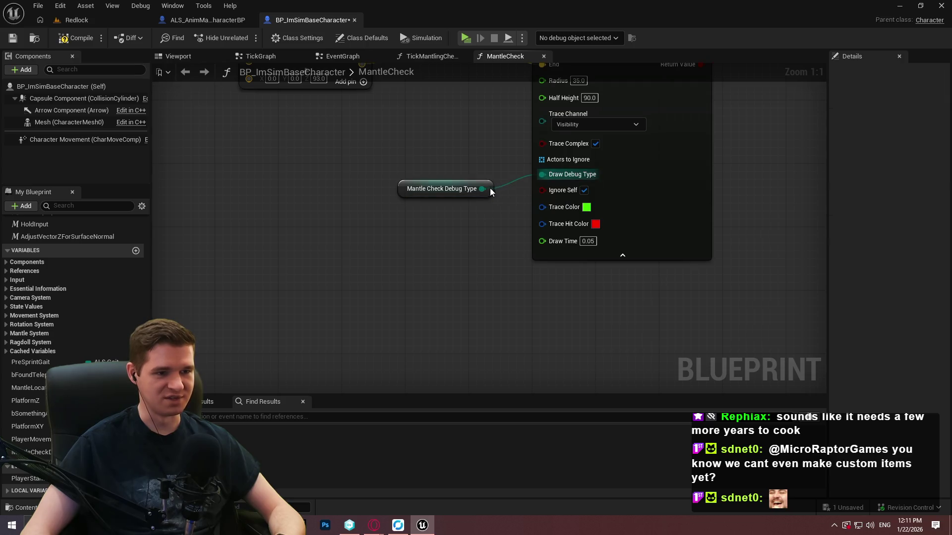
{"action": "left_click", "coordinate": [490, 191]}
{"action": "scroll", "coordinate": [435, 250], "scroll_direction": "down", "scroll_amount": 5}
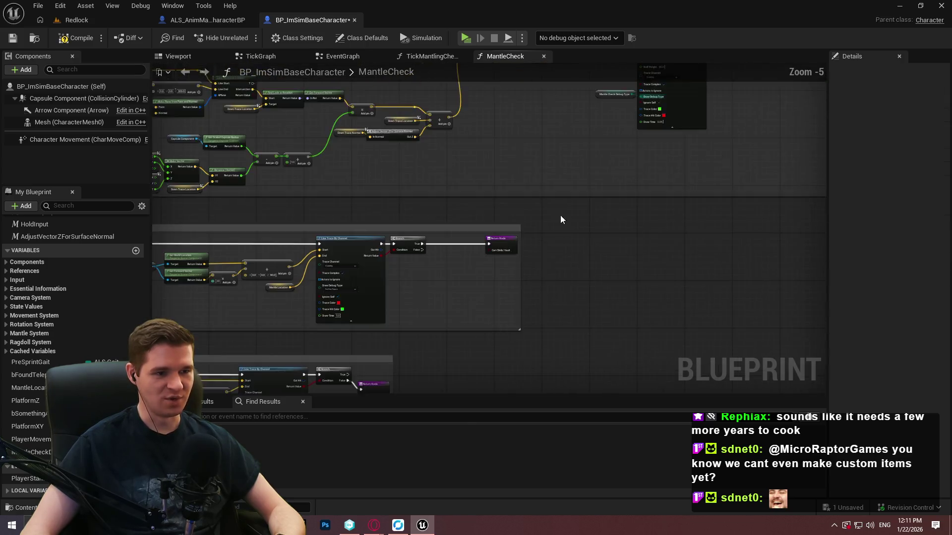
{"action": "scroll", "coordinate": [374, 222], "scroll_direction": "up", "scroll_amount": 5}
{"action": "key", "text": "ctrl+v"}
{"action": "left_click_drag", "start_coordinate": [452, 229], "coordinate": [502, 171]}
{"action": "left_click_drag", "start_coordinate": [461, 222], "coordinate": [439, 208]}
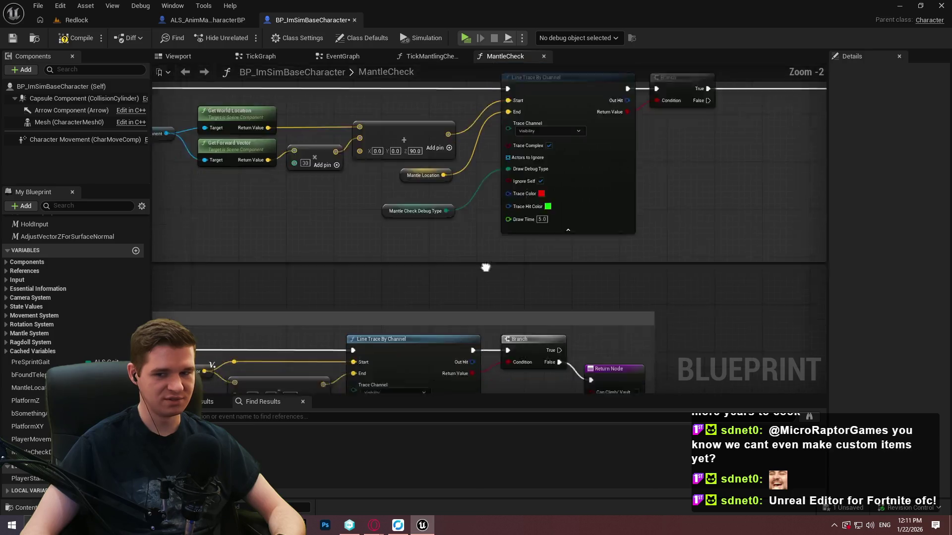
{"action": "scroll", "coordinate": [477, 226], "scroll_direction": "down", "scroll_amount": 1}
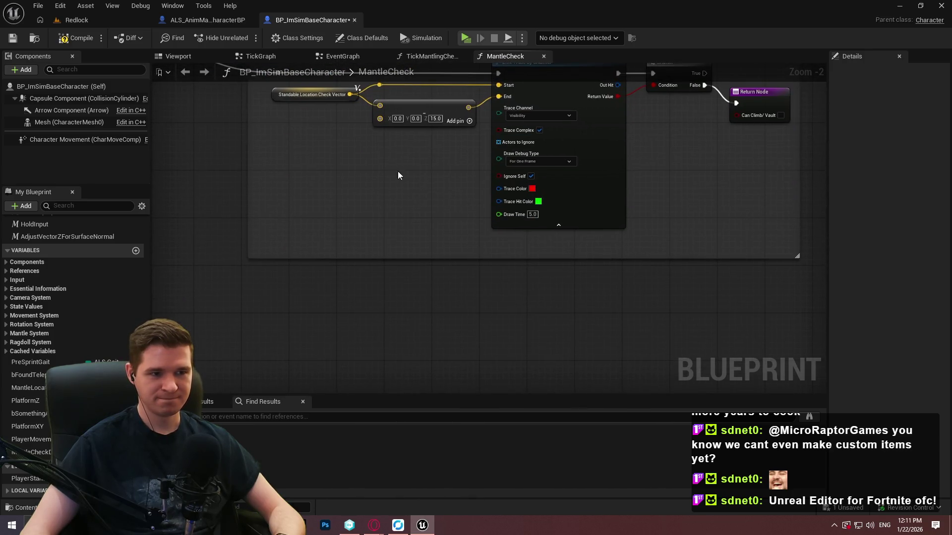
{"action": "scroll", "coordinate": [398, 175], "scroll_direction": "up", "scroll_amount": 2}
Step: Feed another Mantle Check Debug Type getter into the following line trace's Draw Debug Type
{"action": "key", "text": "ctrl+v"}
{"action": "left_click_drag", "start_coordinate": [457, 170], "coordinate": [513, 149]}
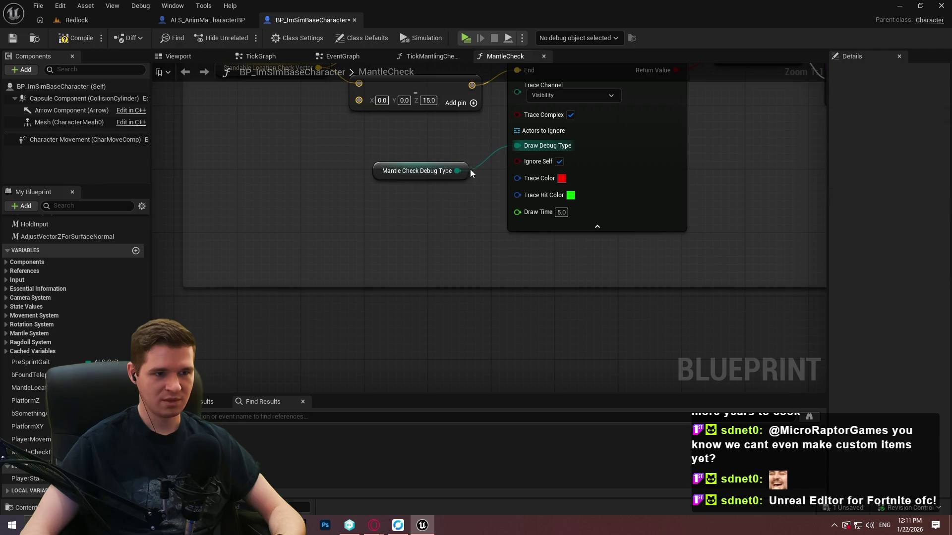
{"action": "scroll", "coordinate": [470, 173], "scroll_direction": "down", "scroll_amount": 3}
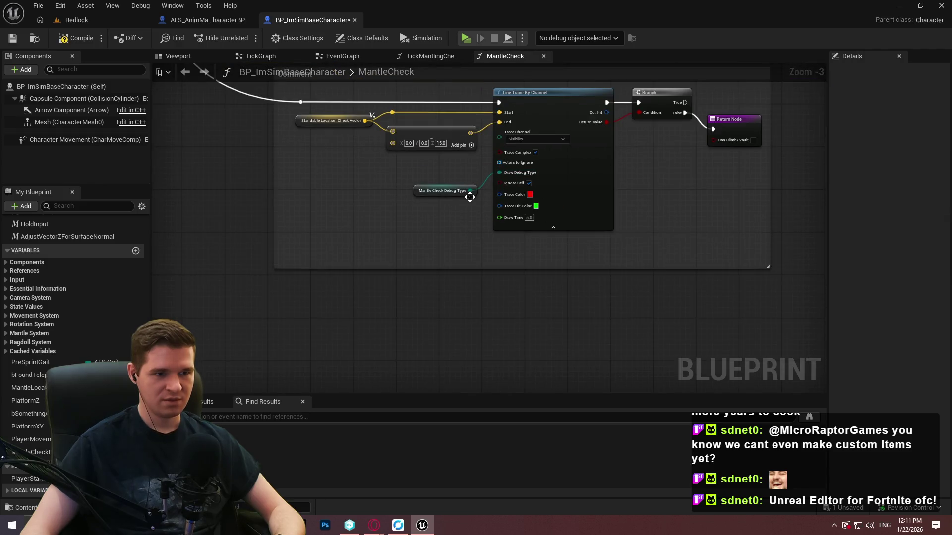
{"action": "scroll", "coordinate": [471, 196], "scroll_direction": "up", "scroll_amount": 2}
{"action": "mouse_move", "coordinate": [480, 190]}
{"action": "left_mouse_down"}
{"action": "mouse_move", "coordinate": [480, 166]}
{"action": "mouse_move", "coordinate": [479, 176]}
{"action": "left_mouse_up"}
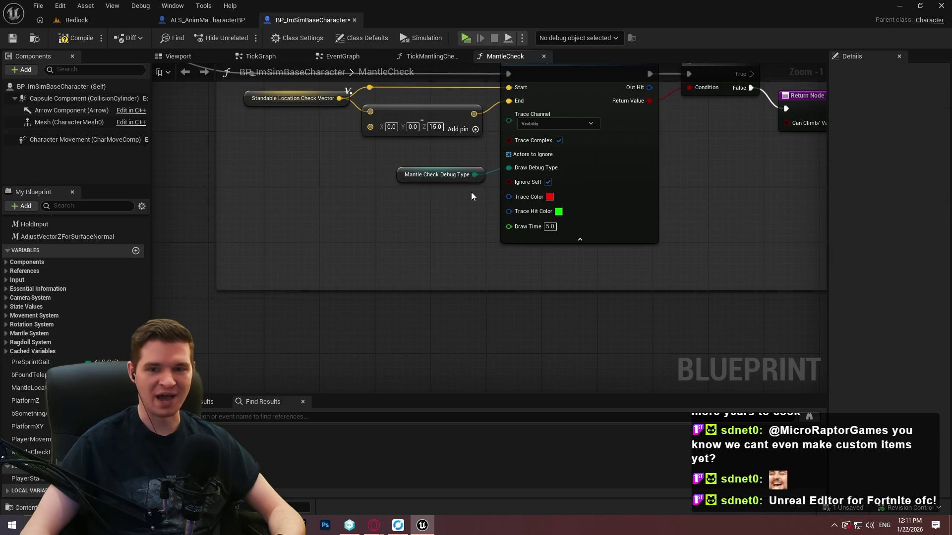
{"action": "scroll", "coordinate": [463, 193], "scroll_direction": "up", "scroll_amount": 1}
{"action": "left_click", "coordinate": [436, 171]}
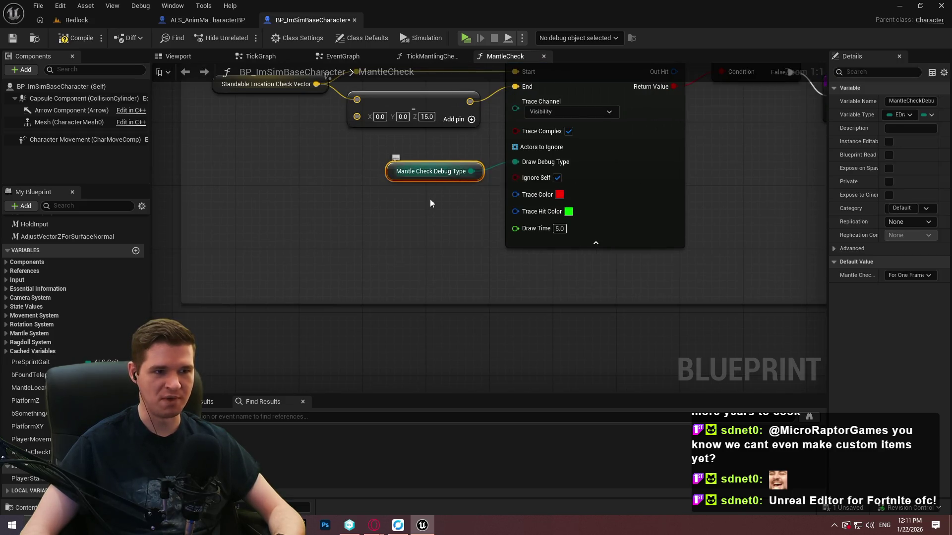
{"action": "scroll", "coordinate": [430, 201], "scroll_direction": "down", "scroll_amount": 5}
{"action": "left_click", "coordinate": [415, 209]}
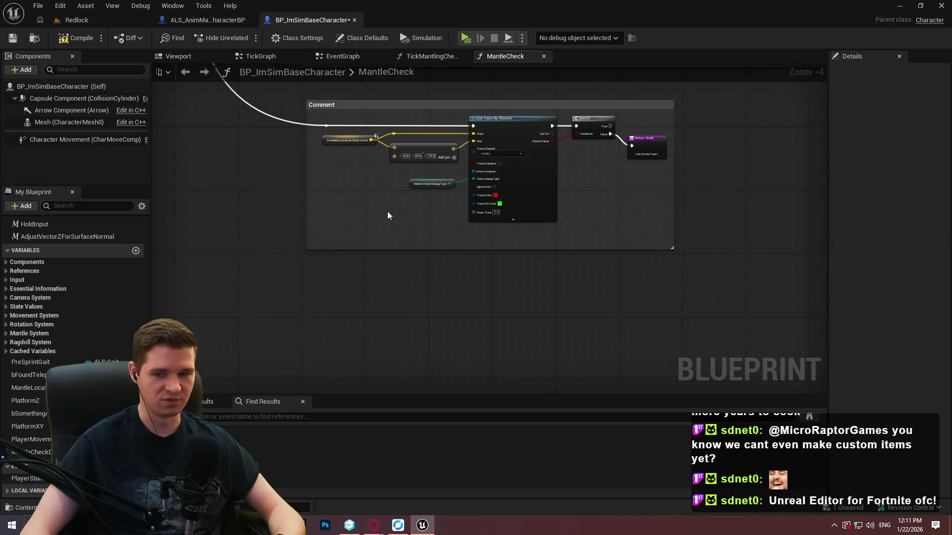
{"action": "scroll", "coordinate": [388, 216], "scroll_direction": "down", "scroll_amount": 3}
{"action": "scroll", "coordinate": [545, 243], "scroll_direction": "up", "scroll_amount": 4}
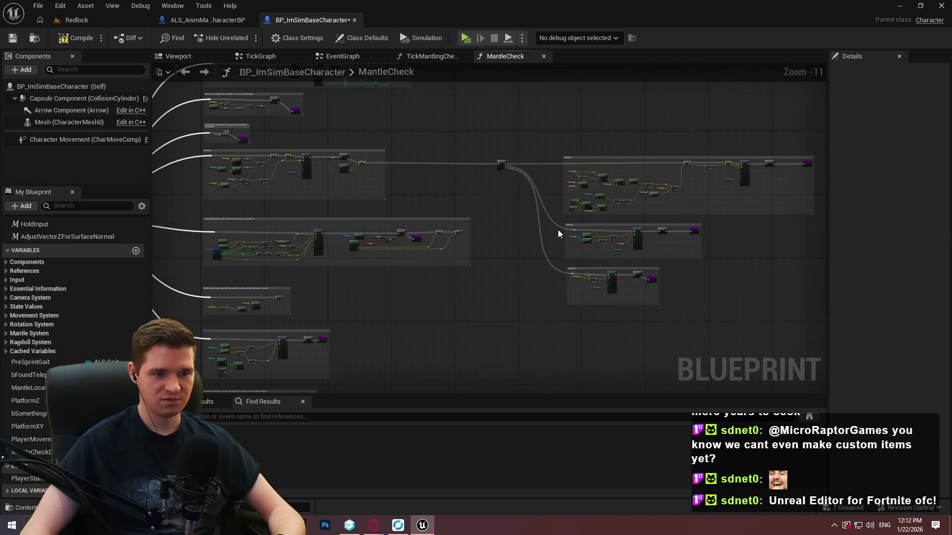
{"action": "scroll", "coordinate": [543, 245], "scroll_direction": "up", "scroll_amount": 4}
{"action": "scroll", "coordinate": [392, 248], "scroll_direction": "up", "scroll_amount": 3}
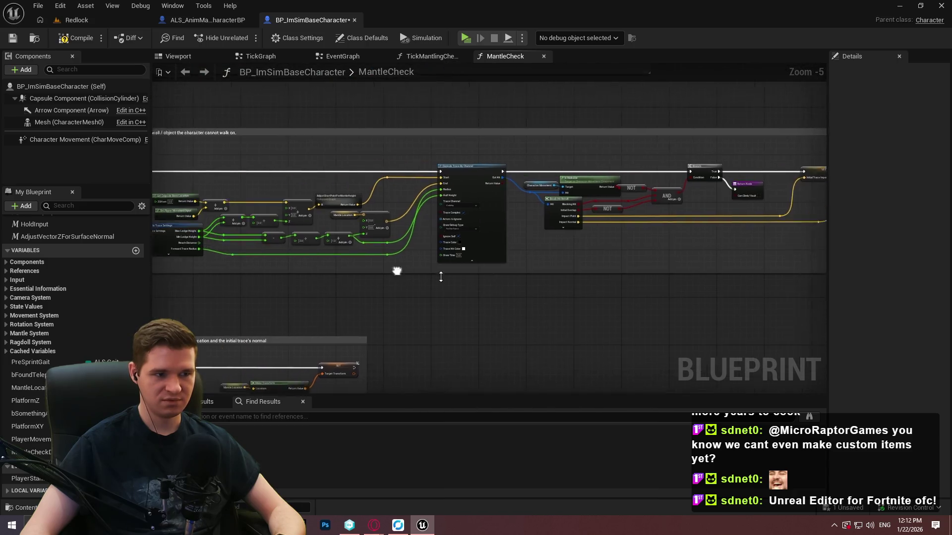
Step: Connect a Mantle Check Debug Type getter to the Sphere Trace's Draw Debug Type
{"action": "key", "text": "ctrl+v"}
{"action": "mouse_move", "coordinate": [532, 268]}
{"action": "left_mouse_down"}
{"action": "mouse_move", "coordinate": [619, 159]}
{"action": "mouse_move", "coordinate": [598, 165]}
{"action": "left_mouse_up"}
{"action": "mouse_move", "coordinate": [537, 268]}
{"action": "left_mouse_down"}
{"action": "mouse_move", "coordinate": [513, 268]}
{"action": "mouse_move", "coordinate": [531, 300]}
{"action": "left_mouse_up"}
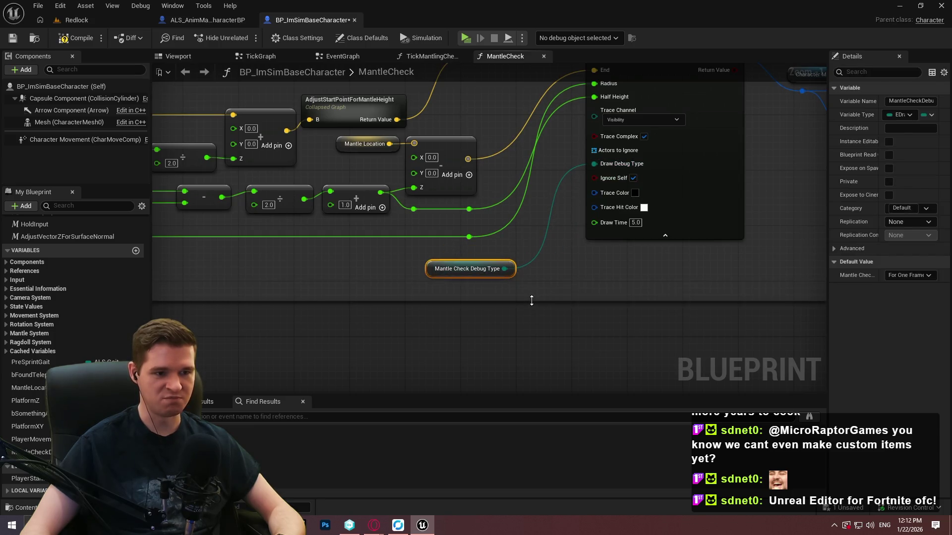
{"action": "left_click", "coordinate": [532, 278]}
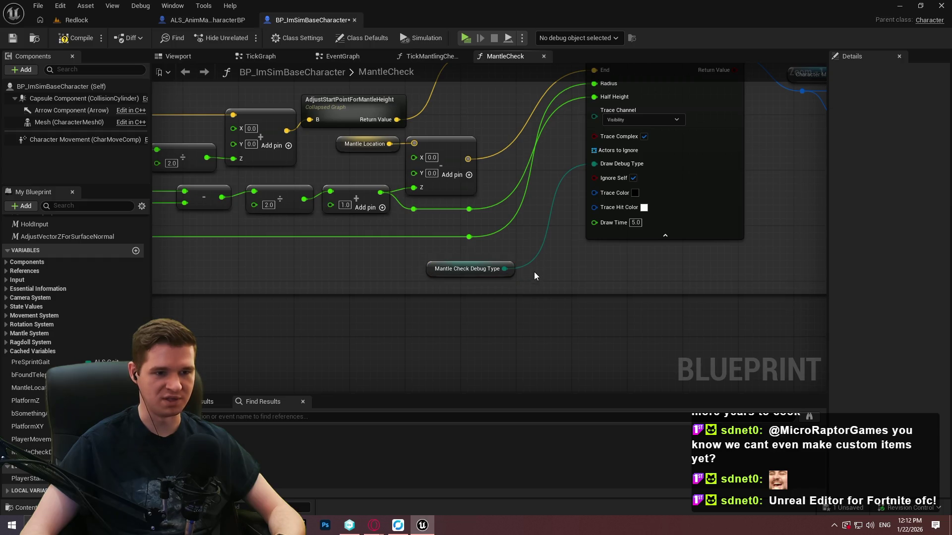
{"action": "scroll", "coordinate": [534, 272], "scroll_direction": "down", "scroll_amount": 3}
{"action": "scroll", "coordinate": [518, 207], "scroll_direction": "up", "scroll_amount": 2}
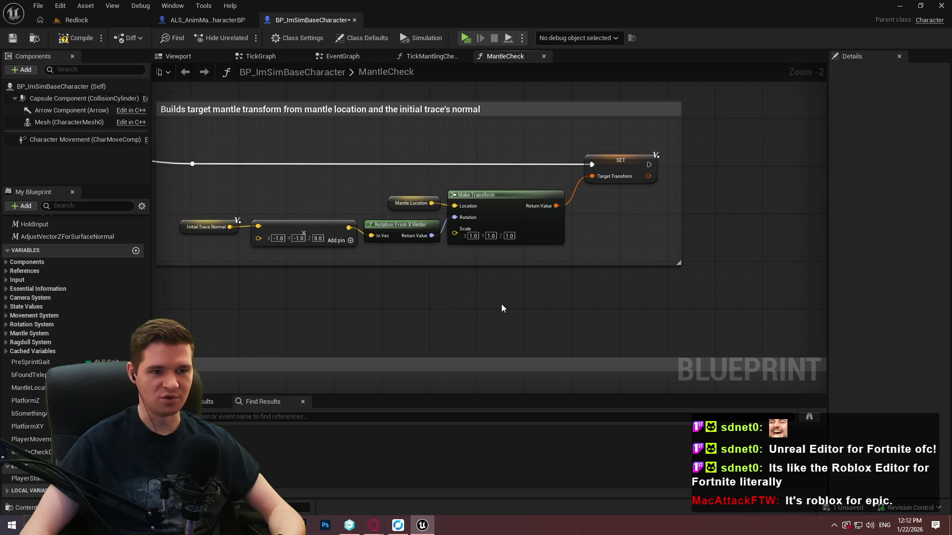
Step: Connect the Mantle Check Debug Type getter to the remaining trace's Draw Debug Type pin
{"action": "scroll", "coordinate": [501, 308], "scroll_direction": "down", "scroll_amount": 2}
{"action": "scroll", "coordinate": [500, 185], "scroll_direction": "up", "scroll_amount": 1}
{"action": "left_click", "coordinate": [575, 209]}
{"action": "mouse_move", "coordinate": [570, 205]}
{"action": "left_mouse_down"}
{"action": "mouse_move", "coordinate": [612, 111]}
{"action": "mouse_move", "coordinate": [600, 113]}
{"action": "left_mouse_up"}
{"action": "left_click", "coordinate": [585, 201]}
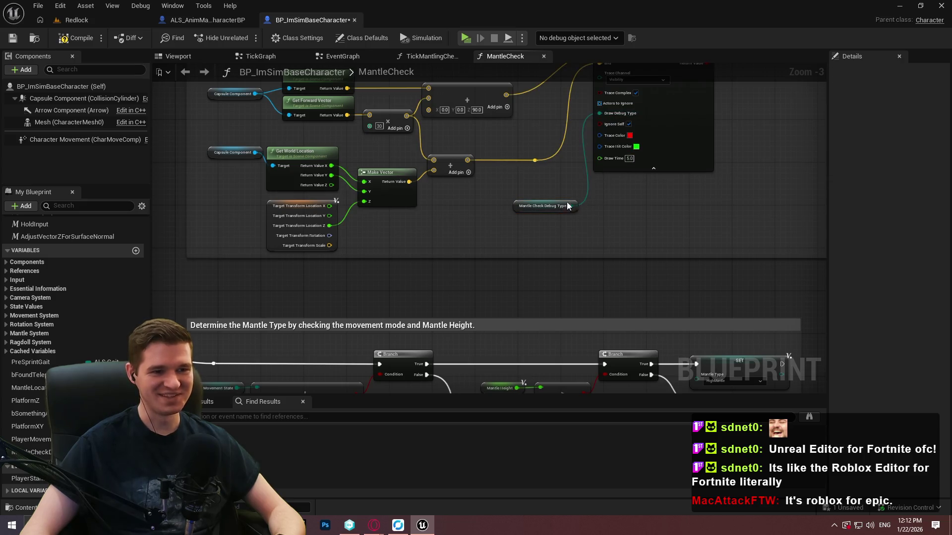
{"action": "left_click_drag", "start_coordinate": [568, 206], "coordinate": [555, 195]}
{"action": "left_click", "coordinate": [594, 223]}
{"action": "scroll", "coordinate": [595, 222], "scroll_direction": "up", "scroll_amount": 4}
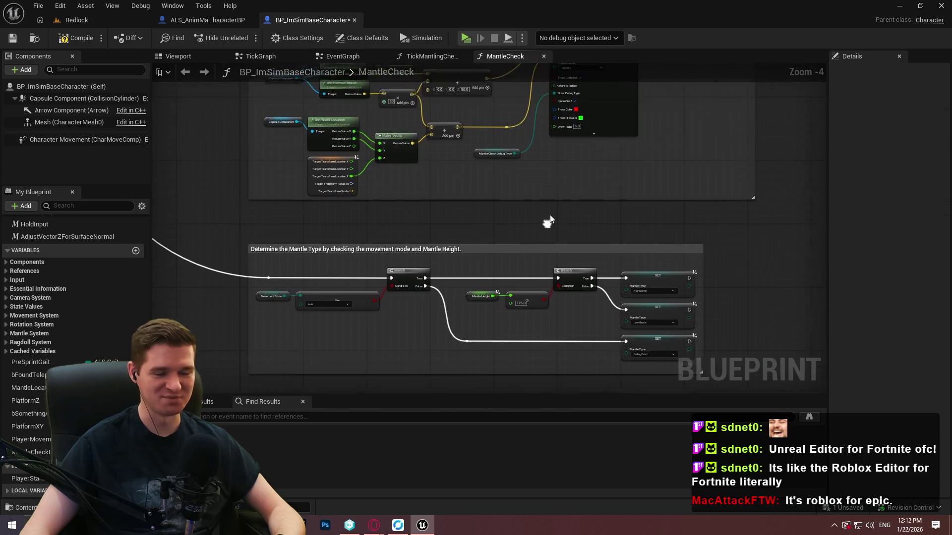
{"action": "scroll", "coordinate": [488, 250], "scroll_direction": "down", "scroll_amount": 4}
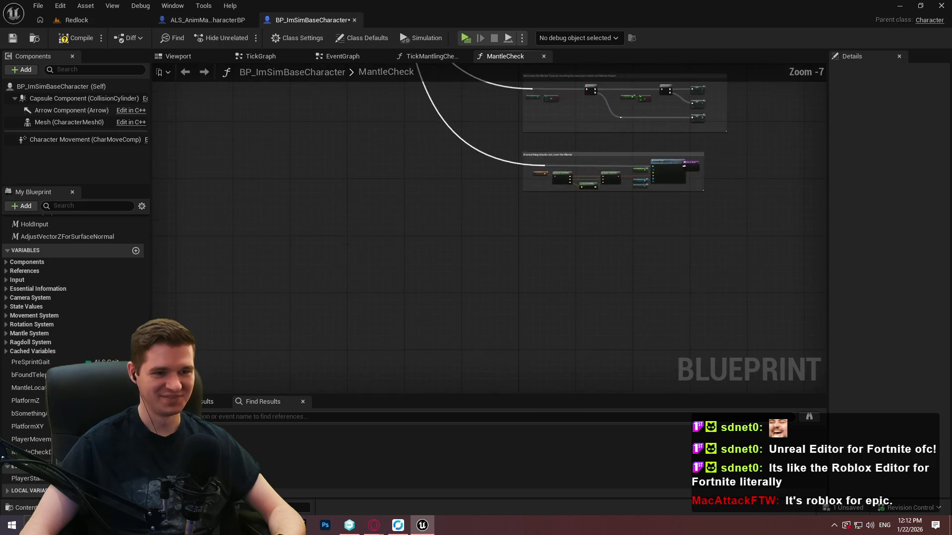
{"action": "scroll", "coordinate": [543, 225], "scroll_direction": "up", "scroll_amount": 4}
{"action": "scroll", "coordinate": [544, 226], "scroll_direction": "down", "scroll_amount": 9}
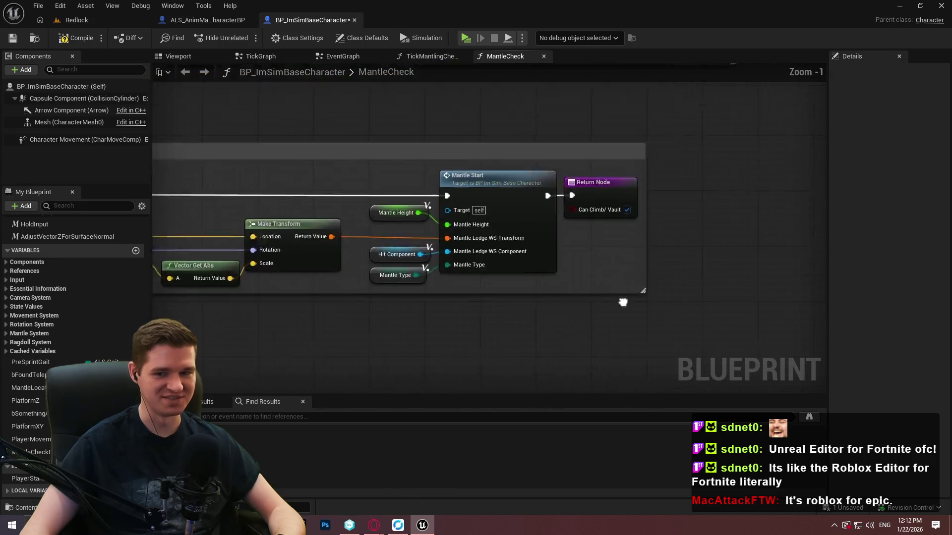
{"action": "scroll", "coordinate": [491, 279], "scroll_direction": "up", "scroll_amount": 2}
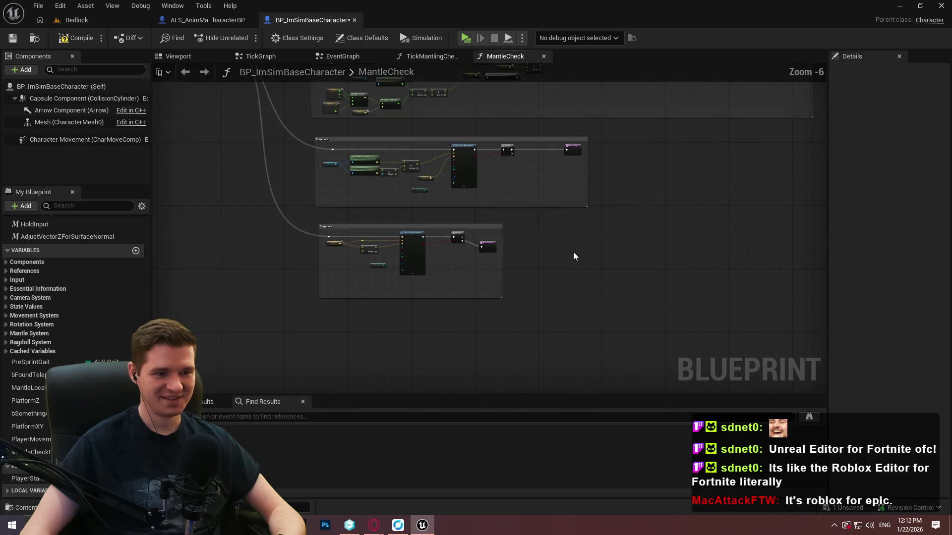
{"action": "scroll", "coordinate": [565, 312], "scroll_direction": "down", "scroll_amount": 2}
{"action": "scroll", "coordinate": [588, 219], "scroll_direction": "up", "scroll_amount": 2}
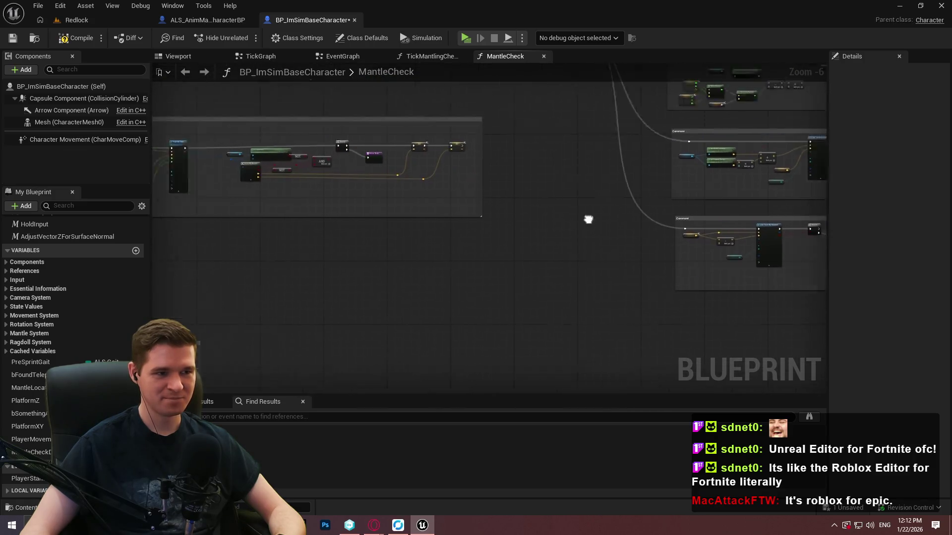
{"action": "scroll", "coordinate": [602, 297], "scroll_direction": "down", "scroll_amount": 2}
{"action": "scroll", "coordinate": [579, 293], "scroll_direction": "up", "scroll_amount": 2}
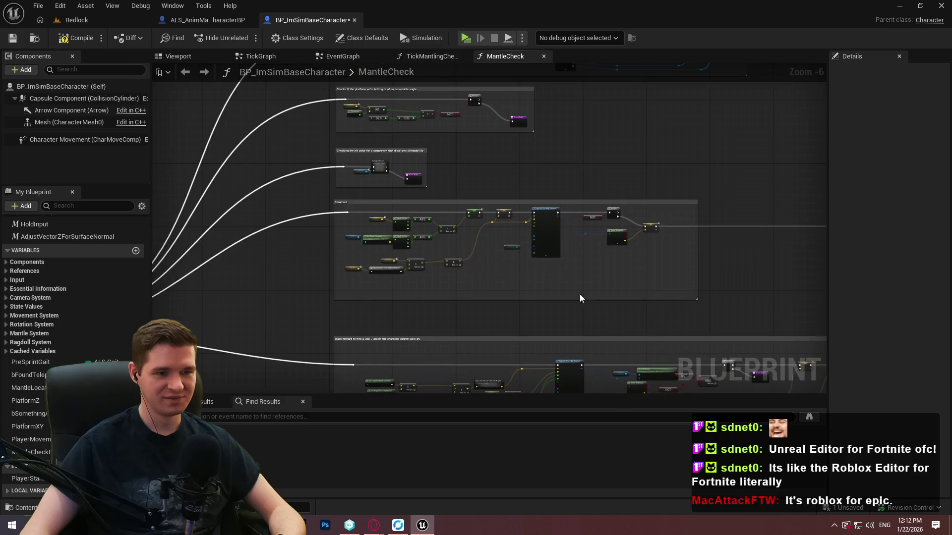
Step: Compile and save the blueprint
{"action": "left_click", "coordinate": [64, 39]}
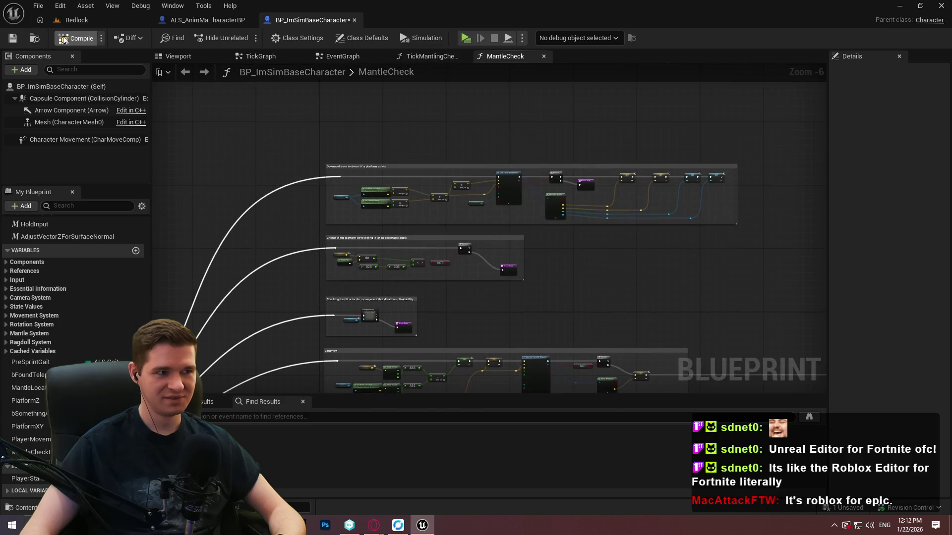
{"action": "left_click", "coordinate": [13, 39]}
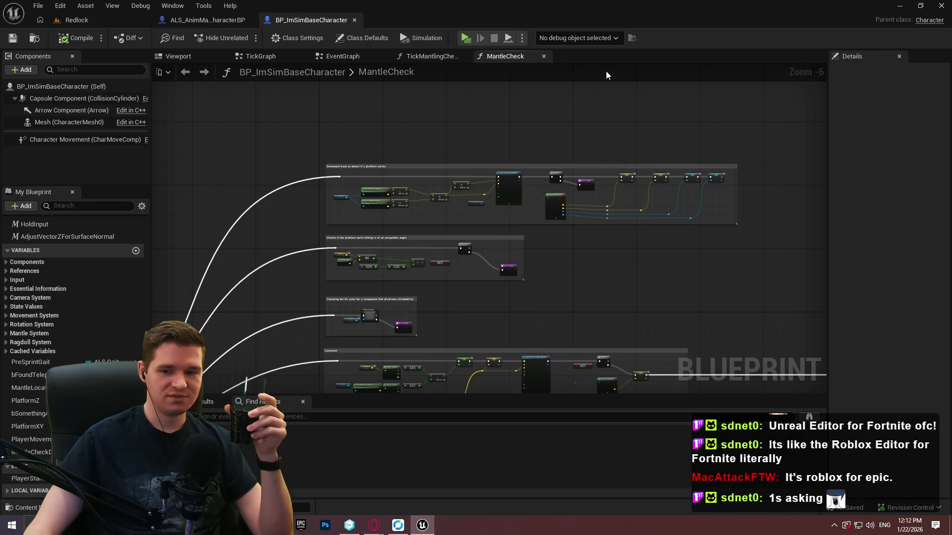
{"action": "scroll", "coordinate": [632, 197], "scroll_direction": "up", "scroll_amount": 7}
Step: Shift the four reroute nodes left and straighten the wires across all reroute points
{"action": "mouse_move", "coordinate": [581, 271]}
{"action": "left_mouse_down"}
{"action": "mouse_move", "coordinate": [499, 259]}
{"action": "mouse_move", "coordinate": [466, 279]}
{"action": "left_mouse_up"}
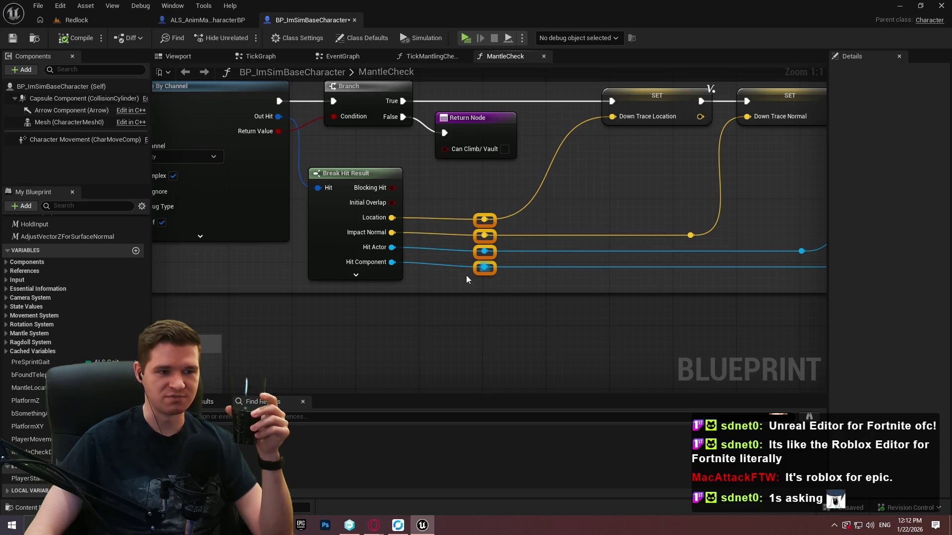
{"action": "left_click", "coordinate": [325, 183], "text": "shift"}
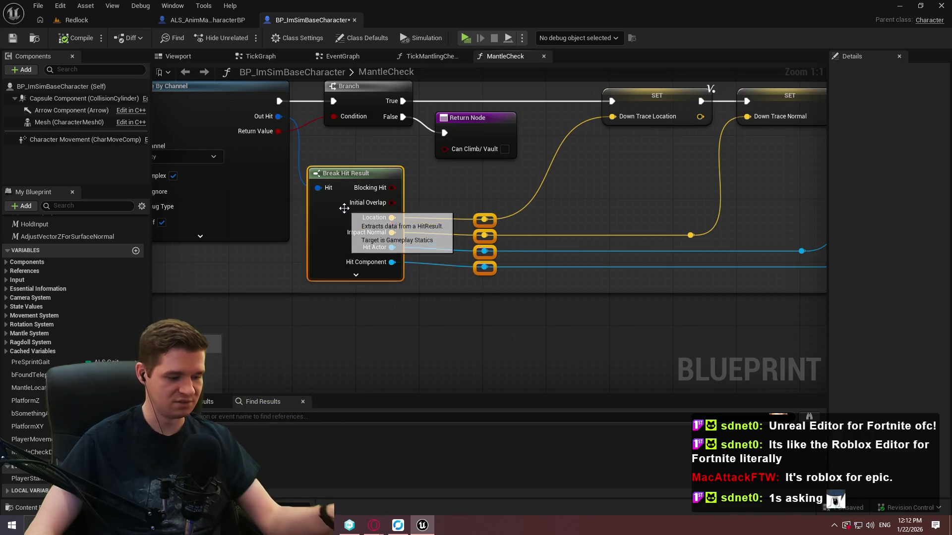
{"action": "mouse_move", "coordinate": [760, 235]}
{"action": "left_mouse_down"}
{"action": "mouse_move", "coordinate": [675, 235]}
{"action": "mouse_move", "coordinate": [561, 212]}
{"action": "left_mouse_up"}
{"action": "left_click_drag", "start_coordinate": [766, 254], "coordinate": [473, 182]}
{"action": "left_click_drag", "start_coordinate": [747, 262], "coordinate": [264, 158]}
{"action": "key", "text": "q"}
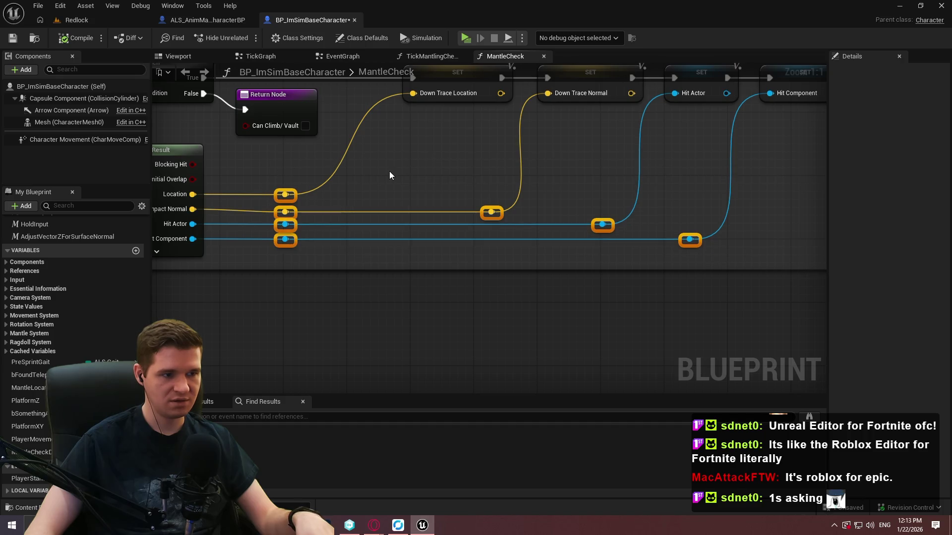
{"action": "left_click", "coordinate": [329, 181]}
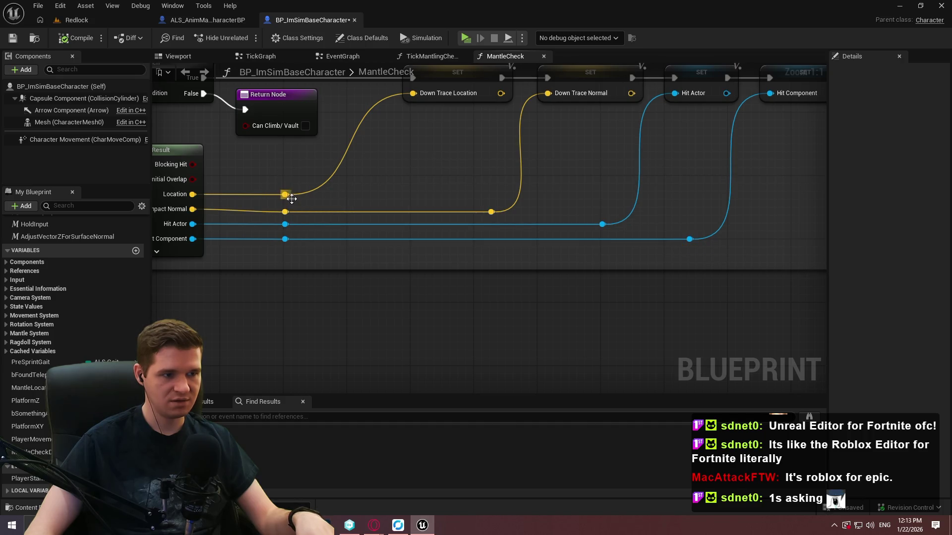
Step: Straighten the Impact Normal wire together with Break Hit Result, then save the blueprint
{"action": "left_click_drag", "start_coordinate": [606, 240], "coordinate": [189, 158]}
{"action": "key", "text": "q"}
{"action": "left_click", "coordinate": [451, 172]}
{"action": "scroll", "coordinate": [472, 164], "scroll_direction": "down", "scroll_amount": 6}
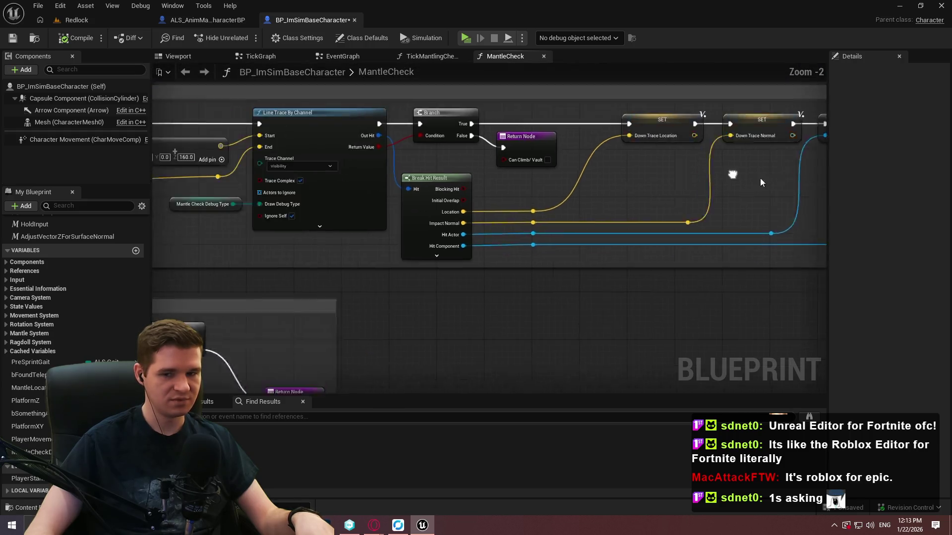
{"action": "left_click", "coordinate": [18, 40]}
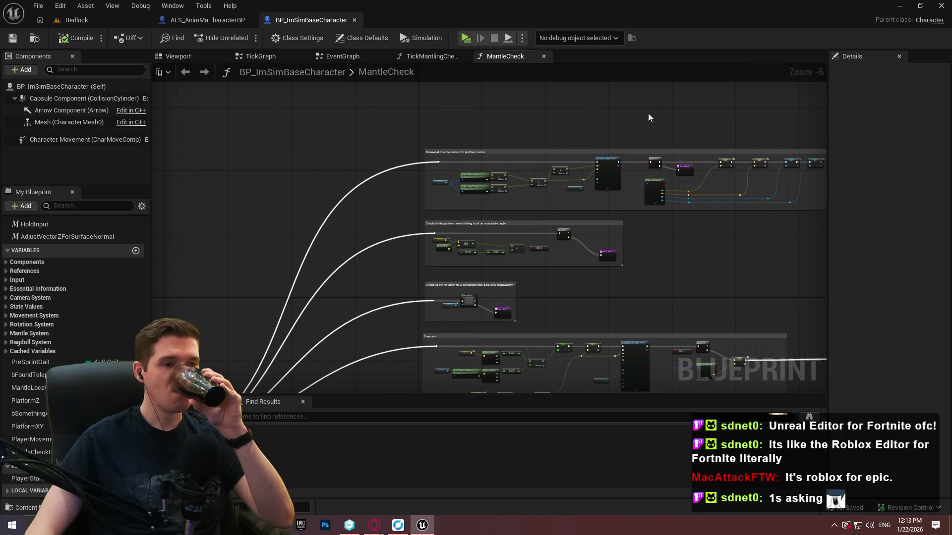
Step: Shift the reroute knot on the Capsule Trace By Channel End wire left and save the blueprint
{"action": "mouse_move", "coordinate": [680, 259]}
{"action": "left_mouse_down"}
{"action": "mouse_move", "coordinate": [637, 234]}
{"action": "mouse_move", "coordinate": [586, 173]}
{"action": "left_mouse_up"}
{"action": "scroll", "coordinate": [614, 199], "scroll_direction": "up", "scroll_amount": 2}
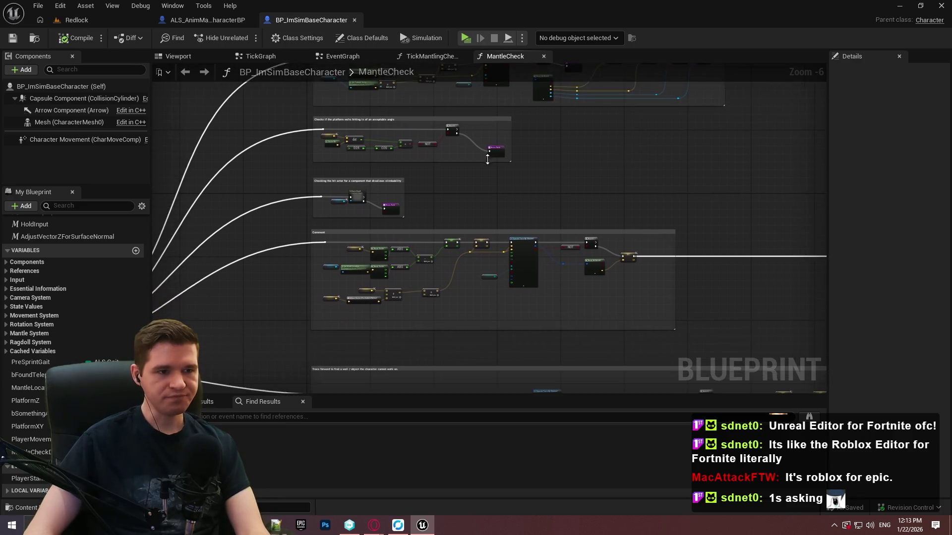
{"action": "scroll", "coordinate": [527, 162], "scroll_direction": "down", "scroll_amount": 1}
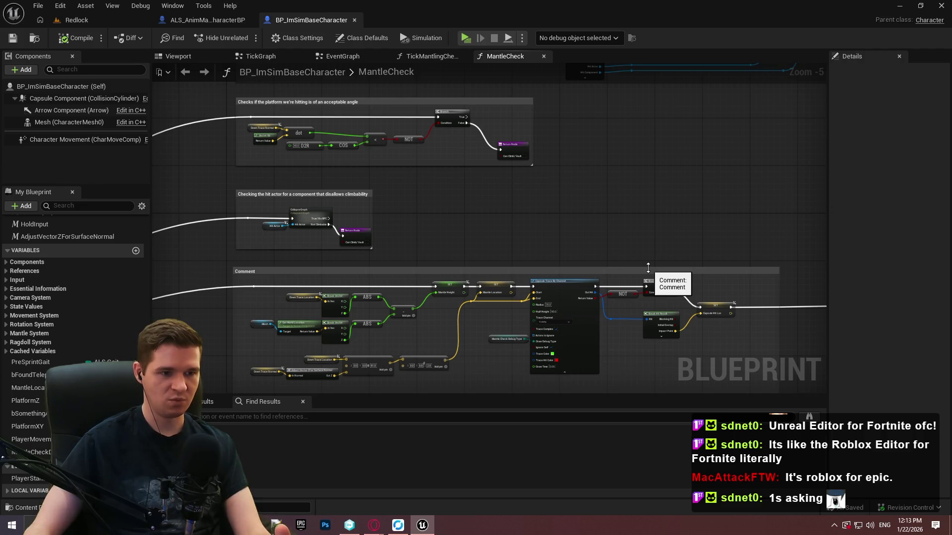
{"action": "scroll", "coordinate": [523, 303], "scroll_direction": "up", "scroll_amount": 5}
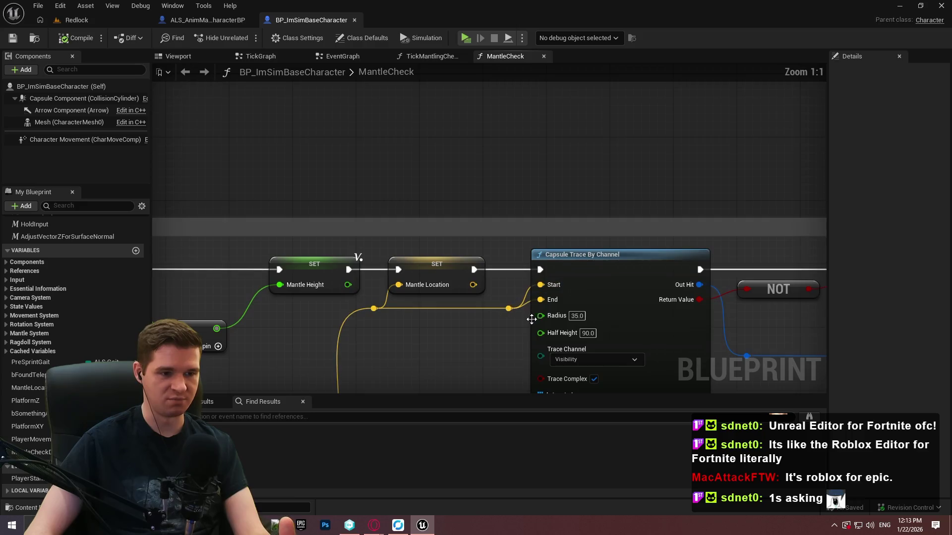
{"action": "left_click_drag", "start_coordinate": [486, 309], "coordinate": [478, 308]}
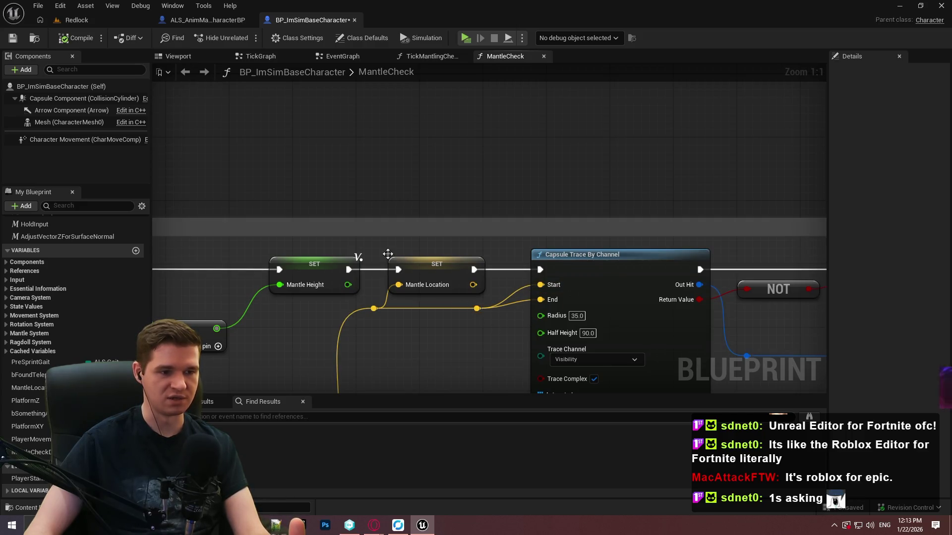
{"action": "left_click", "coordinate": [12, 39]}
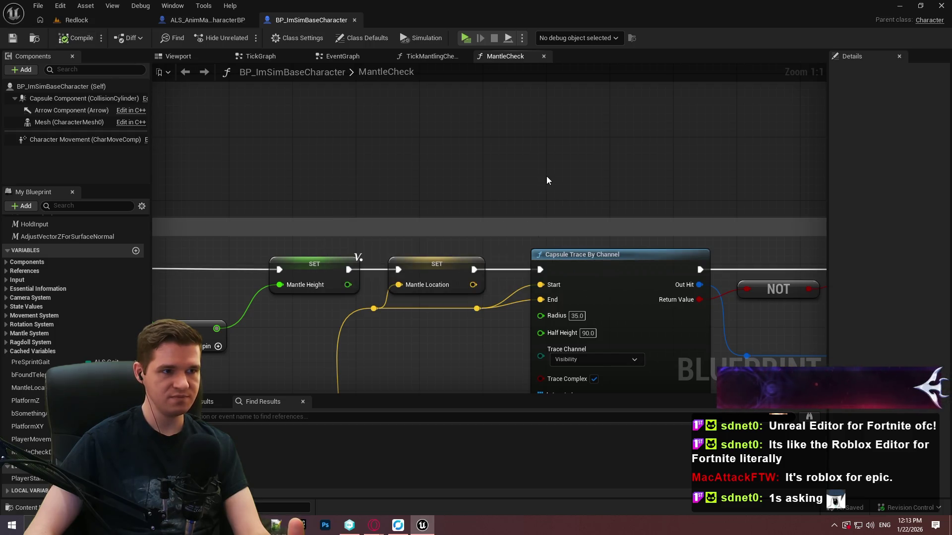
Step: Select the Mantle Check Debug Type variable in My Blueprint to inspect its settings
{"action": "scroll", "coordinate": [570, 184], "scroll_direction": "down", "scroll_amount": 10}
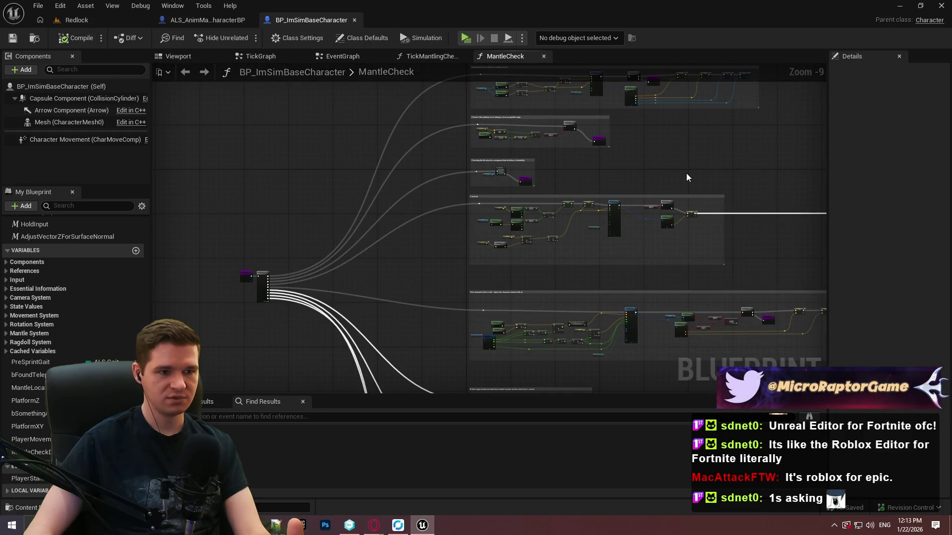
{"action": "scroll", "coordinate": [688, 172], "scroll_direction": "up", "scroll_amount": 5}
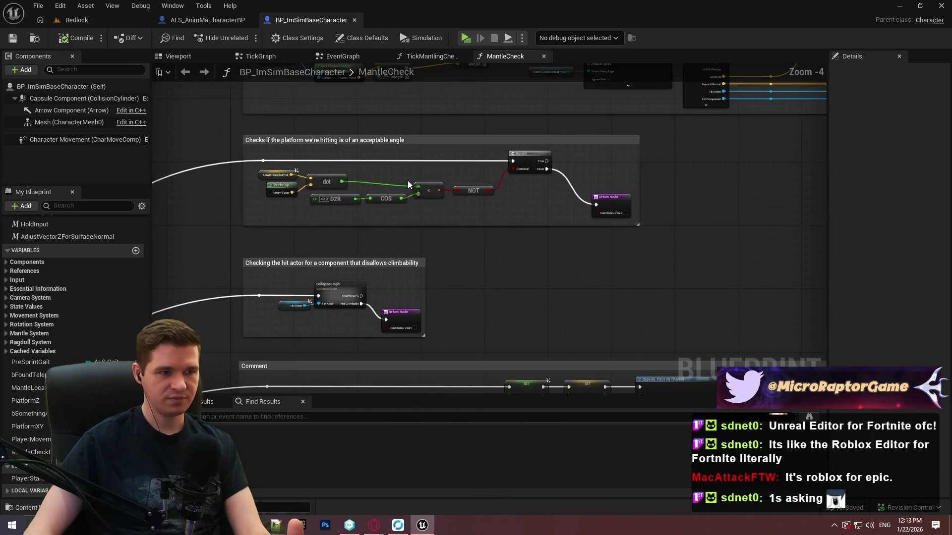
{"action": "left_click_drag", "start_coordinate": [407, 184], "coordinate": [410, 72]}
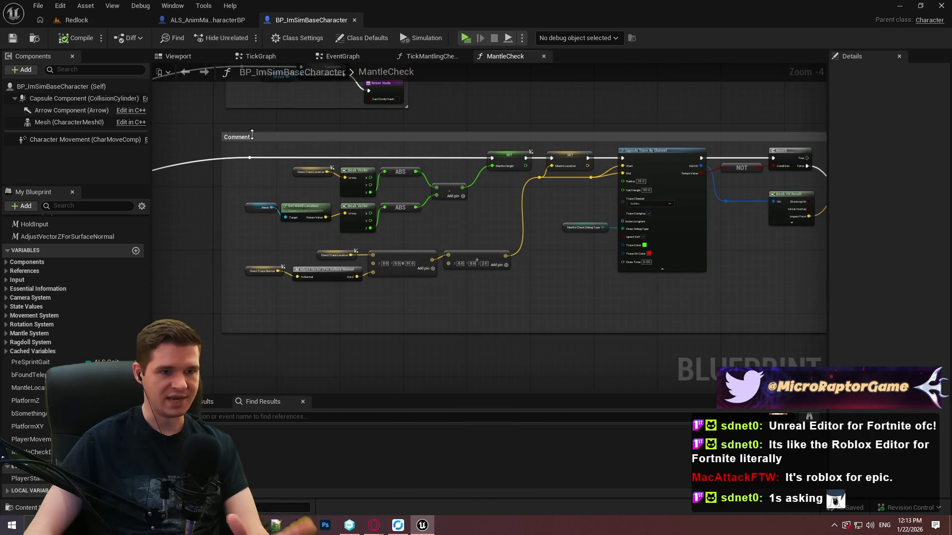
{"action": "left_click", "coordinate": [30, 452]}
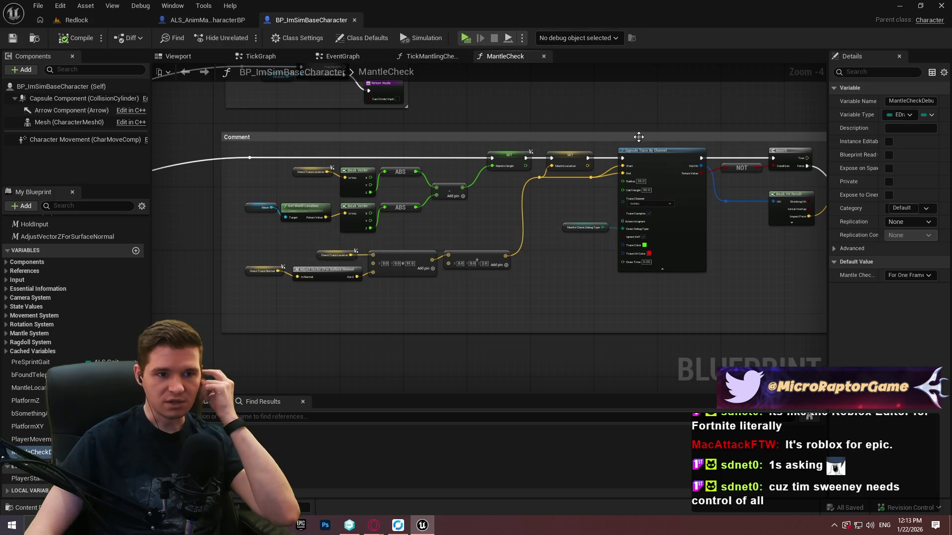
{"action": "scroll", "coordinate": [579, 188], "scroll_direction": "up", "scroll_amount": 1}
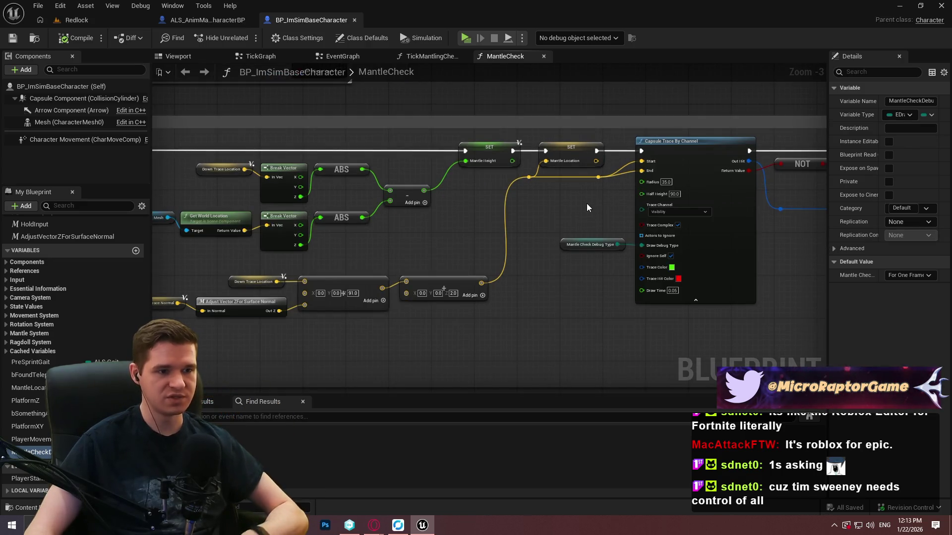
{"action": "scroll", "coordinate": [552, 202], "scroll_direction": "down", "scroll_amount": 3}
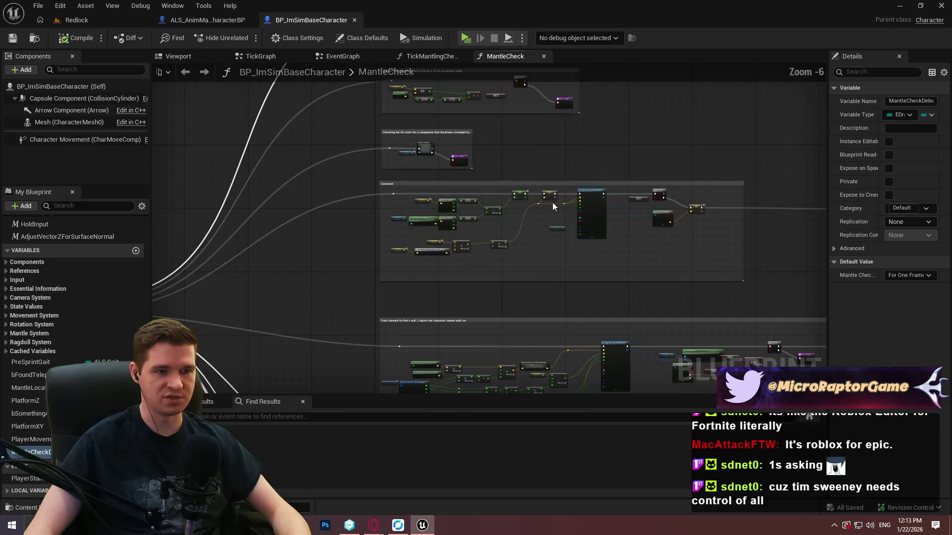
{"action": "scroll", "coordinate": [552, 203], "scroll_direction": "up", "scroll_amount": 2}
{"action": "scroll", "coordinate": [384, 166], "scroll_direction": "up", "scroll_amount": 1}
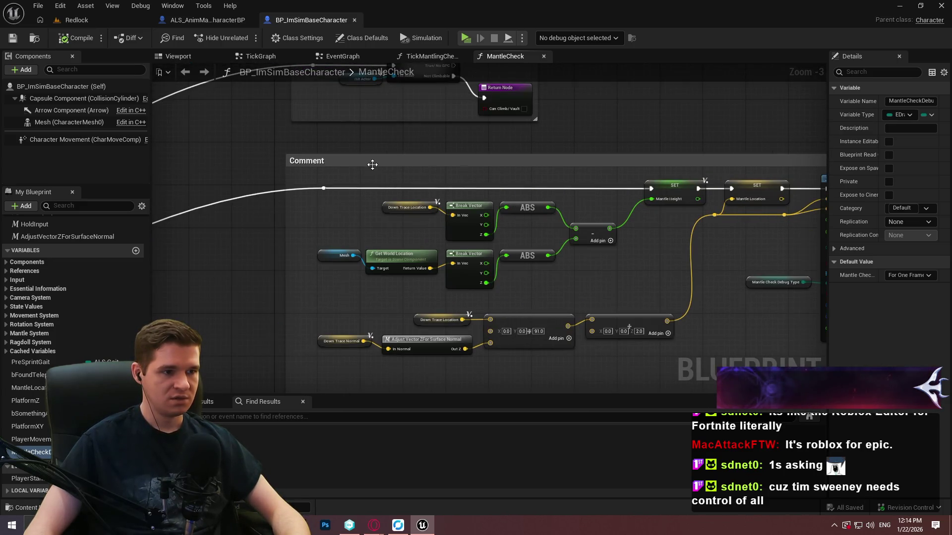
Step: Title the comment 'The first capsule trace to determine if the player can fit where they're', without the stray backslash
{"action": "double_click", "coordinate": [372, 164]}
{"action": "type", "text": "The first capsule trace to determine if th"}
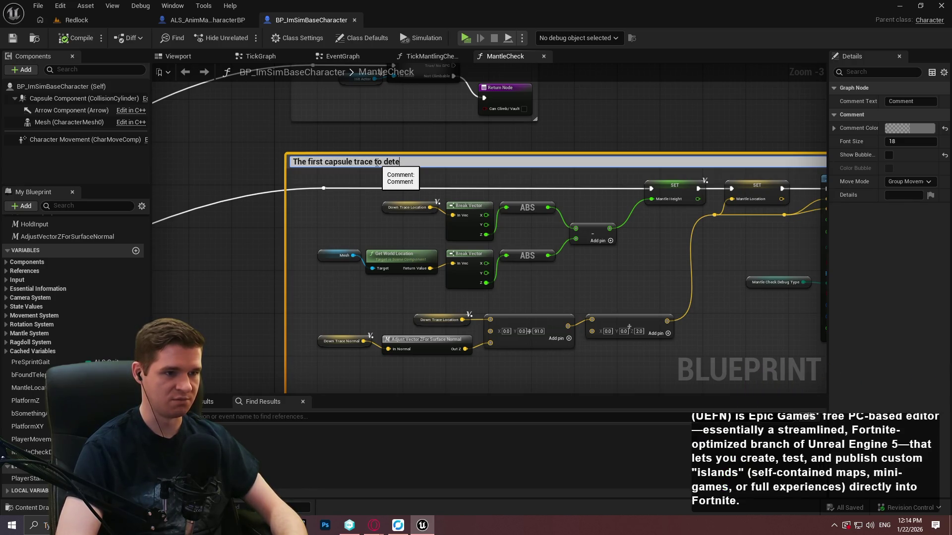
{"action": "type", "text": "e player can fit wher"}
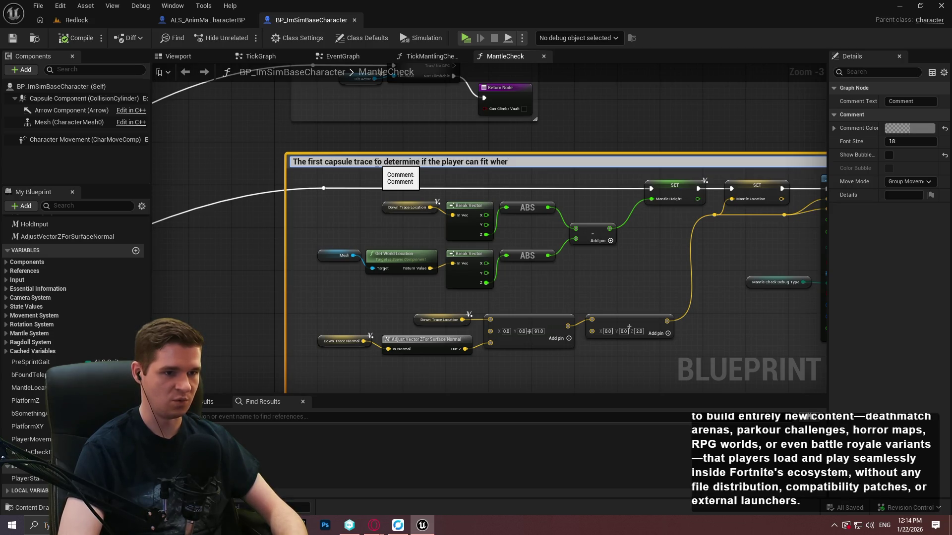
{"action": "type", "text": "e they're"}
{"action": "key", "text": "BackSpace"}
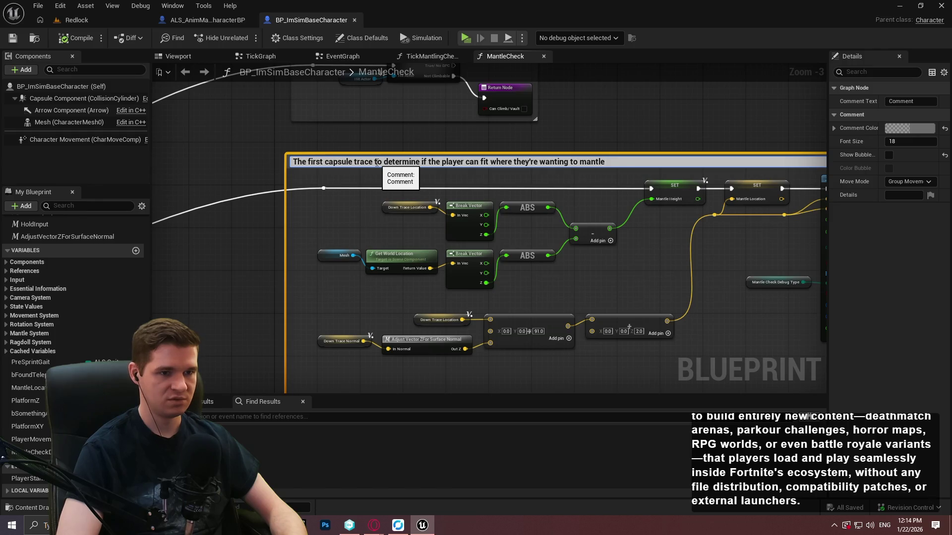
{"action": "type", "text": "\\"}
{"action": "key", "text": "Return"}
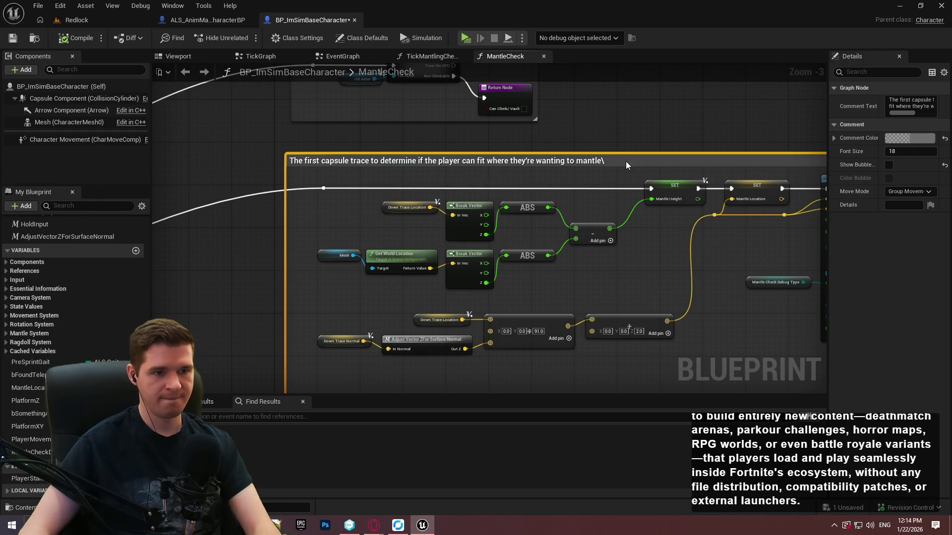
{"action": "double_click", "coordinate": [627, 166]}
{"action": "key", "text": "BackSpace"}
{"action": "key", "text": "Return"}
{"action": "left_click", "coordinate": [606, 119]}
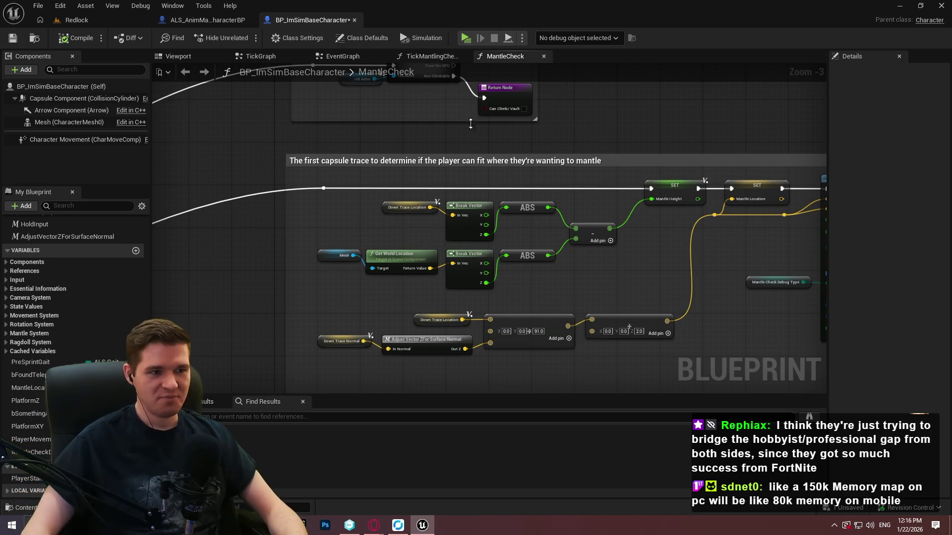
Step: Save the MantleCheck blueprint from the toolbar
{"action": "scroll", "coordinate": [470, 124], "scroll_direction": "down", "scroll_amount": 4}
{"action": "scroll", "coordinate": [420, 218], "scroll_direction": "up", "scroll_amount": 2}
{"action": "scroll", "coordinate": [433, 202], "scroll_direction": "up", "scroll_amount": 3}
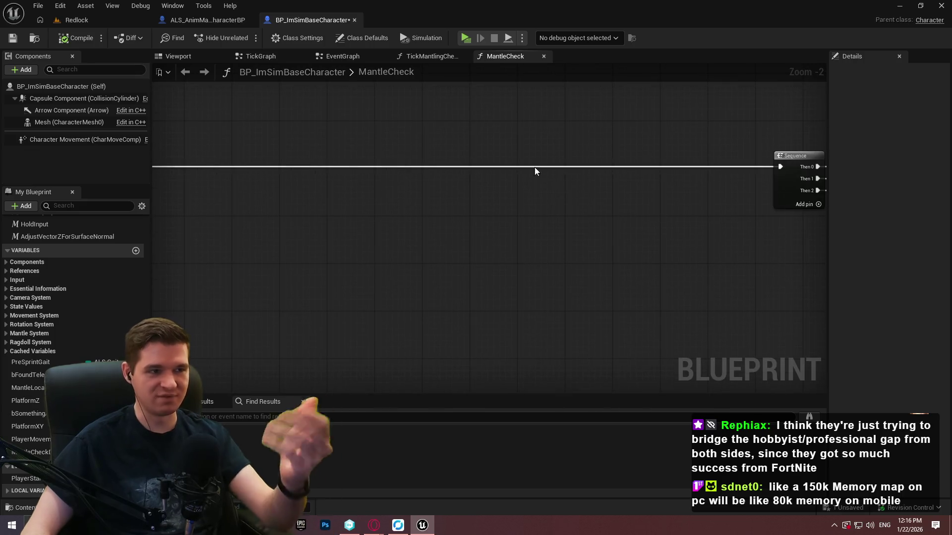
{"action": "left_click", "coordinate": [13, 38]}
Step: Move the graph to the Line Plane Intersection nodes, cancelling an accidental function rename
{"action": "scroll", "coordinate": [515, 230], "scroll_direction": "down", "scroll_amount": 3}
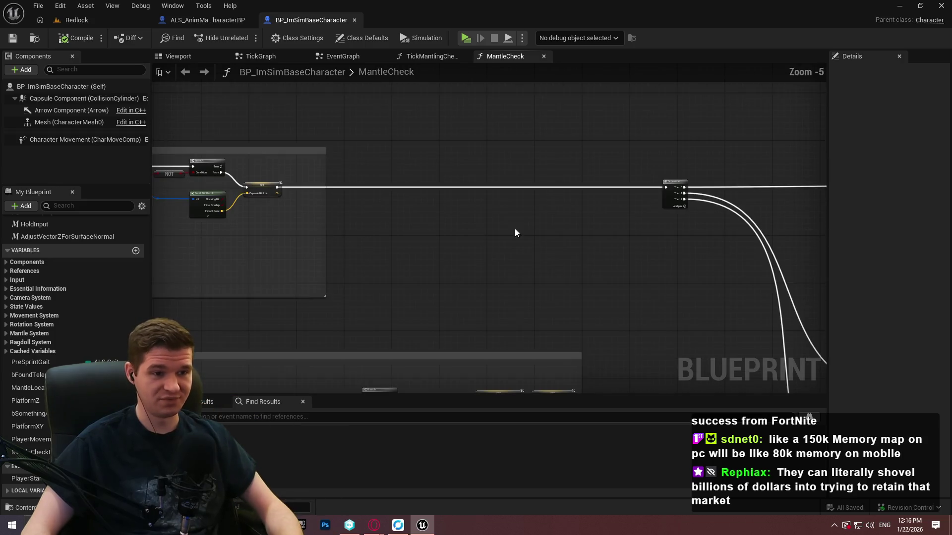
{"action": "mouse_move", "coordinate": [515, 233]}
{"action": "left_mouse_down"}
{"action": "mouse_move", "coordinate": [162, 202]}
{"action": "mouse_move", "coordinate": [147, 75]}
{"action": "left_mouse_up"}
{"action": "left_click_drag", "start_coordinate": [300, 74], "coordinate": [300, 124]}
{"action": "scroll", "coordinate": [435, 121], "scroll_direction": "up", "scroll_amount": 3}
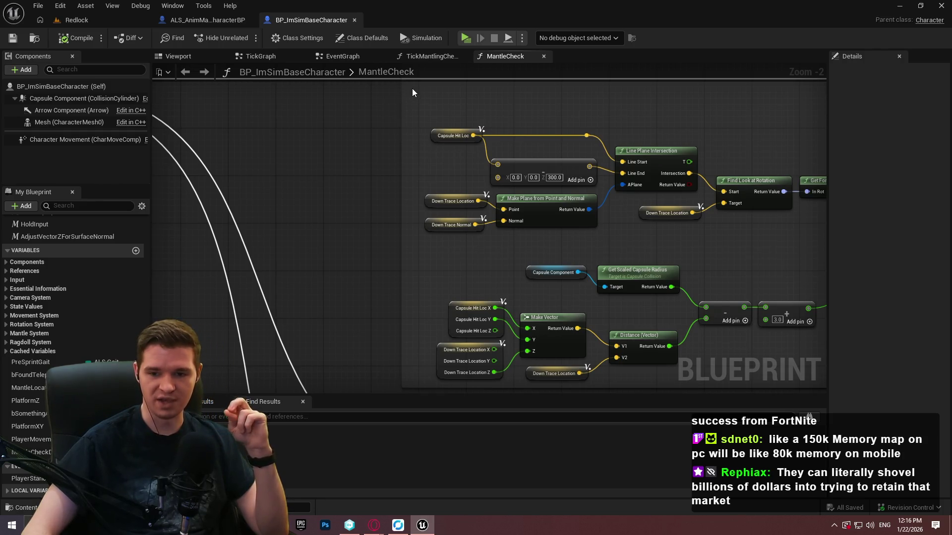
{"action": "double_click", "coordinate": [419, 74]}
{"action": "key", "text": "Escape"}
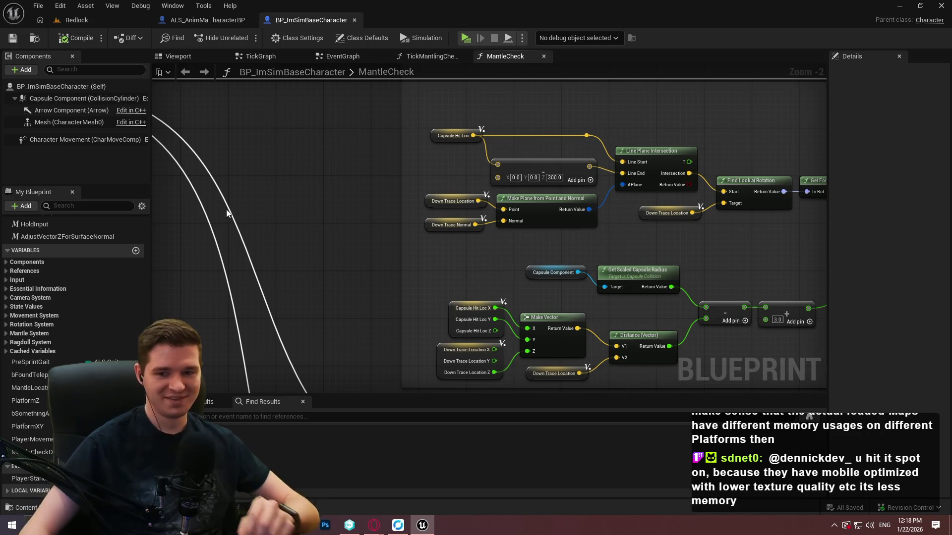
{"action": "scroll", "coordinate": [436, 265], "scroll_direction": "down", "scroll_amount": 2}
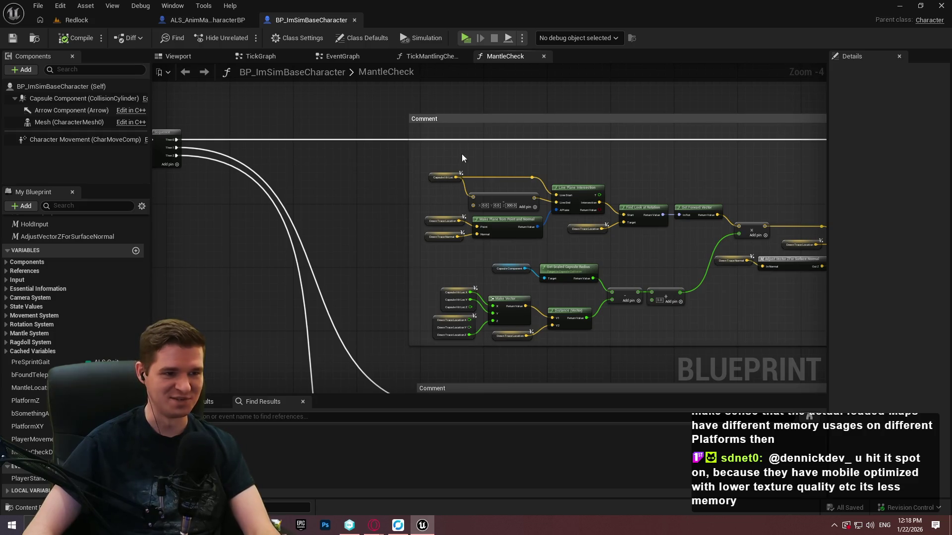
{"action": "scroll", "coordinate": [462, 154], "scroll_direction": "up", "scroll_amount": 1}
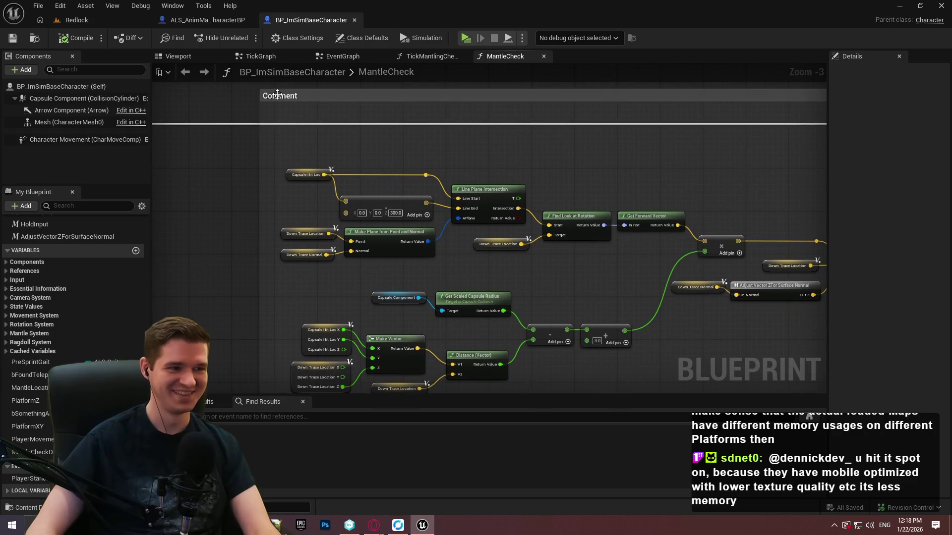
{"action": "scroll", "coordinate": [498, 179], "scroll_direction": "down", "scroll_amount": 3}
{"action": "scroll", "coordinate": [450, 173], "scroll_direction": "up", "scroll_amount": 5}
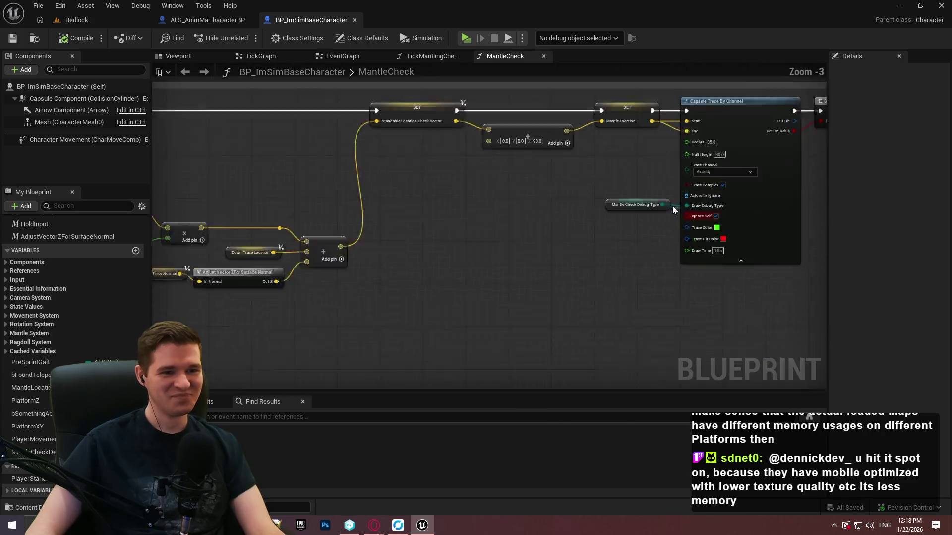
{"action": "mouse_move", "coordinate": [297, 278]}
{"action": "left_mouse_down"}
{"action": "mouse_move", "coordinate": [348, 278]}
{"action": "mouse_move", "coordinate": [159, 276]}
{"action": "mouse_move", "coordinate": [360, 165]}
{"action": "left_mouse_up"}
Step: Title the Line Plane Intersection comment 'Runs a second capsule trace that handles edges/walls… even if the initial capsule doesn't'
{"action": "double_click", "coordinate": [320, 125]}
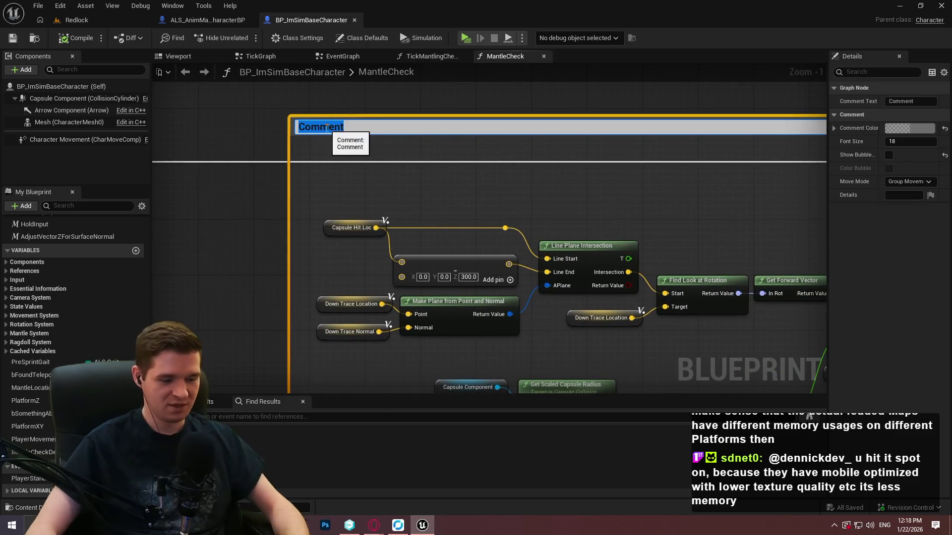
{"action": "type", "text": "Runs a secon"}
{"action": "type", "text": "d capsule trace that"}
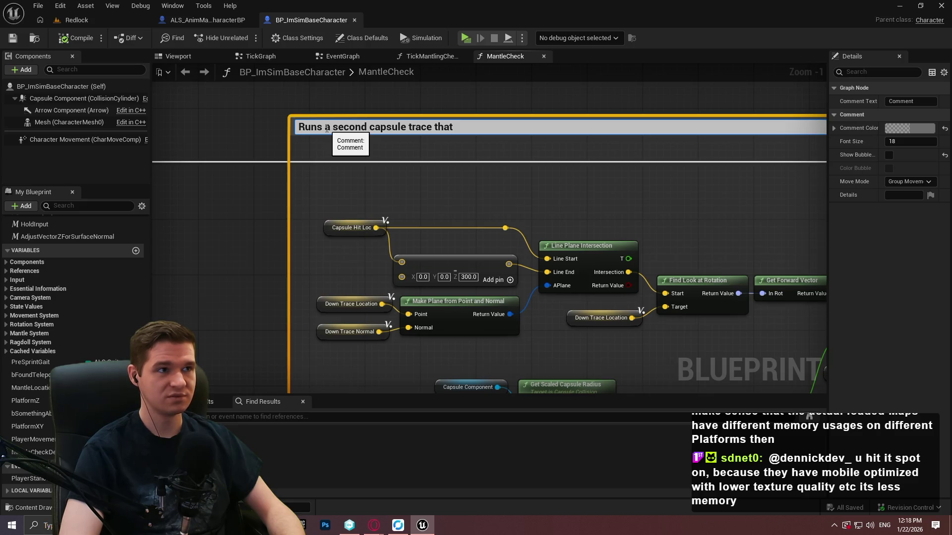
{"action": "type", "text": " handles"}
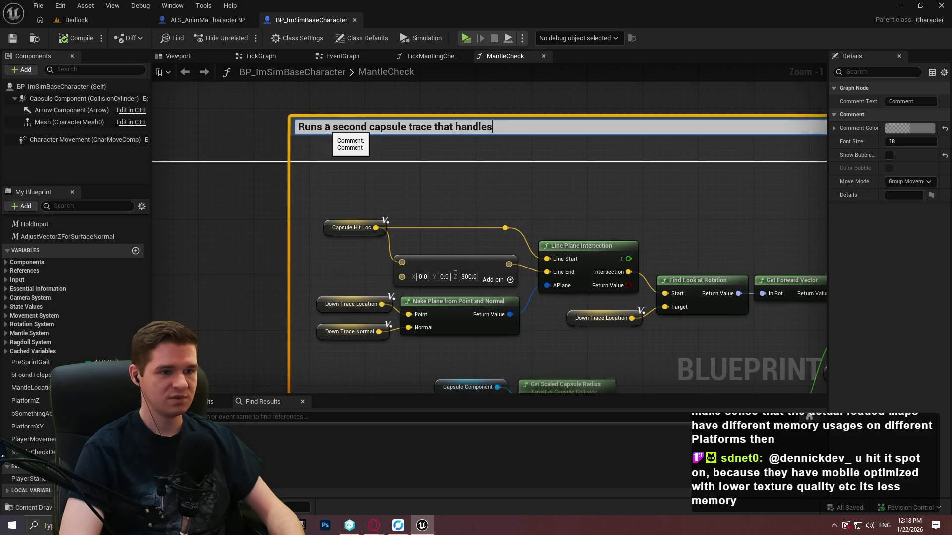
{"action": "type", "text": " edhes/"}
{"action": "key", "text": "BackSpace"}
{"action": "type", "text": "ges/"}
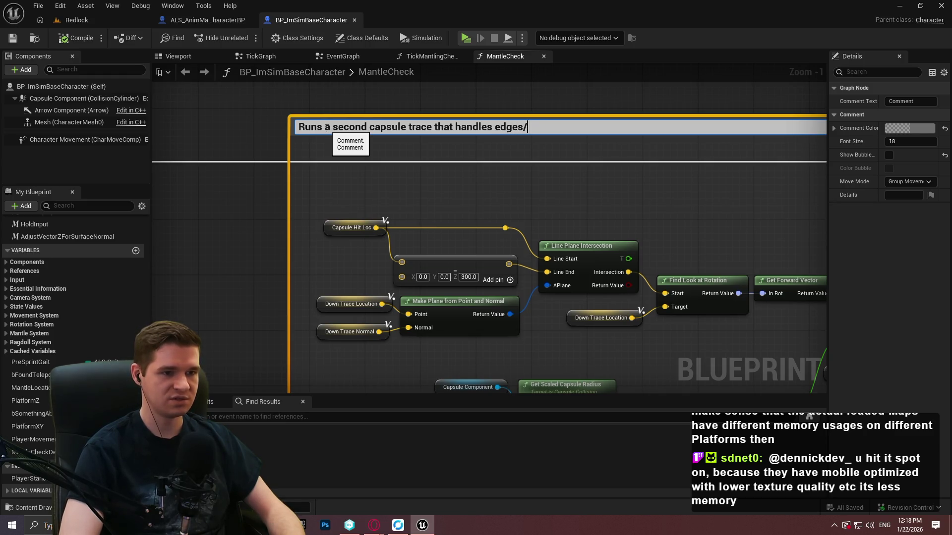
{"action": "type", "text": "sn"}
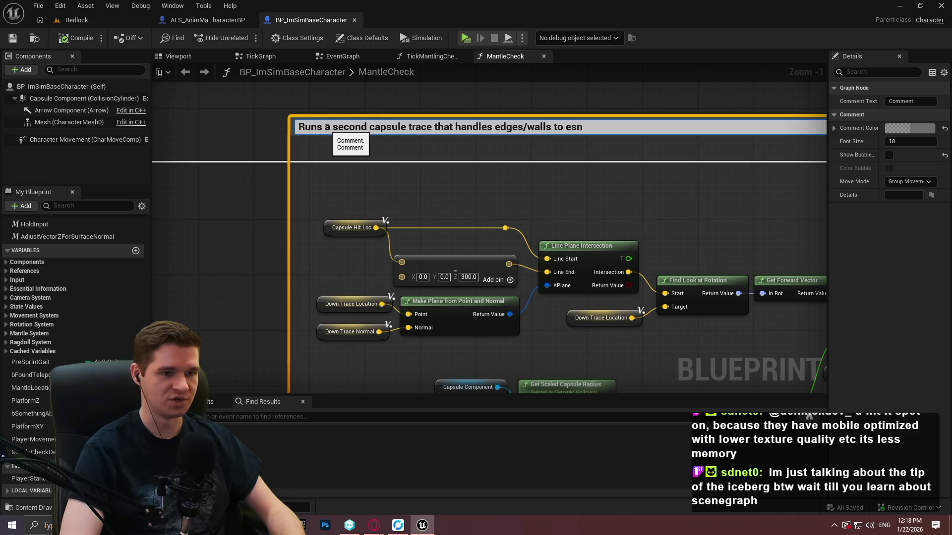
{"action": "type", "text": " check if the"}
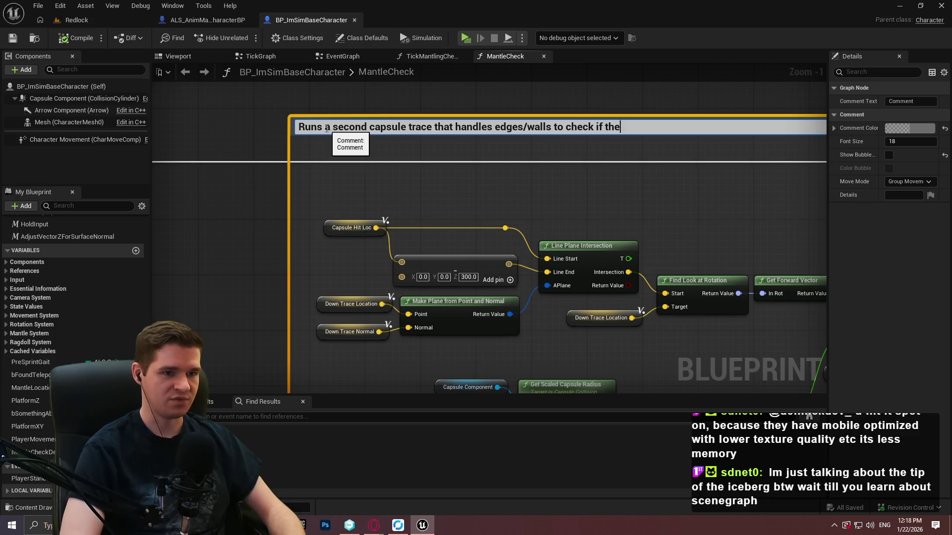
{"action": "type", "text": " playfit even"}
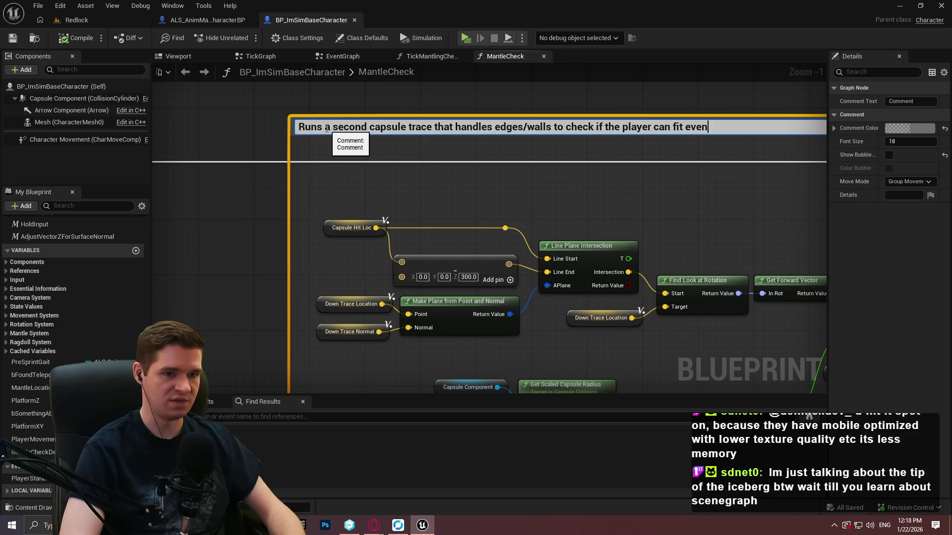
{"action": "key", "text": "BackSpace"}
{"action": "key", "text": "BackSpace"}
{"action": "type", "text": "tia; capsule is"}
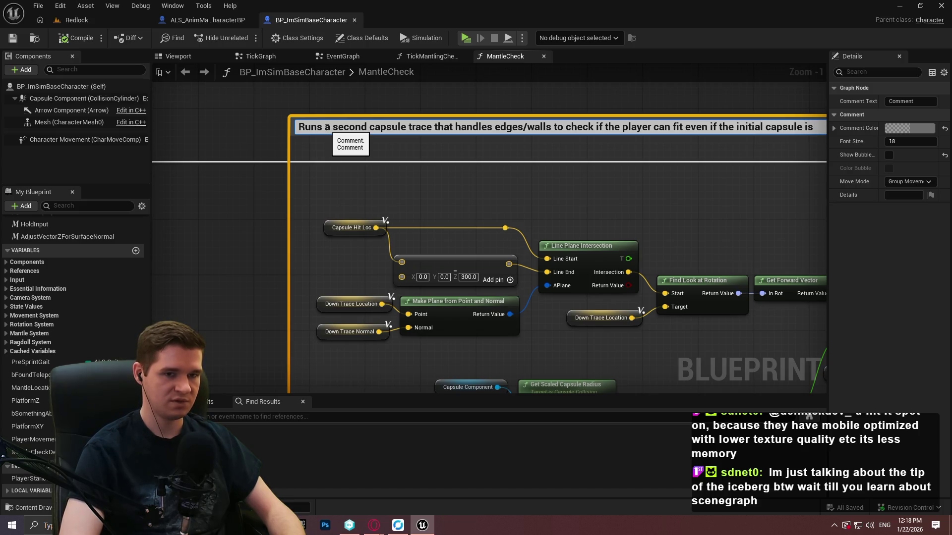
{"action": "type", "text": "eo"}
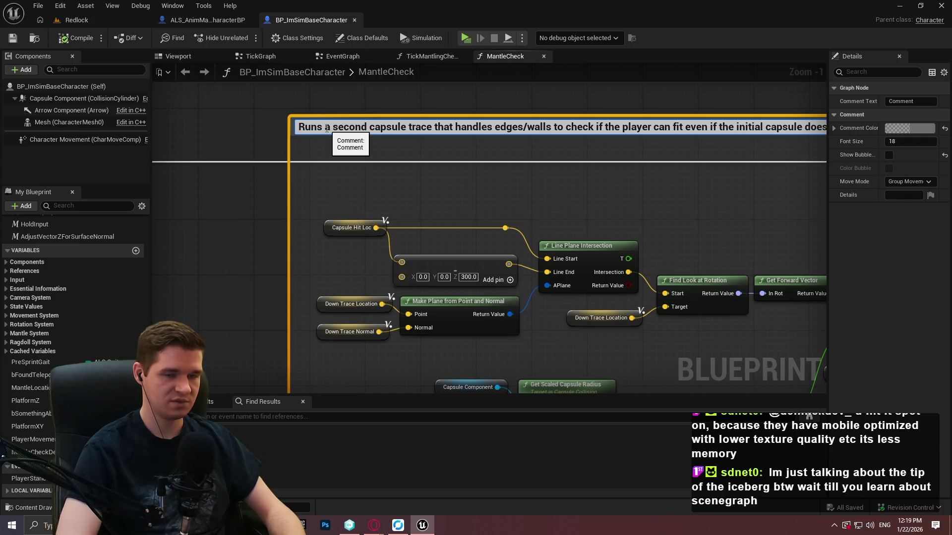
{"action": "key", "text": "Return"}
{"action": "left_click_drag", "start_coordinate": [797, 111], "coordinate": [684, 128]}
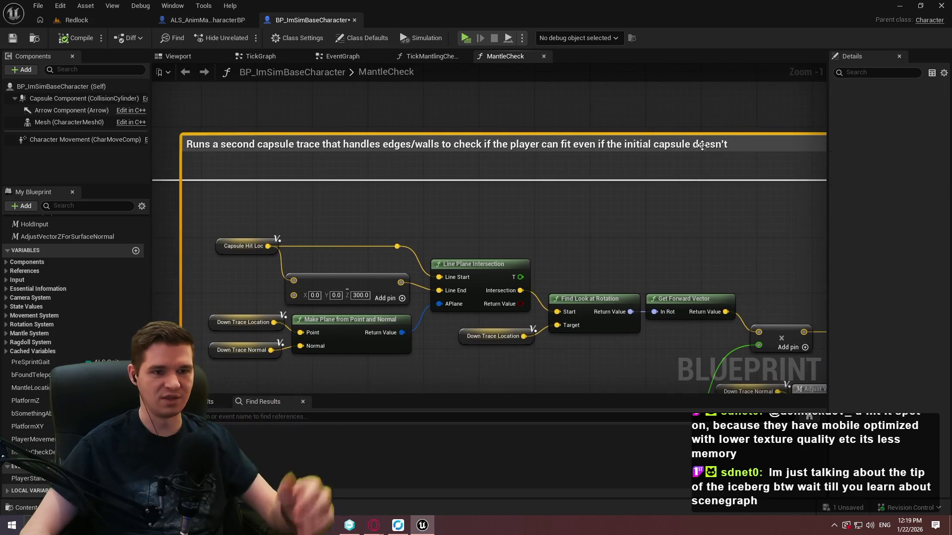
Step: Replace 'doesn't' with 'isn't aligned correctly' at the end of the second capsule trace comment
{"action": "double_click", "coordinate": [702, 145]}
{"action": "key", "text": "BackSpace"}
{"action": "key", "text": "BackSpace"}
{"action": "key", "text": "BackSpace"}
{"action": "type", "text": "isn't aligned correctly"}
{"action": "key", "text": "Return"}
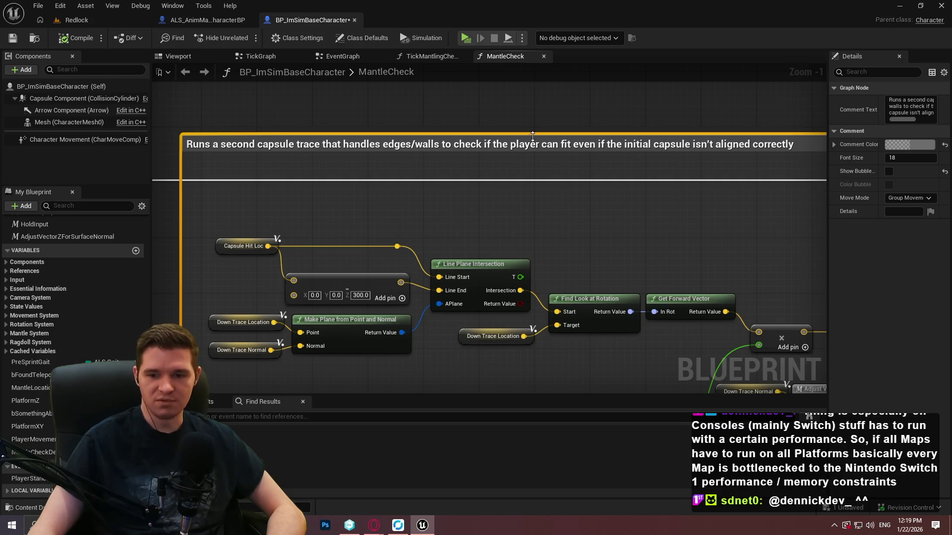
{"action": "left_click", "coordinate": [482, 171]}
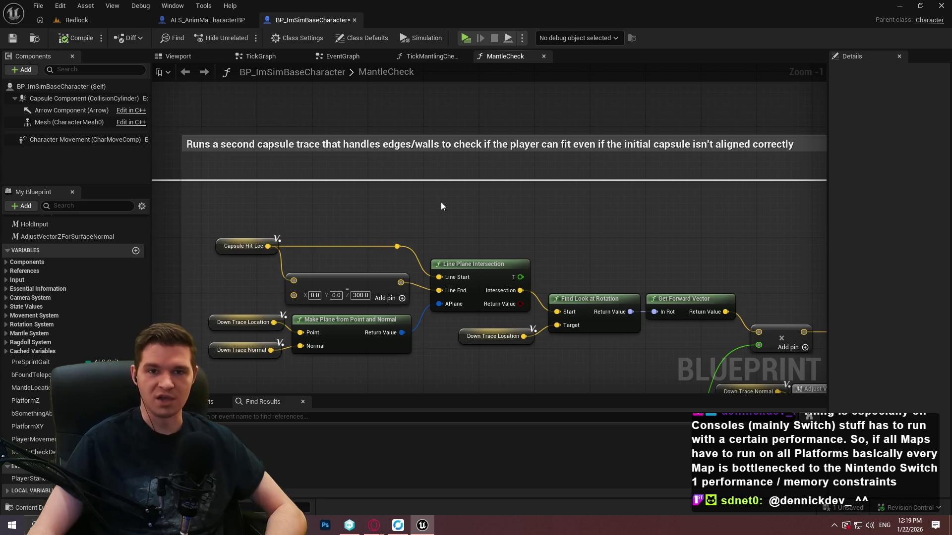
Step: Save the blueprint with Ctrl+S and bring the Line Trace By Channel node into view
{"action": "key", "text": "ctrl+s"}
{"action": "scroll", "coordinate": [605, 238], "scroll_direction": "down", "scroll_amount": 3}
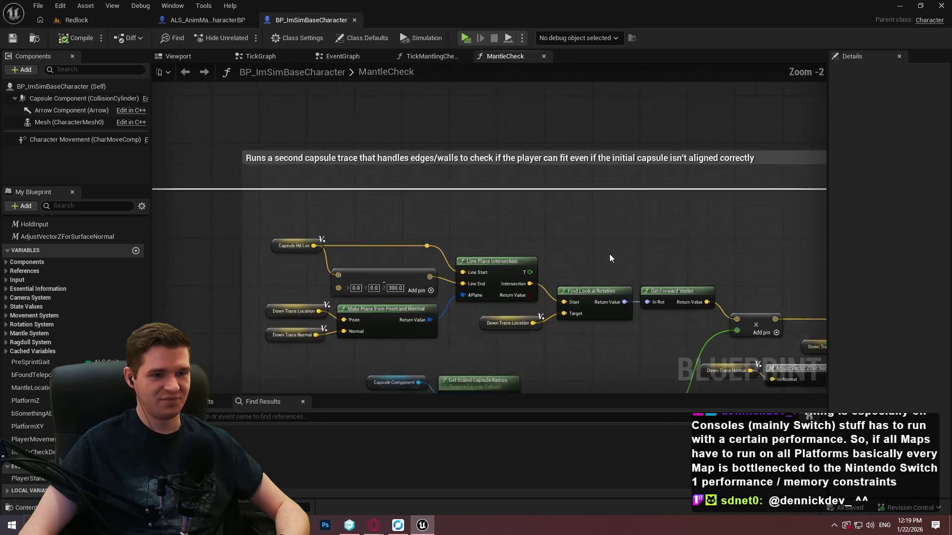
{"action": "scroll", "coordinate": [472, 239], "scroll_direction": "up", "scroll_amount": 3}
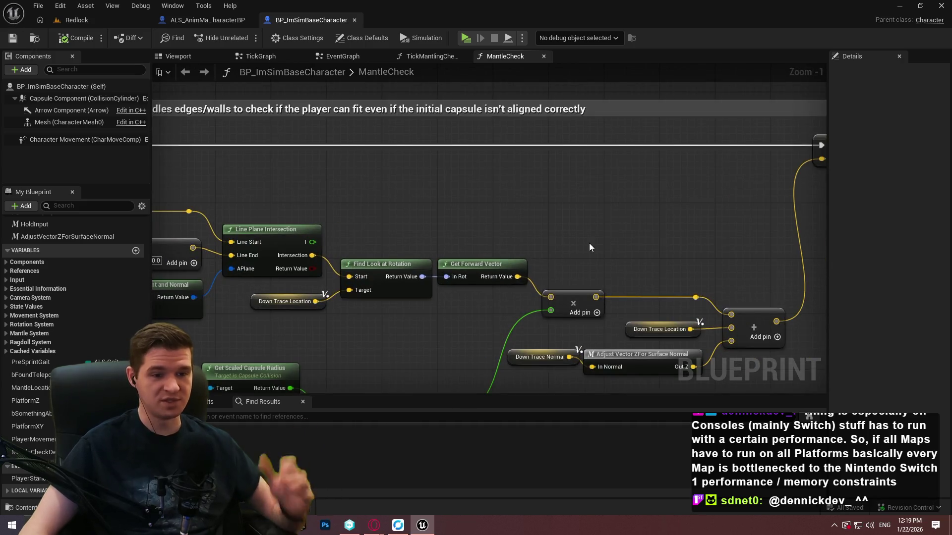
{"action": "left_click_drag", "start_coordinate": [591, 309], "coordinate": [563, 179]}
{"action": "mouse_move", "coordinate": [473, 288]}
{"action": "left_mouse_down"}
{"action": "mouse_move", "coordinate": [606, 276]}
{"action": "mouse_move", "coordinate": [638, 301]}
{"action": "left_mouse_up"}
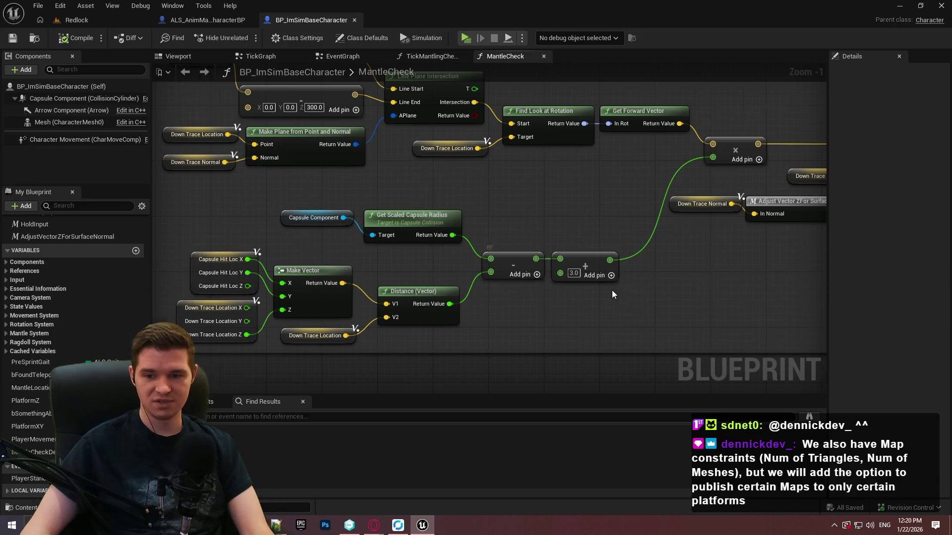
{"action": "scroll", "coordinate": [522, 271], "scroll_direction": "down", "scroll_amount": 2}
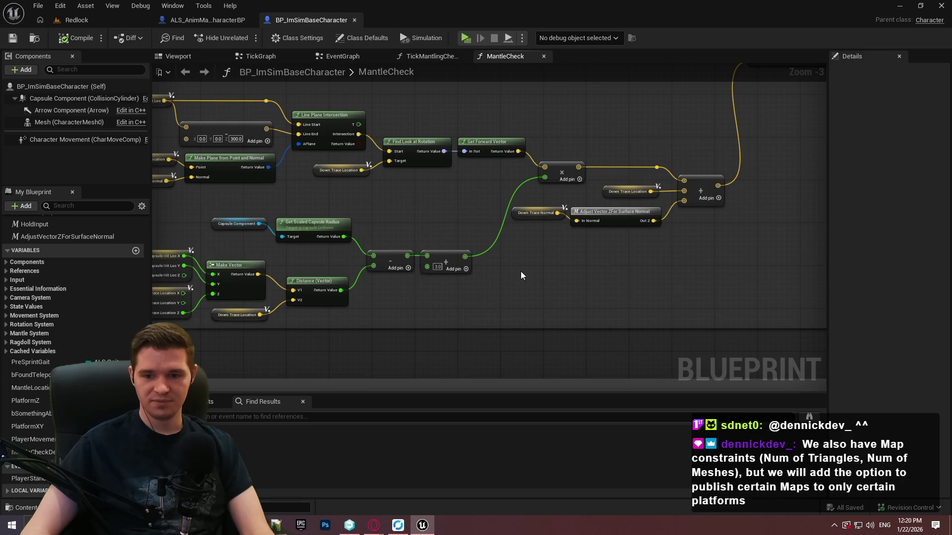
{"action": "scroll", "coordinate": [609, 260], "scroll_direction": "down", "scroll_amount": 2}
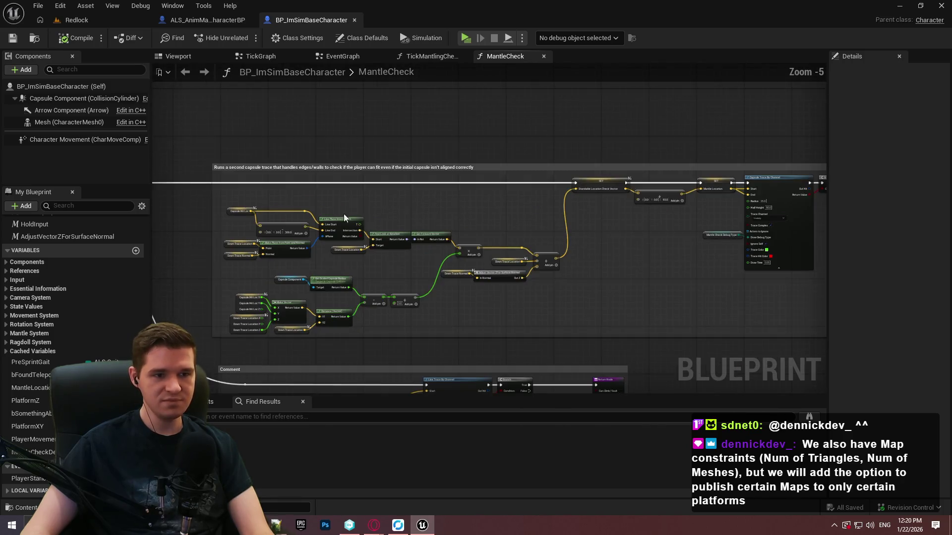
{"action": "scroll", "coordinate": [743, 106], "scroll_direction": "up", "scroll_amount": 1}
{"action": "scroll", "coordinate": [584, 228], "scroll_direction": "up", "scroll_amount": 2}
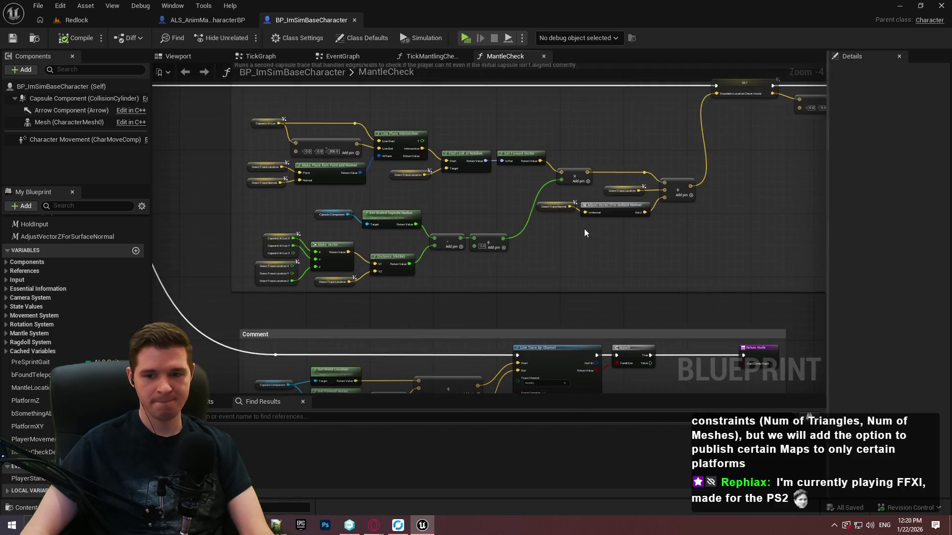
{"action": "scroll", "coordinate": [304, 174], "scroll_direction": "down", "scroll_amount": 1}
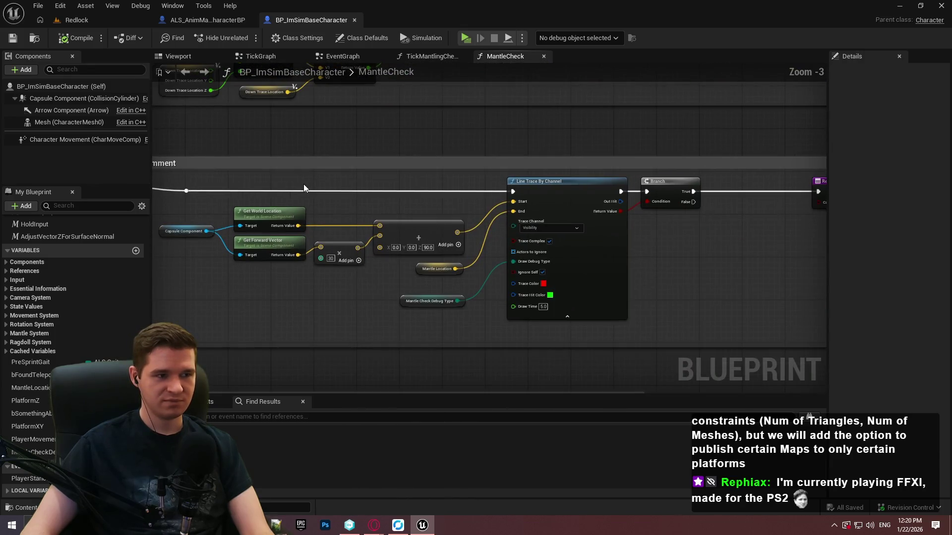
{"action": "left_click_drag", "start_coordinate": [597, 254], "coordinate": [722, 258]}
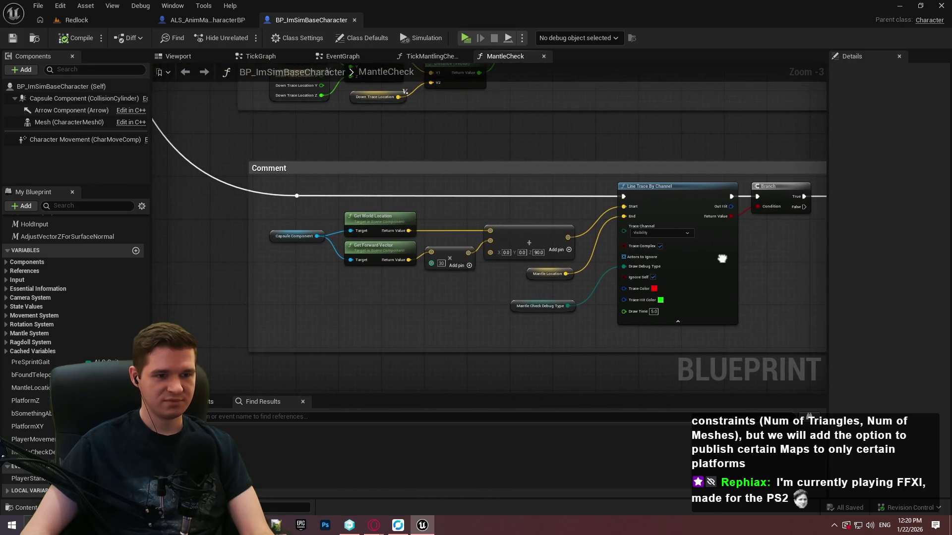
{"action": "scroll", "coordinate": [584, 295], "scroll_direction": "up", "scroll_amount": 3}
{"action": "mouse_move", "coordinate": [573, 259]}
{"action": "left_mouse_down"}
{"action": "mouse_move", "coordinate": [744, 295]}
{"action": "mouse_move", "coordinate": [251, 227]}
{"action": "mouse_move", "coordinate": [573, 263]}
{"action": "left_mouse_up"}
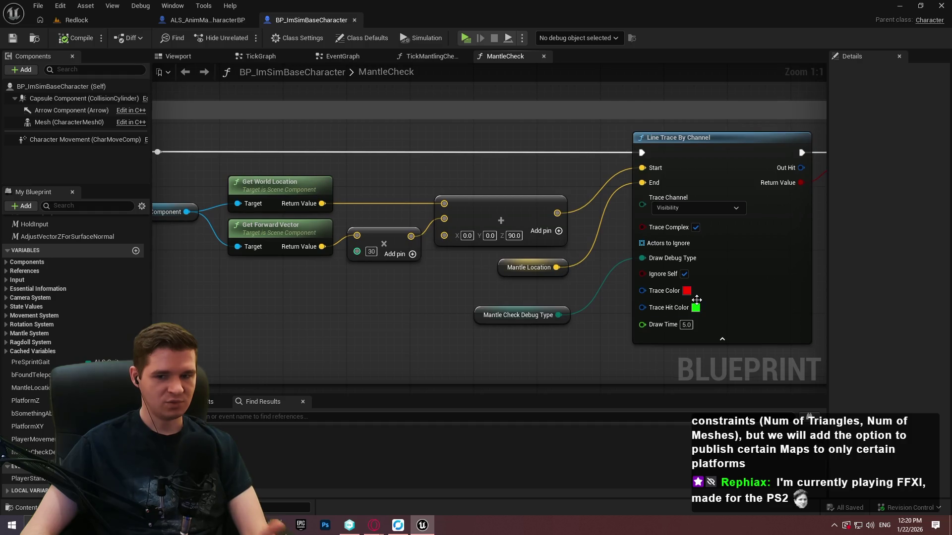
Step: Change the Line Trace By Channel Trace Color from red to magenta and launch the standalone preview
{"action": "left_click", "coordinate": [687, 291]}
{"action": "left_click_drag", "start_coordinate": [763, 296], "coordinate": [780, 267]}
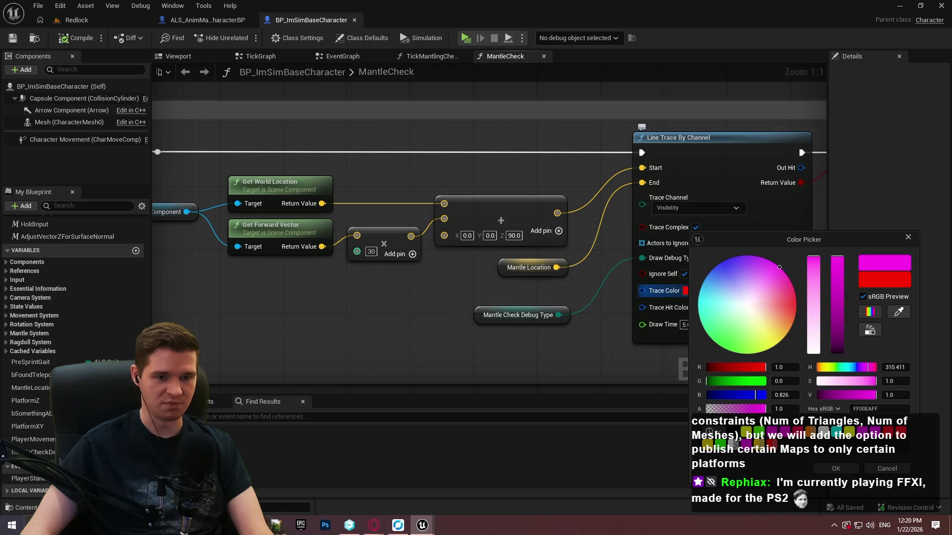
{"action": "left_click", "coordinate": [836, 469]}
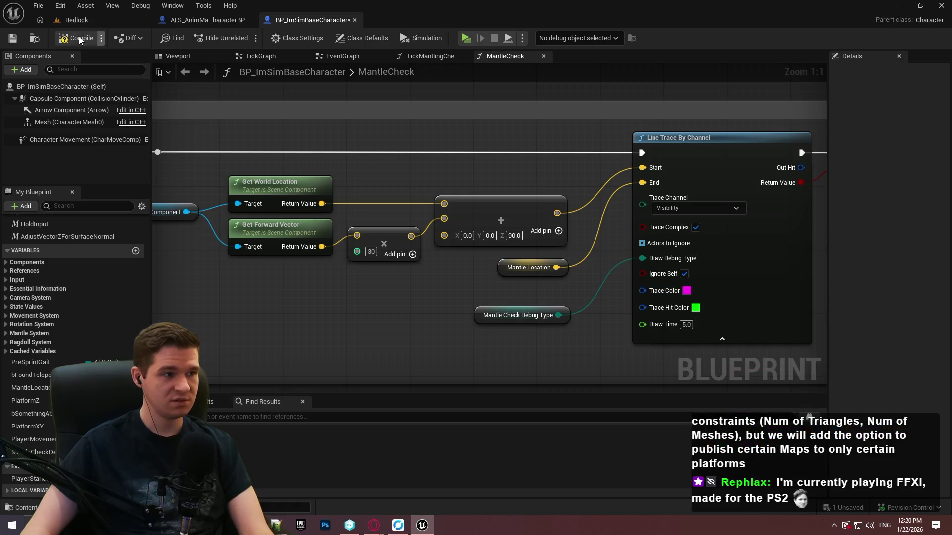
{"action": "left_click", "coordinate": [466, 39]}
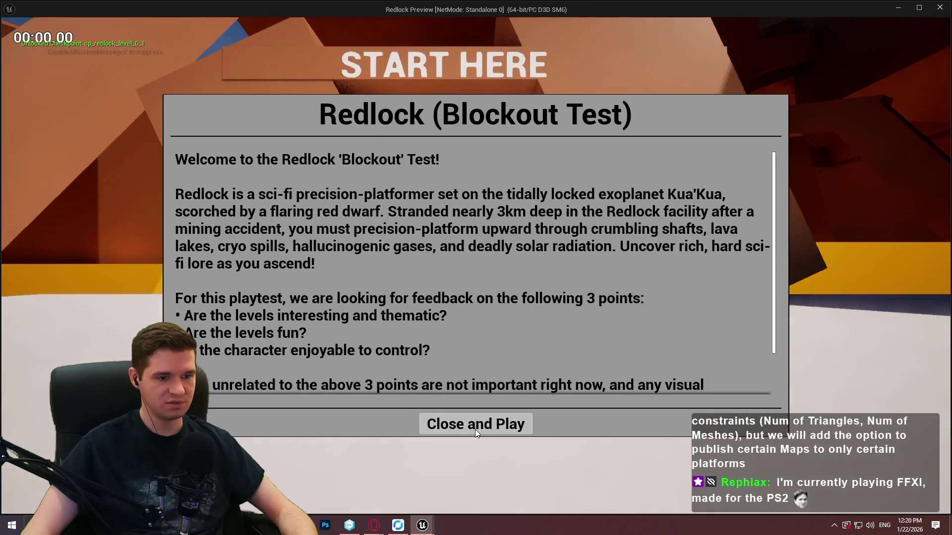
{"action": "left_click", "coordinate": [475, 429]}
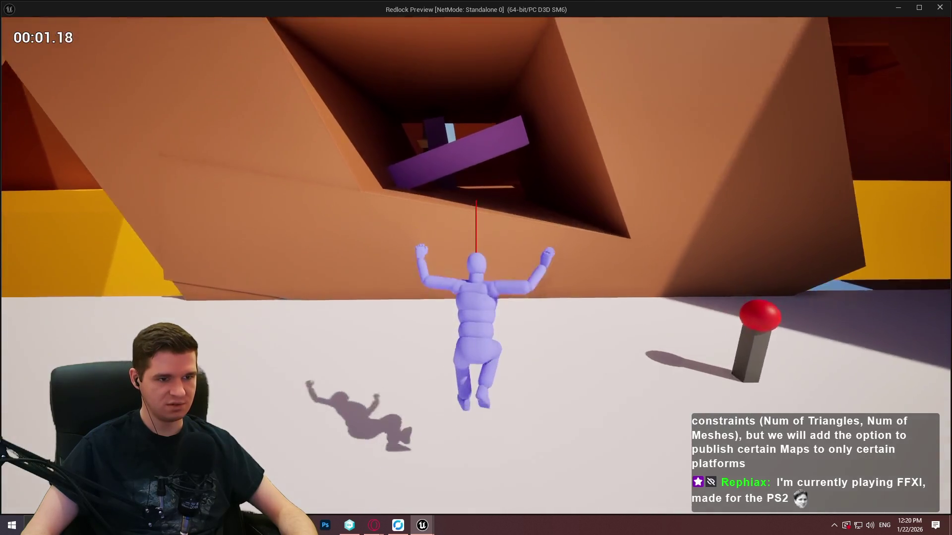
Step: Run at the first wall, climb it, and mantle up into the corridor above
{"action": "key", "text": "space"}
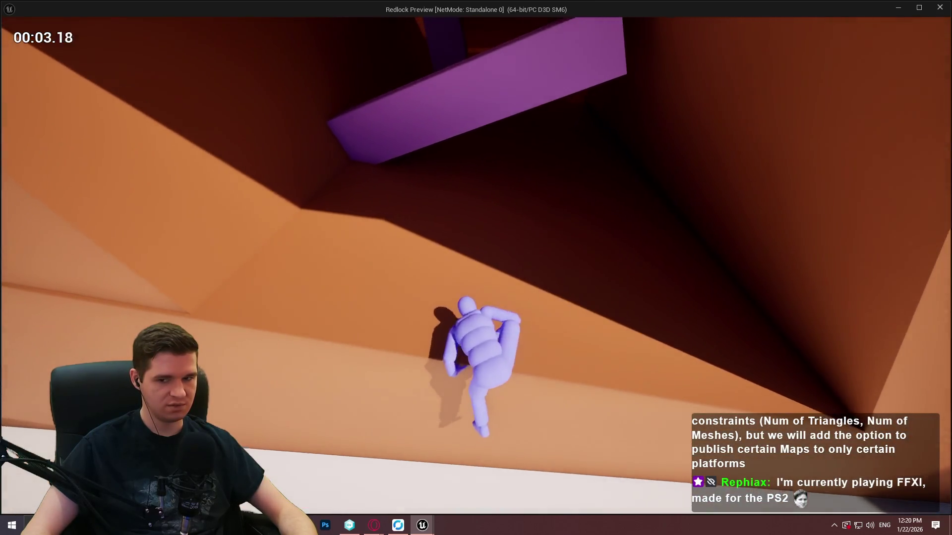
{"action": "key", "text": "w"}
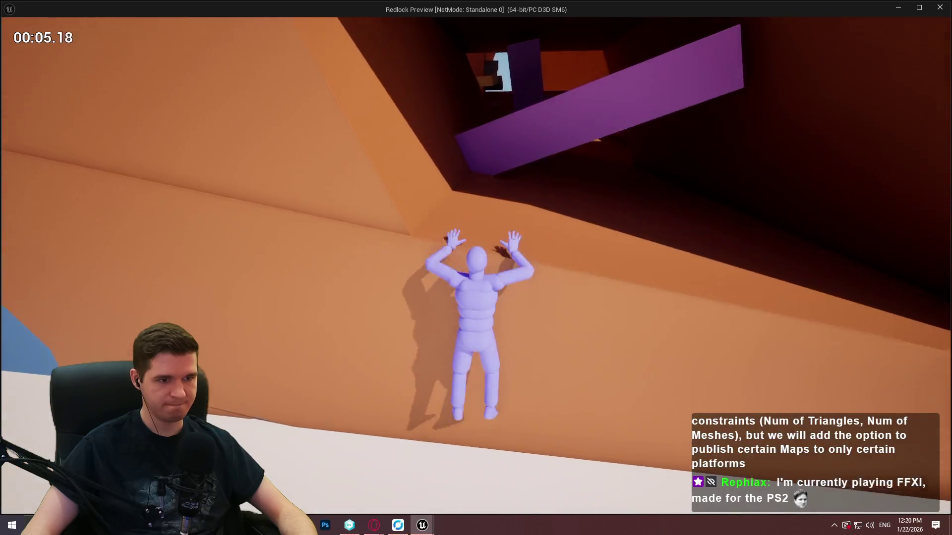
{"action": "key", "text": "space"}
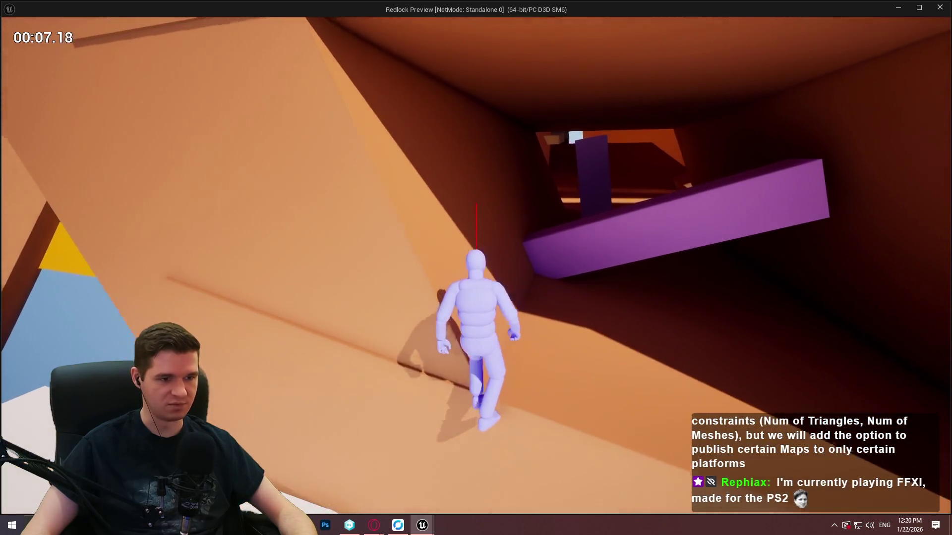
{"action": "key", "text": "w"}
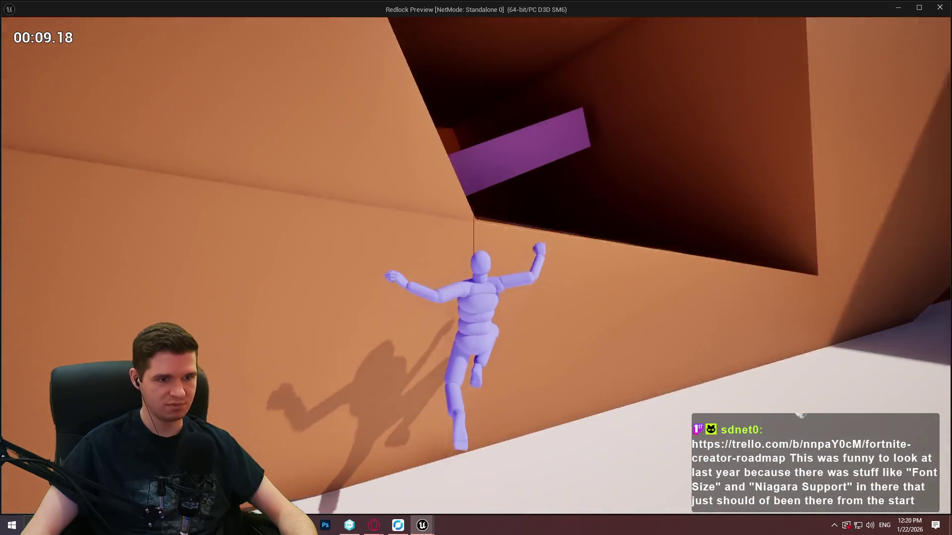
{"action": "key", "text": "w"}
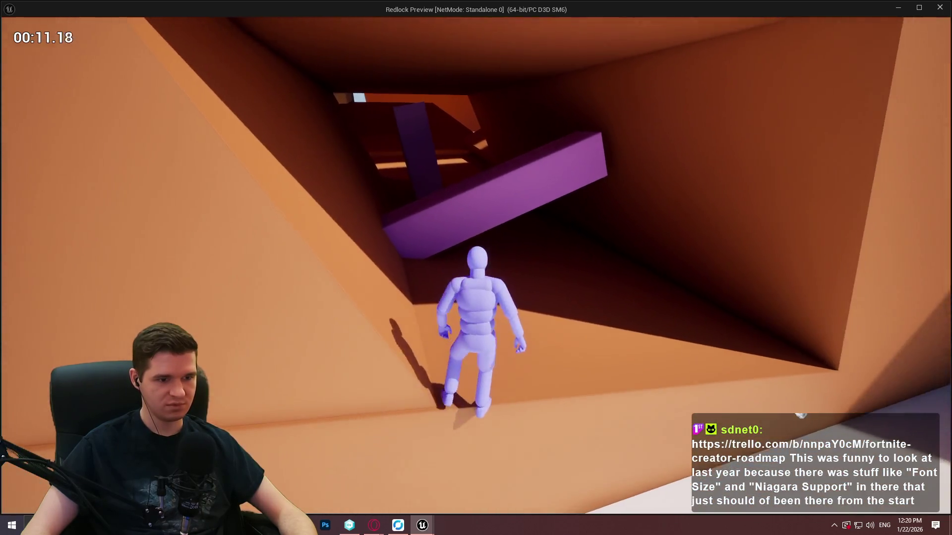
{"action": "key", "text": "space"}
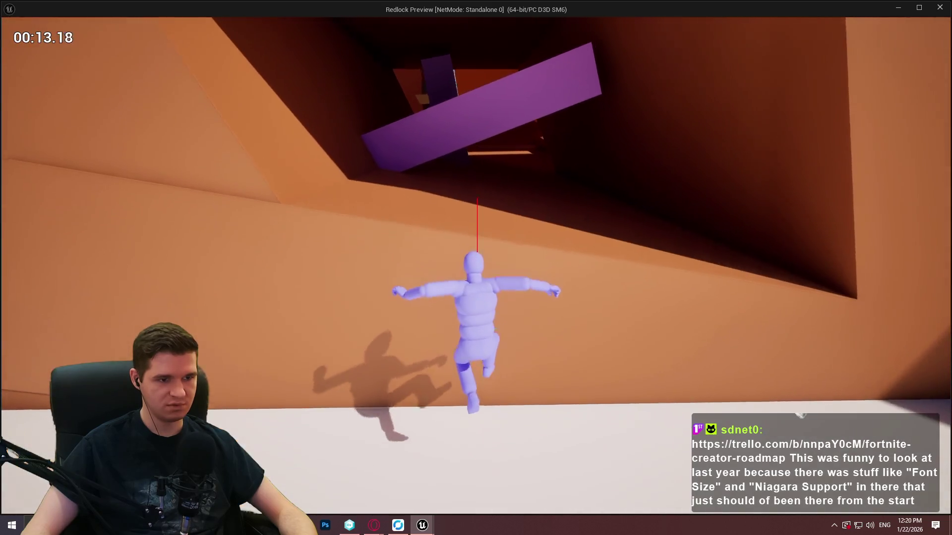
{"action": "key", "text": "w"}
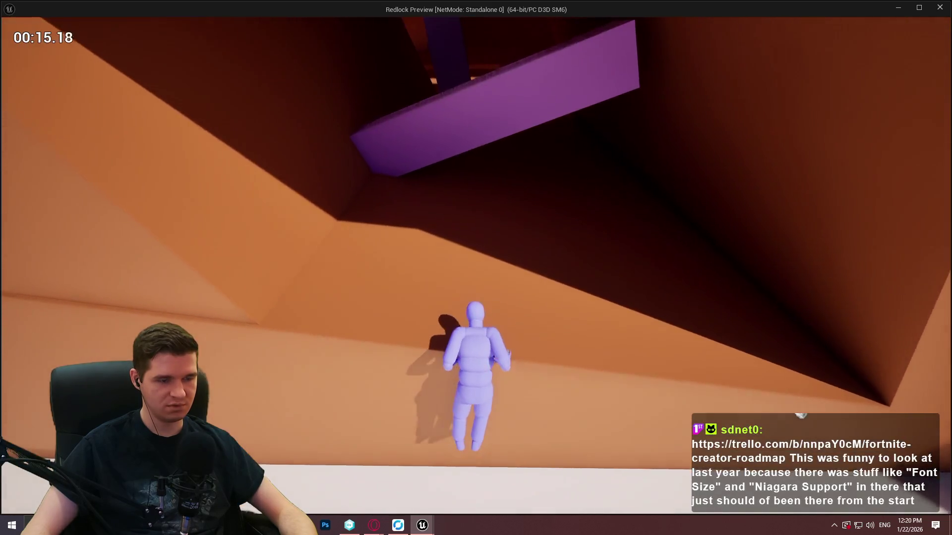
{"action": "key", "text": "w"}
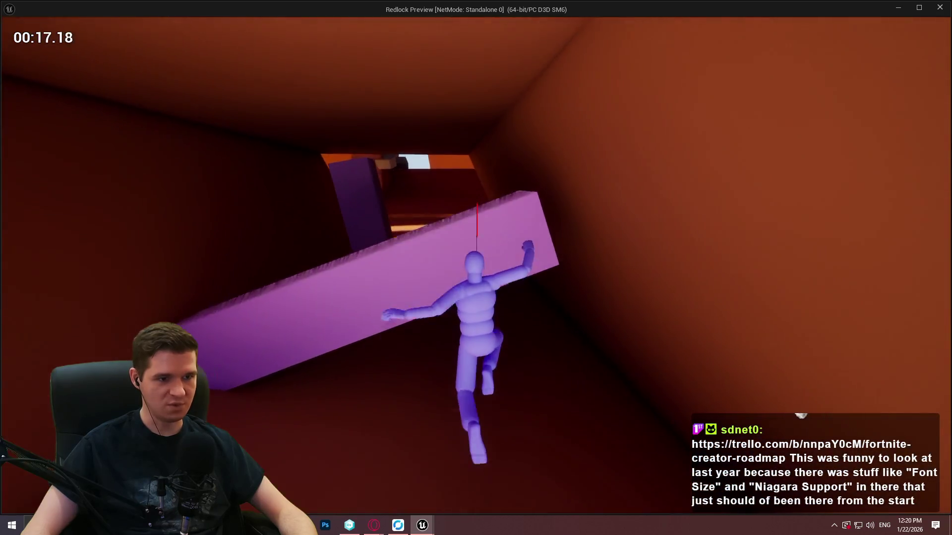
Step: Run along the corridor, climb the wall over the pink beam, then stop the preview
{"action": "key", "text": "w"}
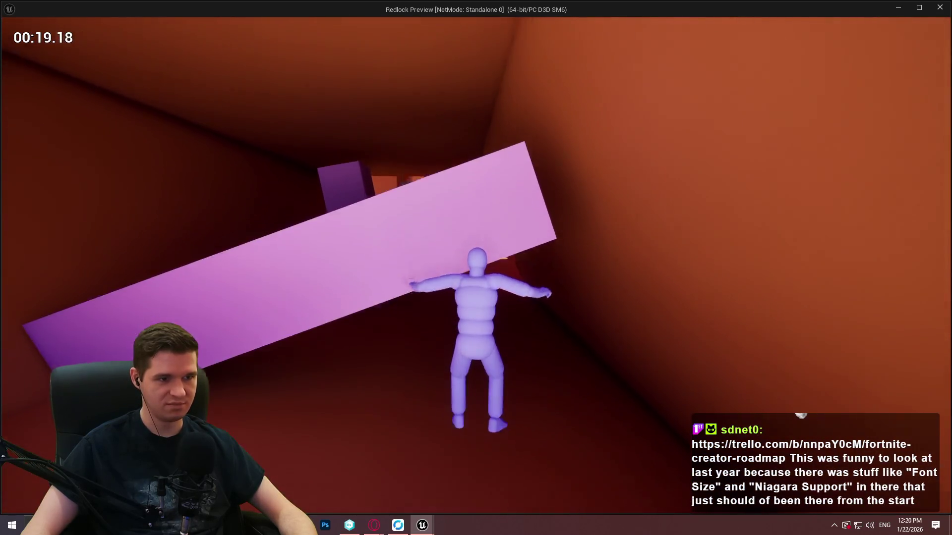
{"action": "key", "text": "w"}
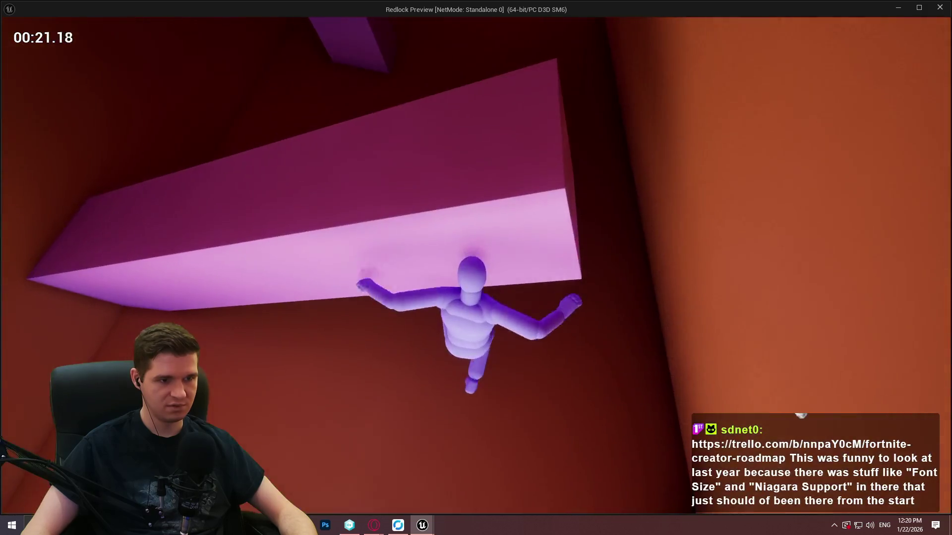
{"action": "key", "text": "w"}
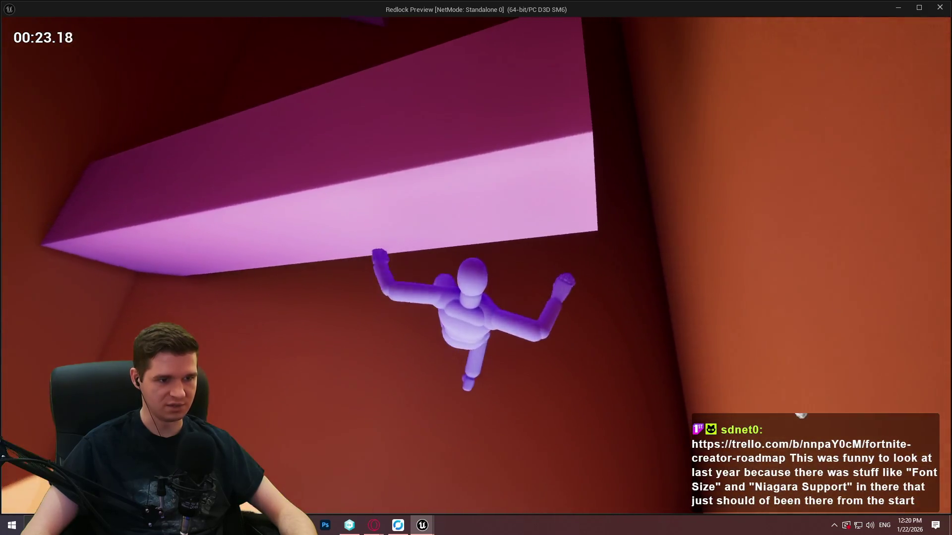
{"action": "key", "text": "space"}
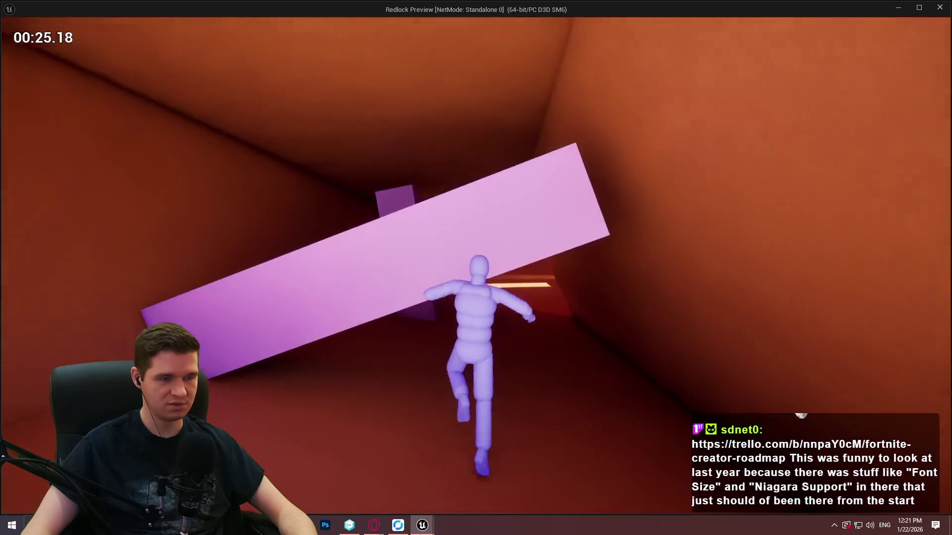
{"action": "key", "text": "w"}
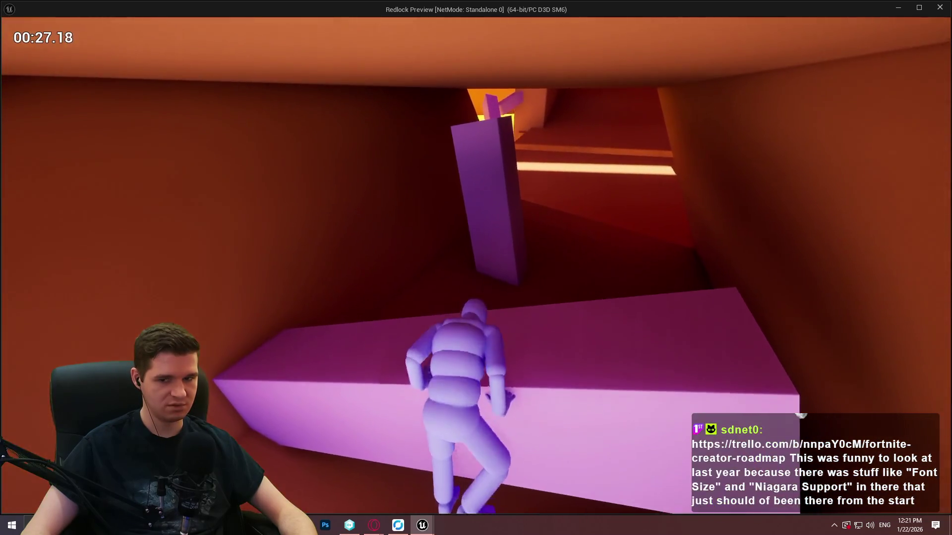
{"action": "key", "text": "w"}
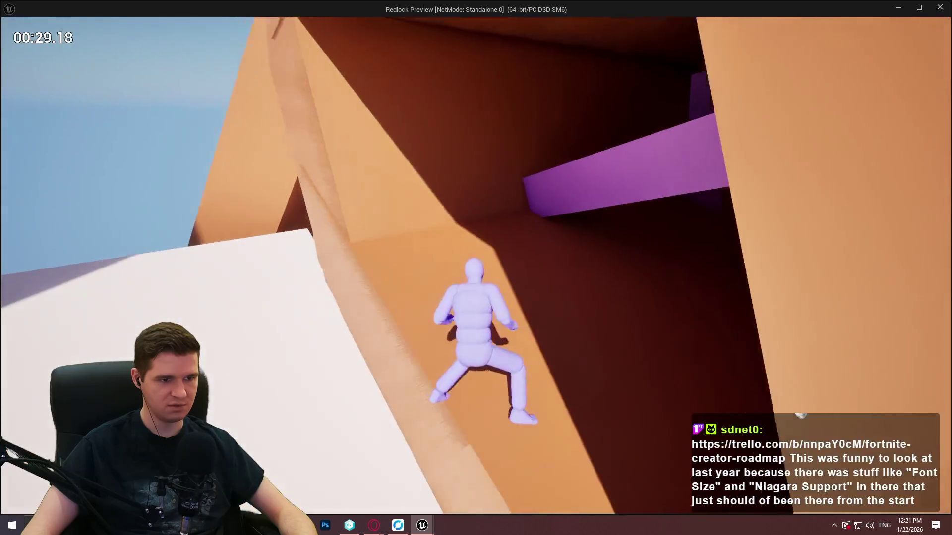
{"action": "key", "text": "w"}
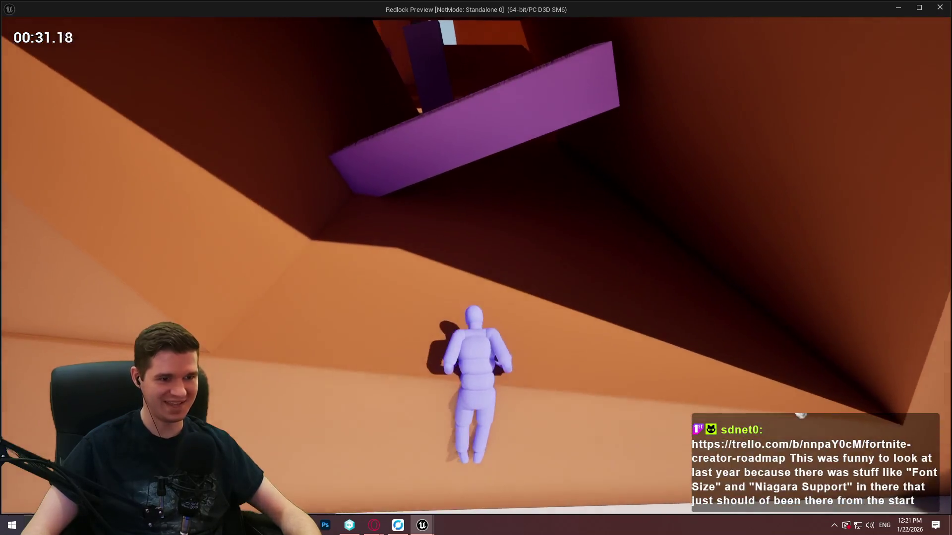
{"action": "key", "text": "Escape"}
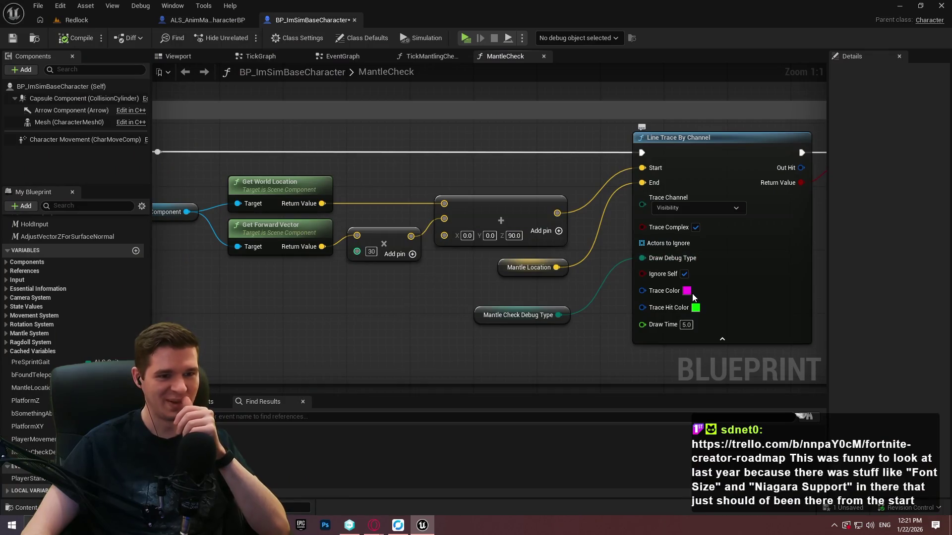
Step: Set the first Line Trace By Channel's Trace Color back to red
{"action": "left_click", "coordinate": [687, 291]}
{"action": "left_click_drag", "start_coordinate": [779, 306], "coordinate": [800, 315]}
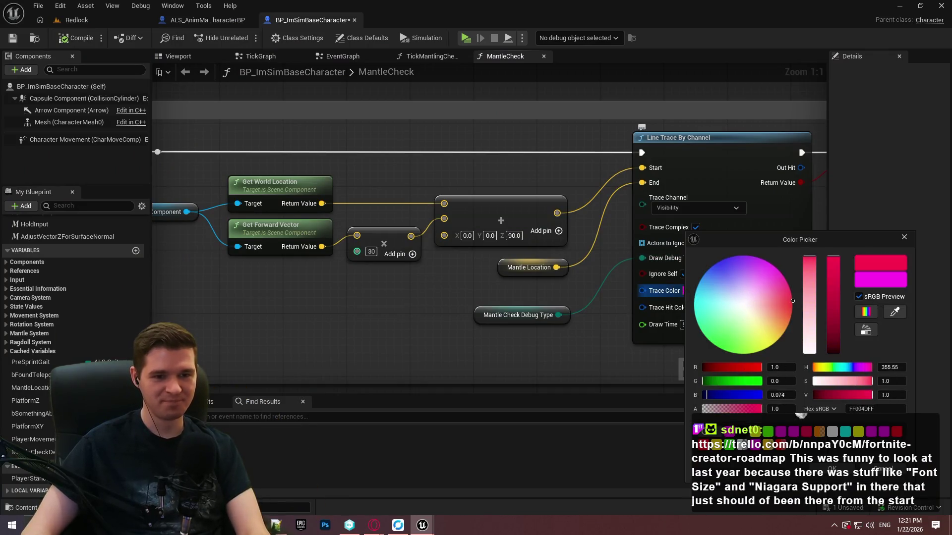
{"action": "left_click", "coordinate": [695, 391]}
Step: Set the second line trace's Trace Color to FF0000FF red and confirm the first trace is still red
{"action": "mouse_move", "coordinate": [695, 391]}
{"action": "left_mouse_down"}
{"action": "mouse_move", "coordinate": [374, 211]}
{"action": "mouse_move", "coordinate": [547, 180]}
{"action": "left_mouse_up"}
{"action": "left_click_drag", "start_coordinate": [329, 272], "coordinate": [368, 257]}
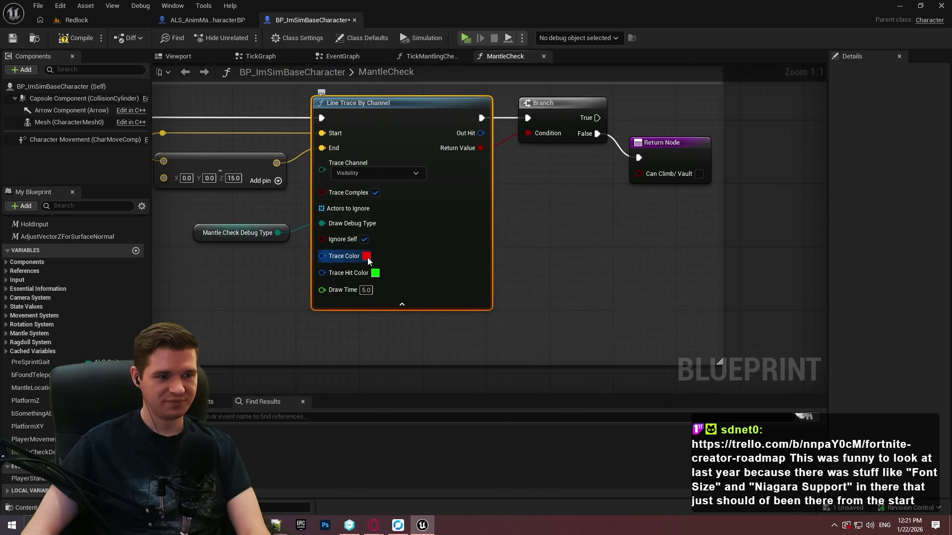
{"action": "left_click", "coordinate": [367, 256]}
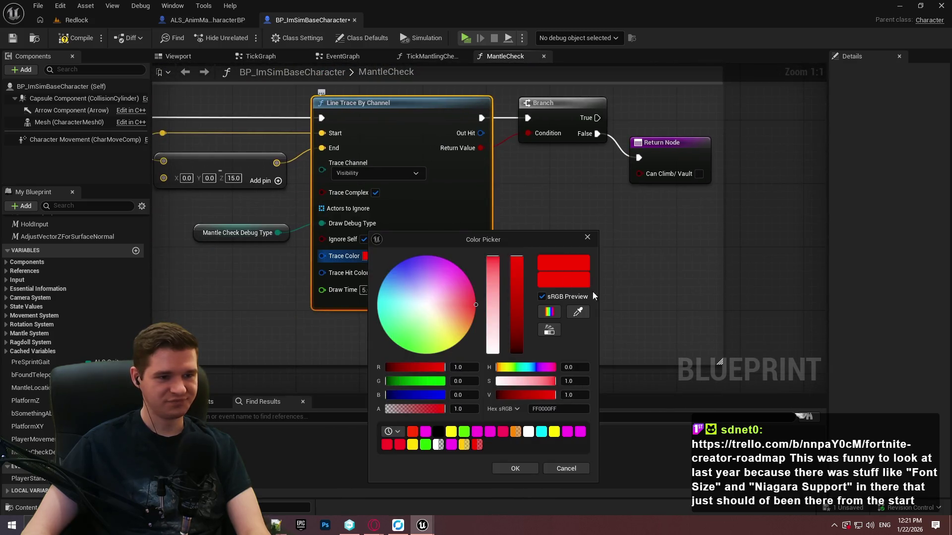
{"action": "left_click", "coordinate": [572, 411]}
{"action": "left_click", "coordinate": [502, 467]}
{"action": "left_click_drag", "start_coordinate": [378, 255], "coordinate": [513, 167]}
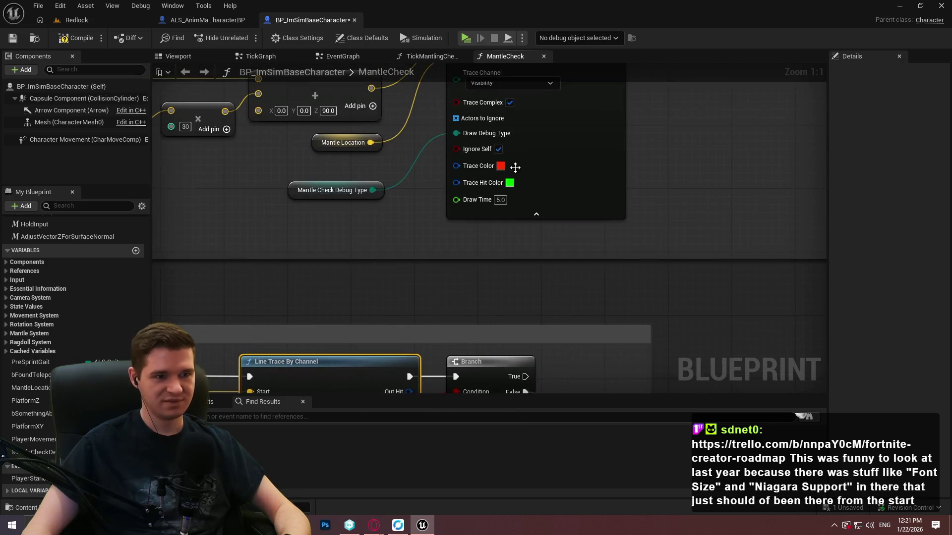
{"action": "left_click", "coordinate": [501, 166]}
{"action": "left_click", "coordinate": [649, 403]}
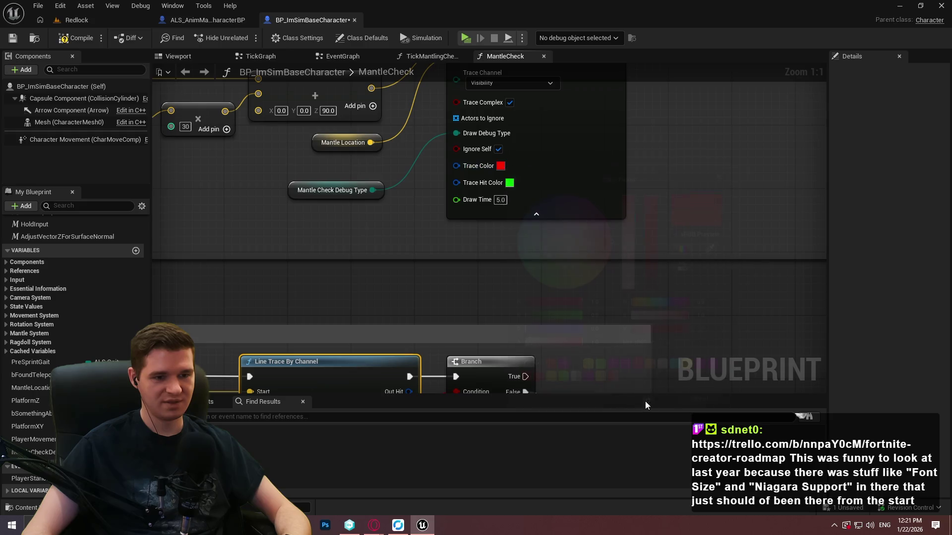
{"action": "left_click_drag", "start_coordinate": [478, 297], "coordinate": [592, 308]}
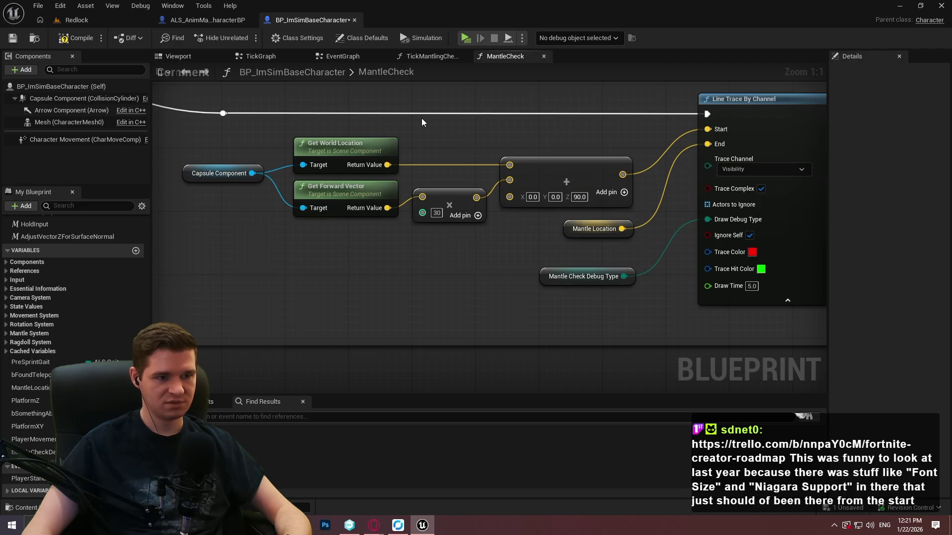
Step: Title the line-trace comment '…checks if the player is completely clear to mantle at the given location'
{"action": "left_click_drag", "start_coordinate": [526, 240], "coordinate": [460, 234]}
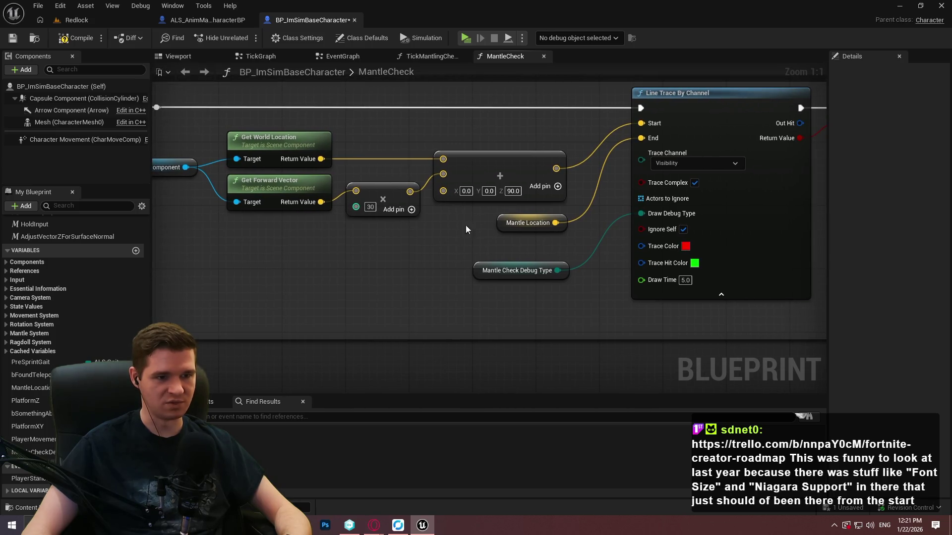
{"action": "left_click_drag", "start_coordinate": [466, 225], "coordinate": [735, 263]}
{"action": "double_click", "coordinate": [455, 102]}
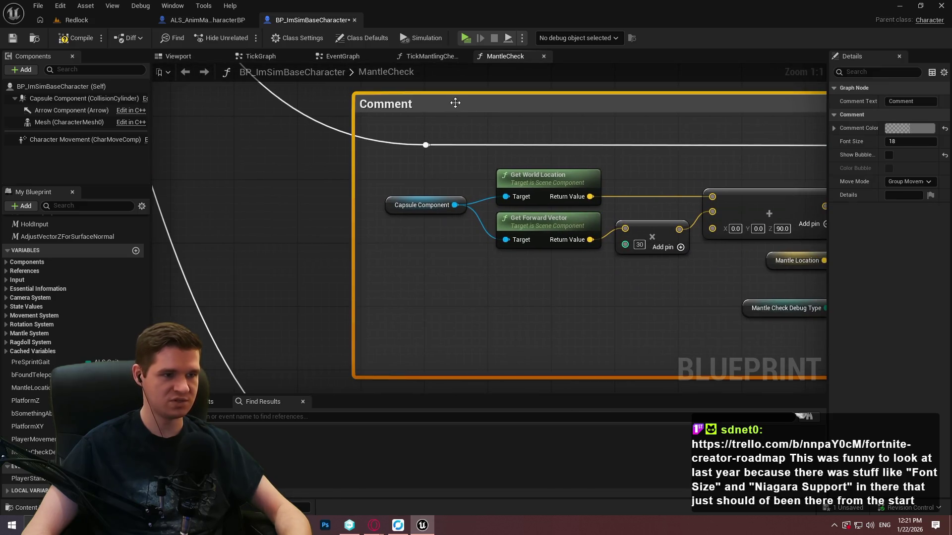
{"action": "type", "text": "Tj"}
{"action": "key", "text": "BackSpace"}
{"action": "type", "text": "hios"}
{"action": "key", "text": "BackSpace"}
{"action": "key", "text": "BackSpace"}
{"action": "type", "text": "s line t"}
{"action": "type", "text": "race check"}
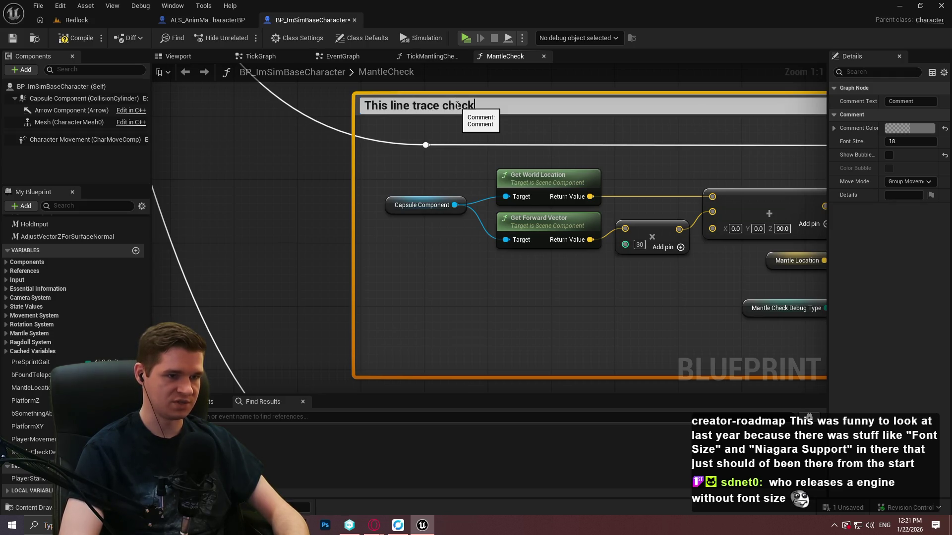
{"action": "type", "text": "the"}
{"action": "key", "text": "BackSpace"}
{"action": "key", "text": "BackSpace"}
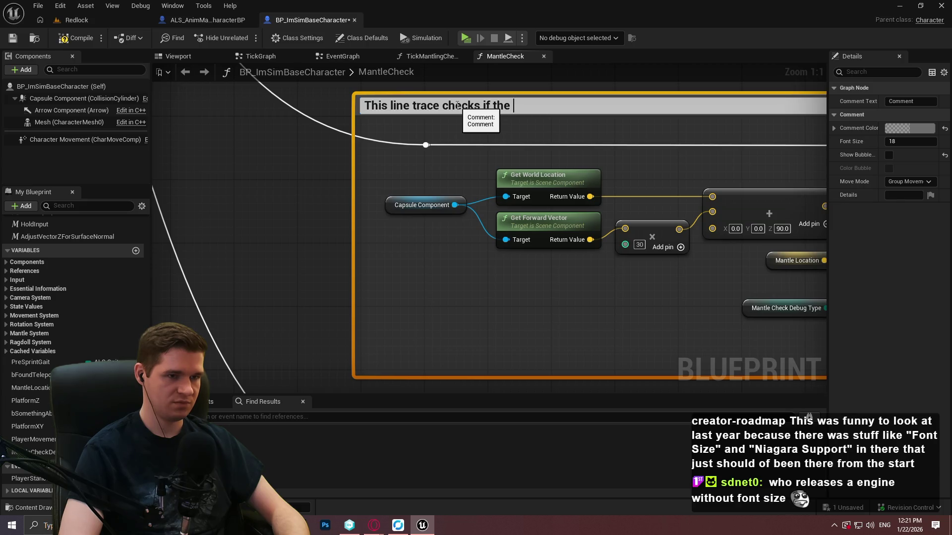
{"action": "key", "text": "BackSpace"}
{"action": "key", "text": "BackSpace"}
{"action": "type", "text": "ayer is cim"}
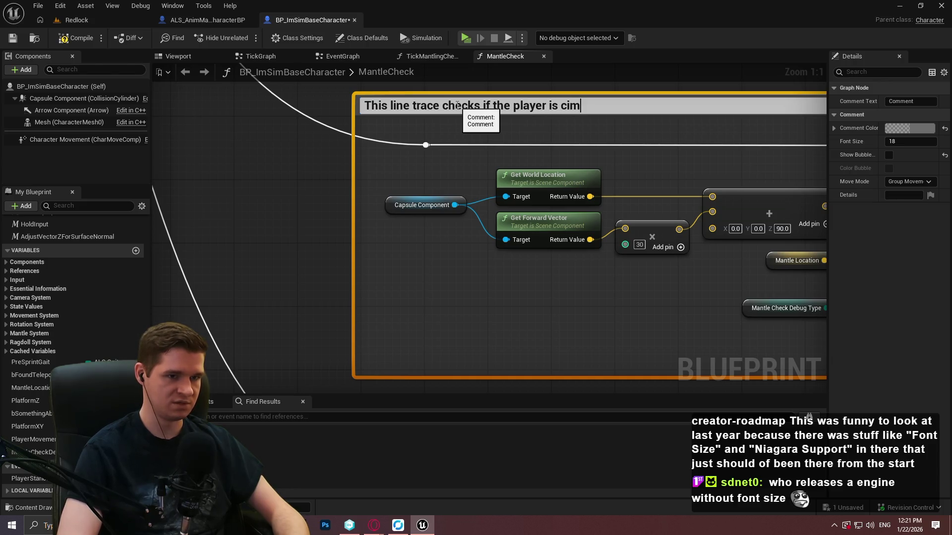
{"action": "key", "text": "BackSpace"}
{"action": "key", "text": "BackSpace"}
{"action": "type", "text": "ompletely clear to mantl"}
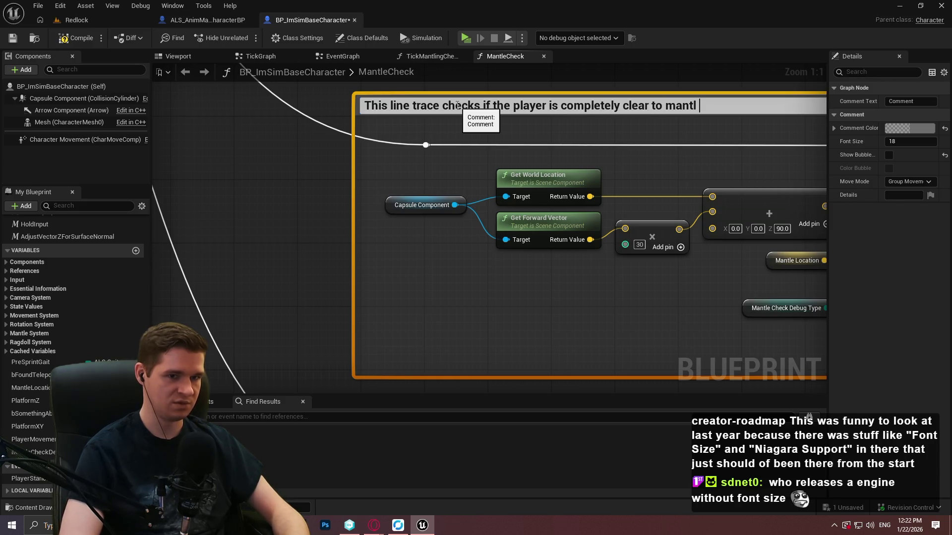
{"action": "type", "text": "e at the given location, o"}
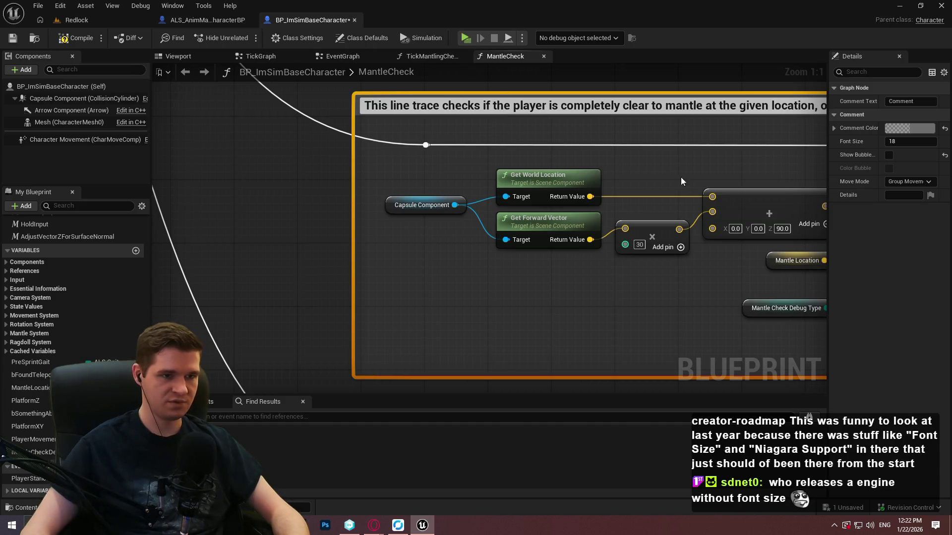
{"action": "left_click_drag", "start_coordinate": [818, 131], "coordinate": [435, 156]}
Step: Extend the comment with a note that it helps when there are platforms on the other side
{"action": "double_click", "coordinate": [431, 126]}
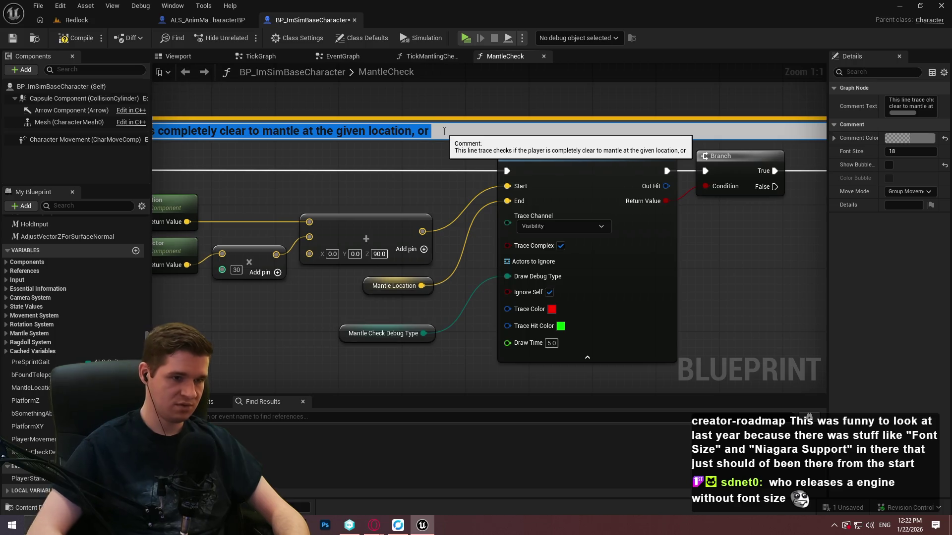
{"action": "type", "text": "fi"}
{"action": "key", "text": "BackSpace"}
{"action": "key", "text": "BackSpace"}
{"action": "type", "text": "if something like a wall"}
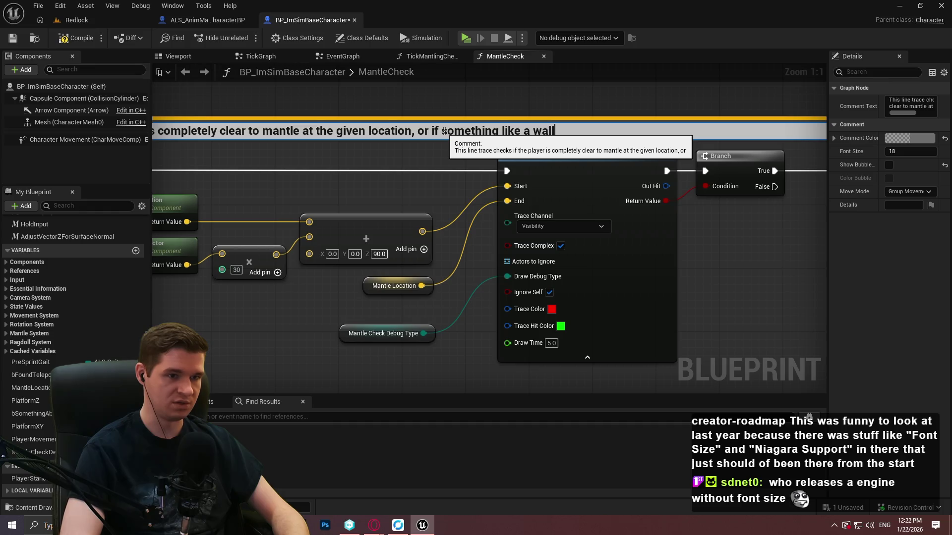
{"action": "type", "text": " is in the way; helps with thin walls"}
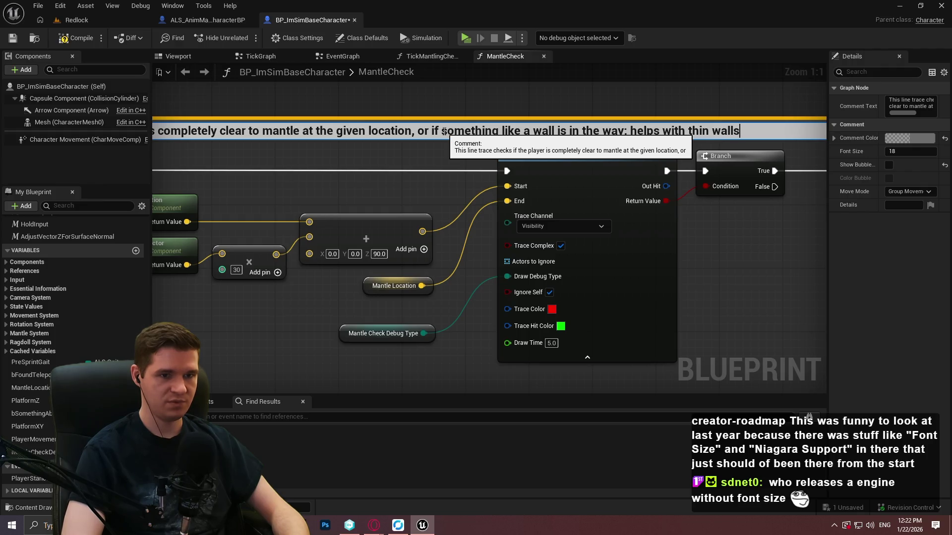
{"action": "type", "text": " that have "}
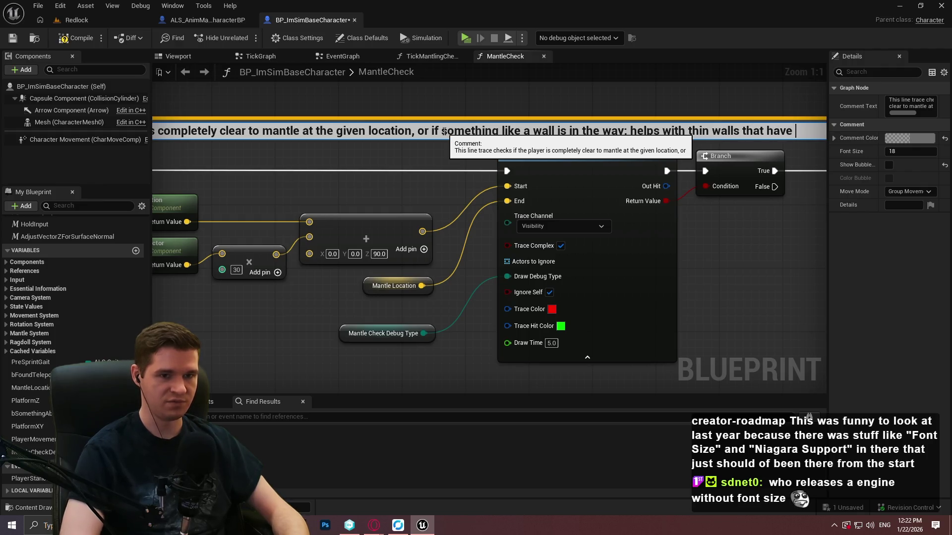
{"action": "type", "text": "platfo"}
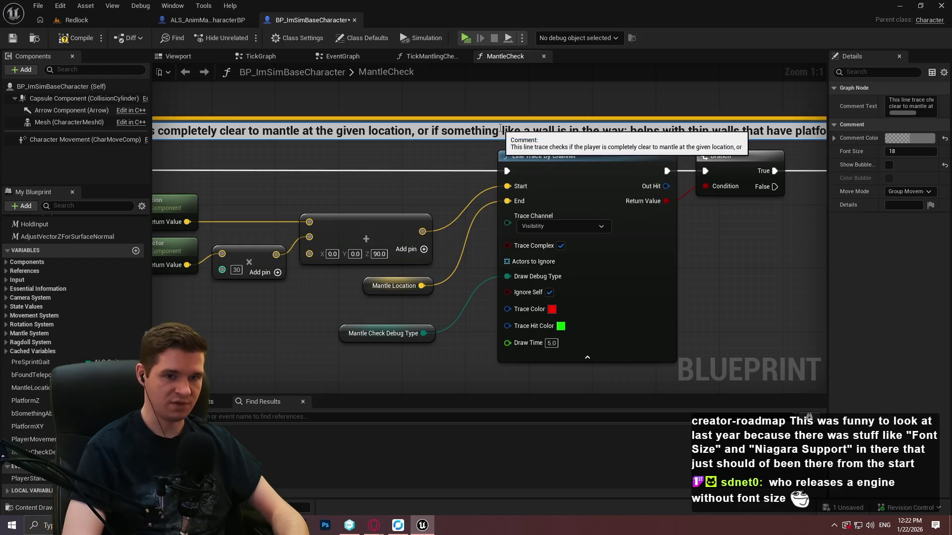
{"action": "type", "text": "rms on the other wise"}
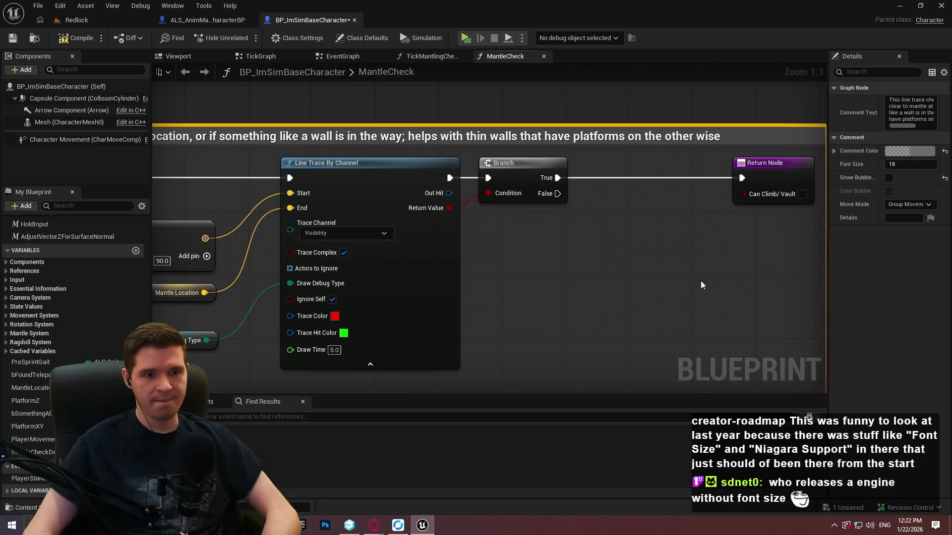
{"action": "double_click", "coordinate": [712, 138]}
{"action": "type", "text": "side"}
{"action": "left_click", "coordinate": [512, 307]}
{"action": "left_click_drag", "start_coordinate": [512, 306], "coordinate": [629, 293]}
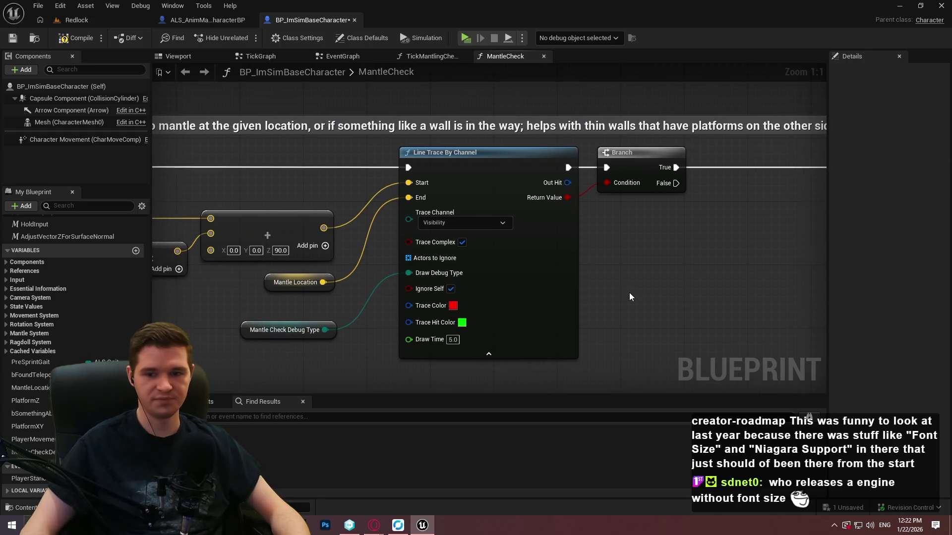
{"action": "mouse_move", "coordinate": [517, 284]}
{"action": "left_mouse_down"}
{"action": "mouse_move", "coordinate": [552, 284]}
{"action": "mouse_move", "coordinate": [517, 284]}
{"action": "left_mouse_up"}
{"action": "scroll", "coordinate": [516, 284], "scroll_direction": "down", "scroll_amount": 2}
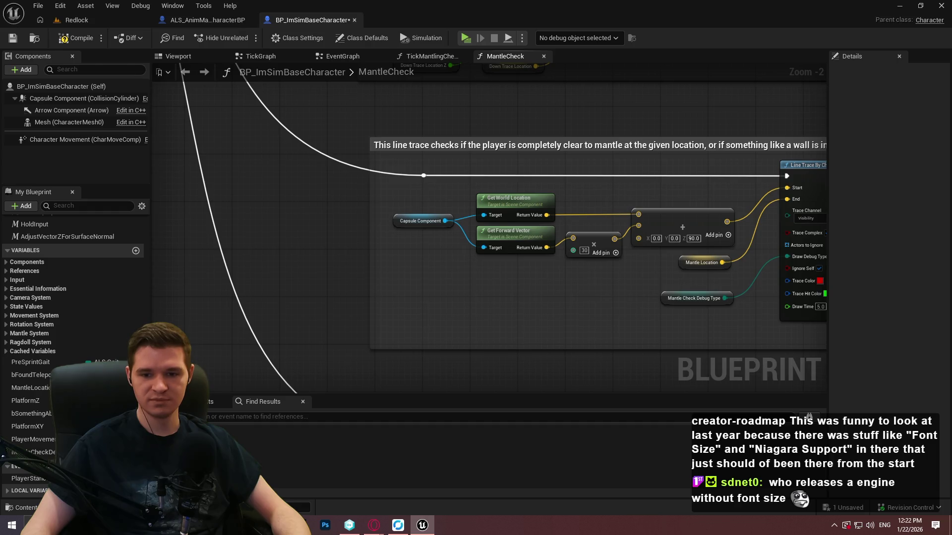
{"action": "left_click", "coordinate": [374, 525]}
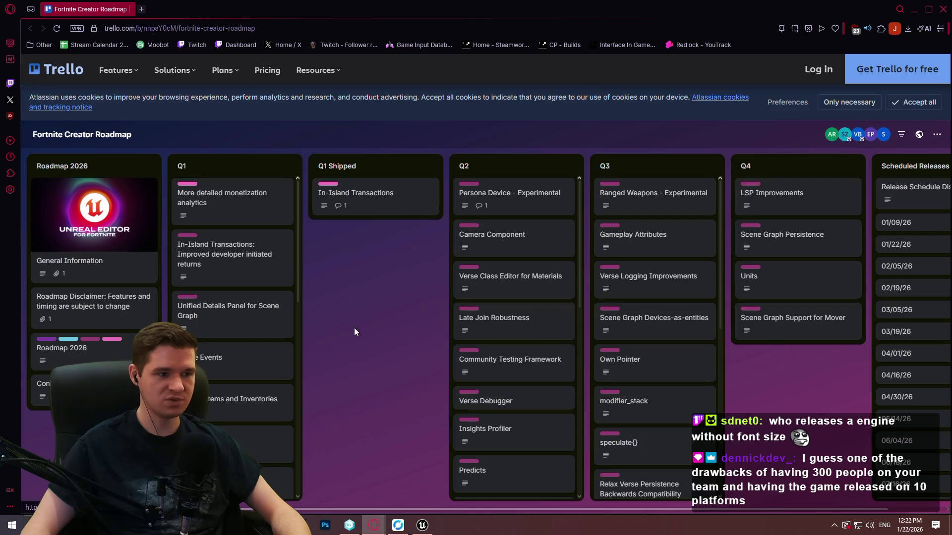
Step: Load the Unreal Engine Public Roadmap in a new tab via the 'roadmap' productboard suggestion
{"action": "left_click", "coordinate": [141, 9]}
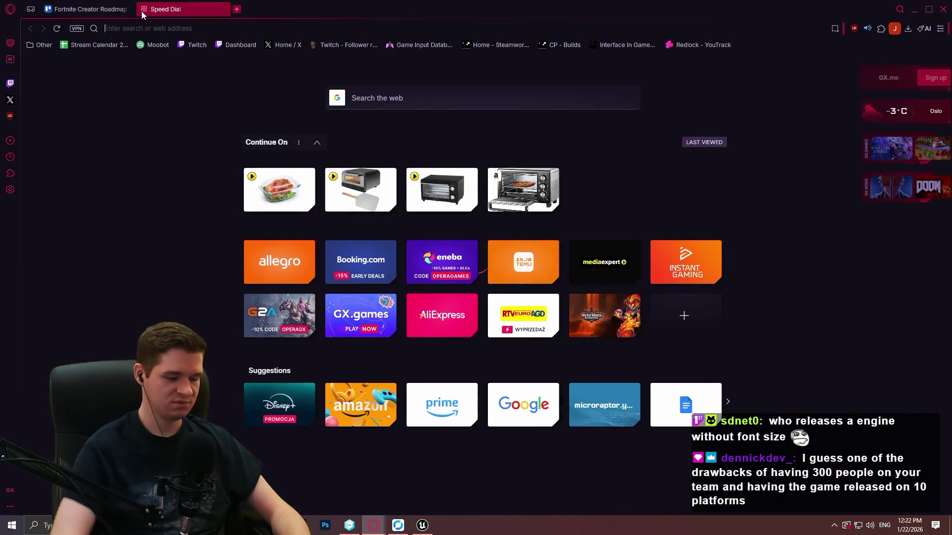
{"action": "type", "text": "roadmap u"}
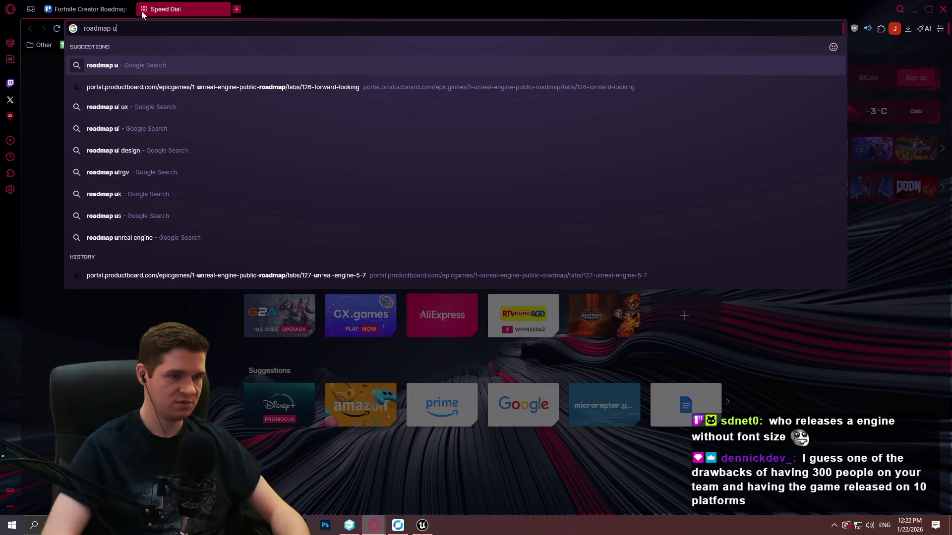
{"action": "key", "text": "Down"}
{"action": "key", "text": "Return"}
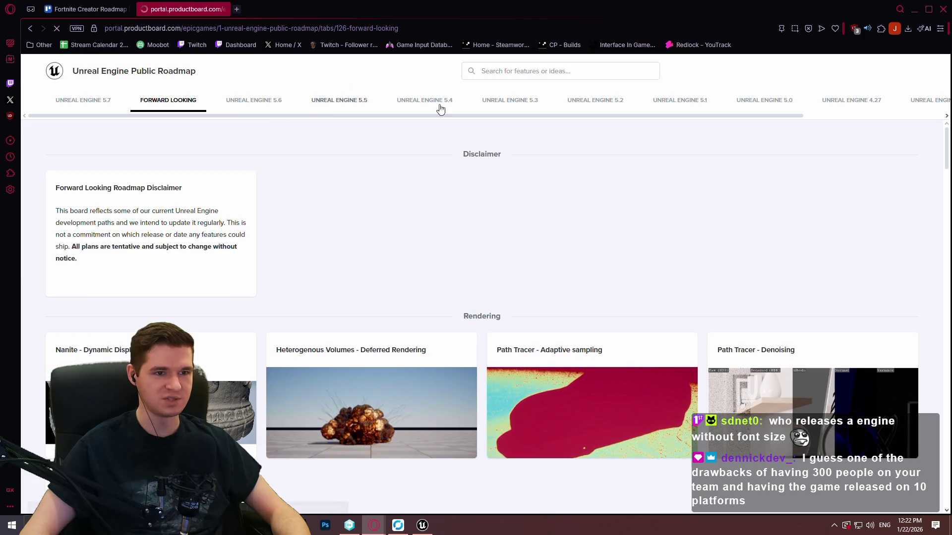
Step: Return to the Fortnite Creator Roadmap board and scroll through its Q1 list
{"action": "left_click", "coordinate": [89, 10]}
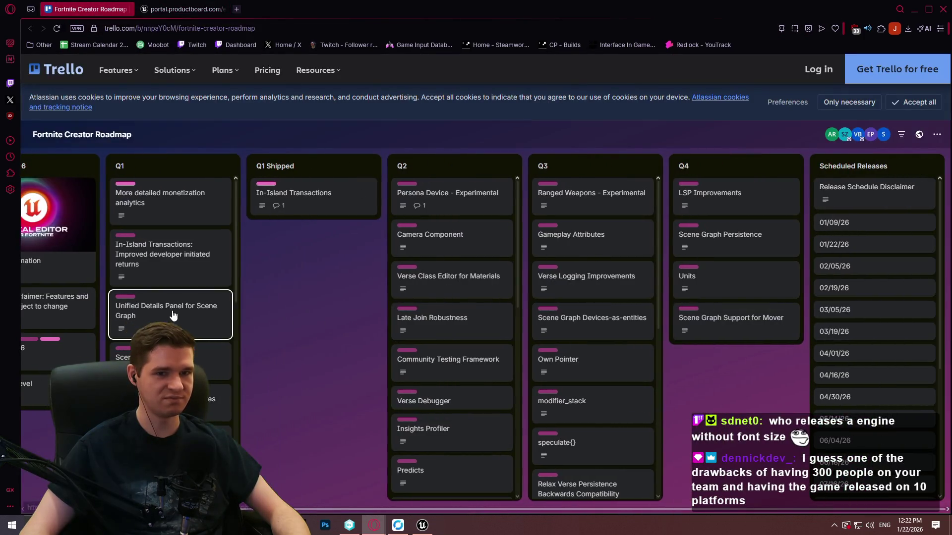
{"action": "scroll", "coordinate": [231, 343], "scroll_direction": "down", "scroll_amount": 1}
{"action": "scroll", "coordinate": [231, 327], "scroll_direction": "down", "scroll_amount": 5}
{"action": "scroll", "coordinate": [231, 298], "scroll_direction": "up", "scroll_amount": 5}
{"action": "mouse_move", "coordinate": [300, 262]}
{"action": "left_mouse_down"}
{"action": "mouse_move", "coordinate": [321, 412]}
{"action": "mouse_move", "coordinate": [307, 475]}
{"action": "mouse_move", "coordinate": [233, 135]}
{"action": "left_mouse_up"}
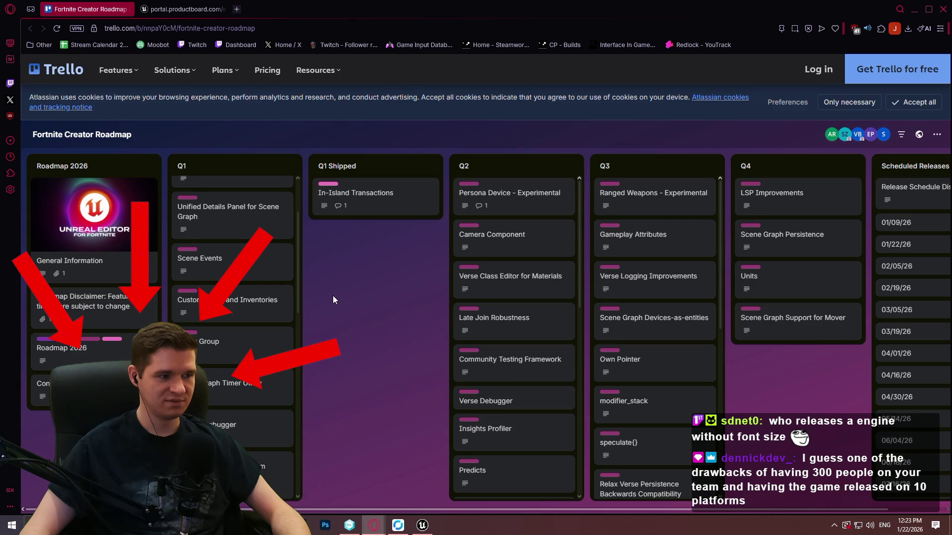
Step: Look over Productboard's Unreal Engine public roadmap and its Integration to UEFN card
{"action": "left_click", "coordinate": [190, 10]}
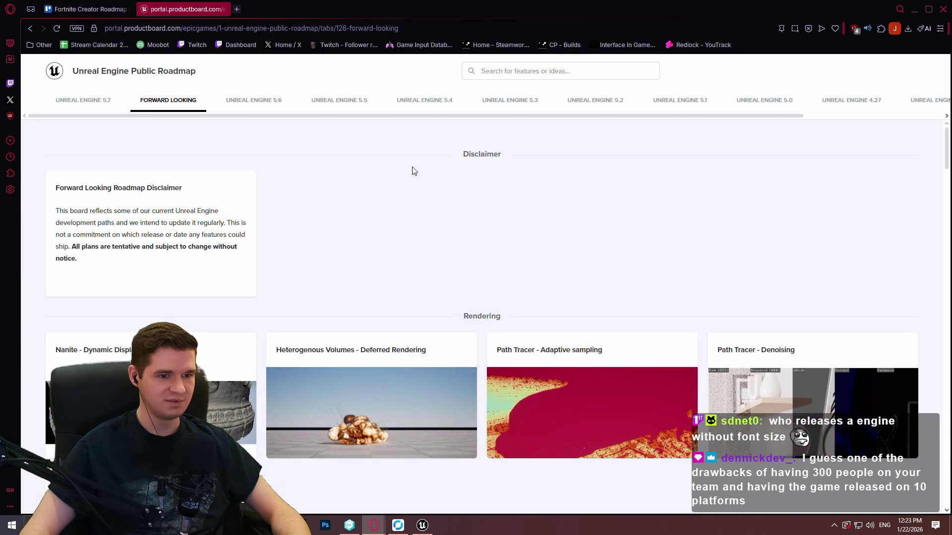
{"action": "scroll", "coordinate": [410, 199], "scroll_direction": "down", "scroll_amount": 10}
{"action": "scroll", "coordinate": [536, 284], "scroll_direction": "down", "scroll_amount": 7}
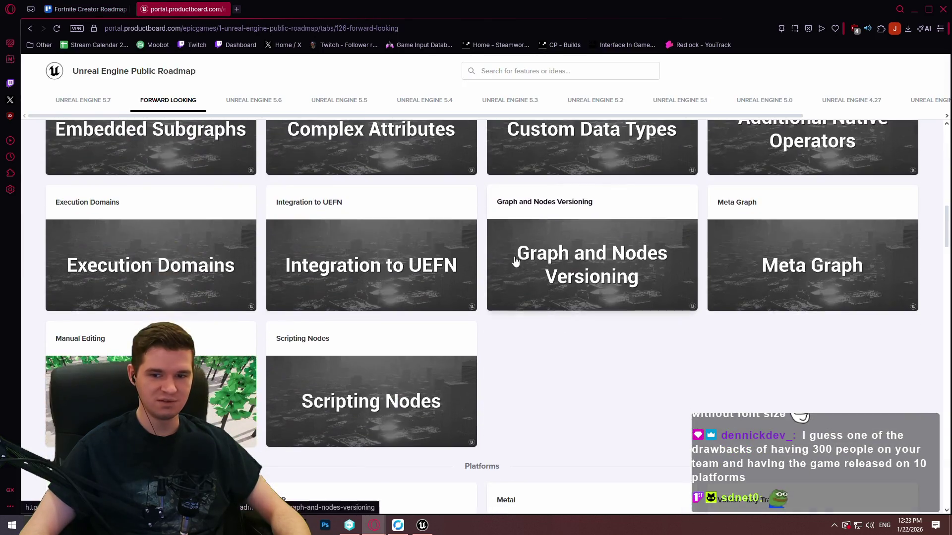
{"action": "scroll", "coordinate": [513, 295], "scroll_direction": "up", "scroll_amount": 1}
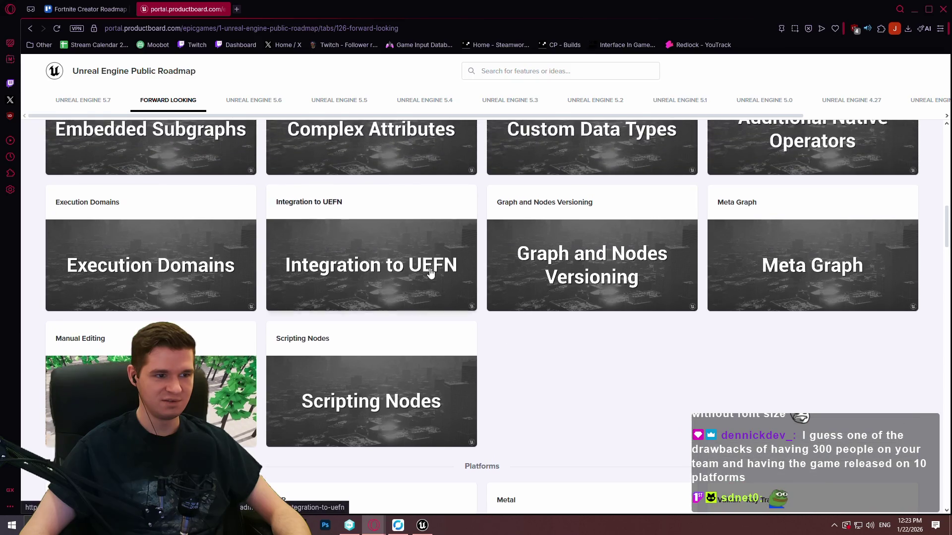
{"action": "left_click", "coordinate": [431, 273]}
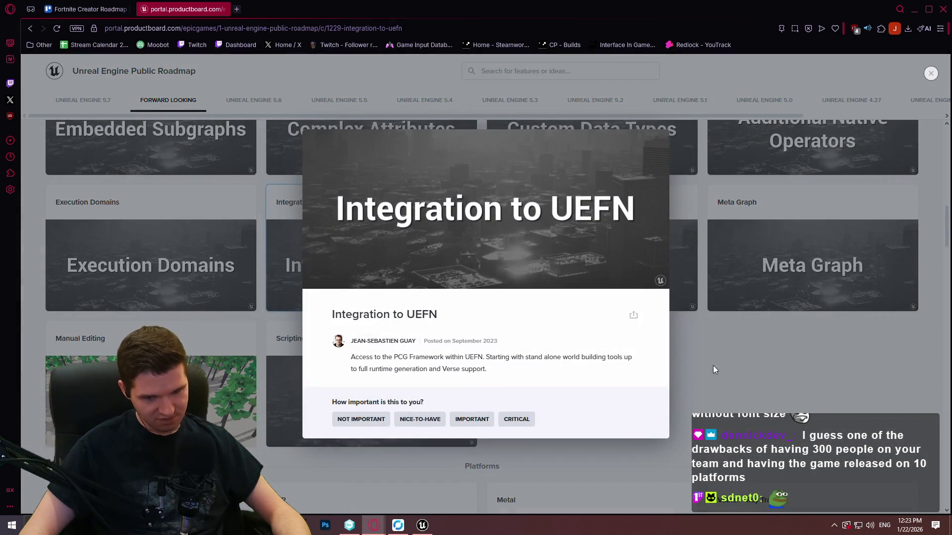
{"action": "left_click", "coordinate": [764, 377]}
Step: Back in the blueprint, begin the comment title 'This one is a final little check'
{"action": "scroll", "coordinate": [766, 380], "scroll_direction": "up", "scroll_amount": 11}
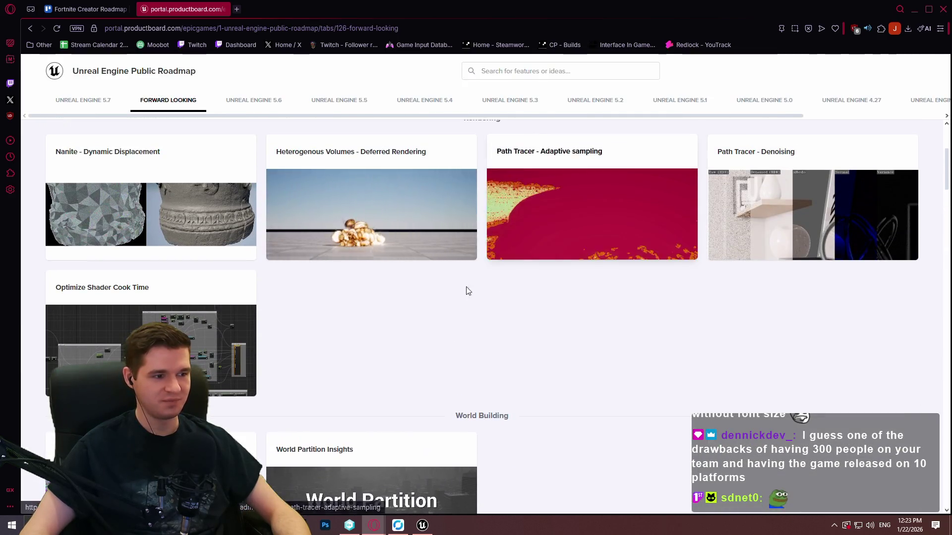
{"action": "key", "text": "alt+Tab"}
{"action": "type", "text": "This one is a final l"}
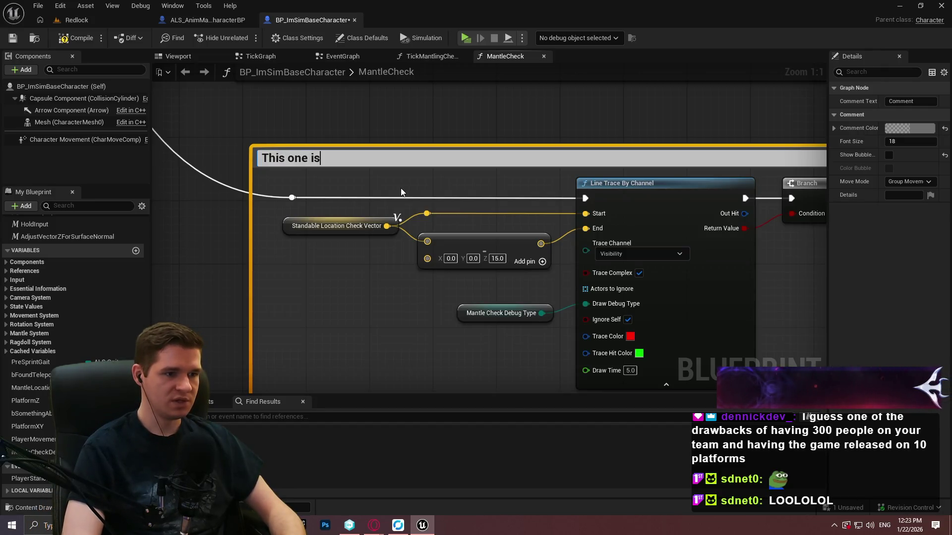
{"action": "type", "text": "itt"}
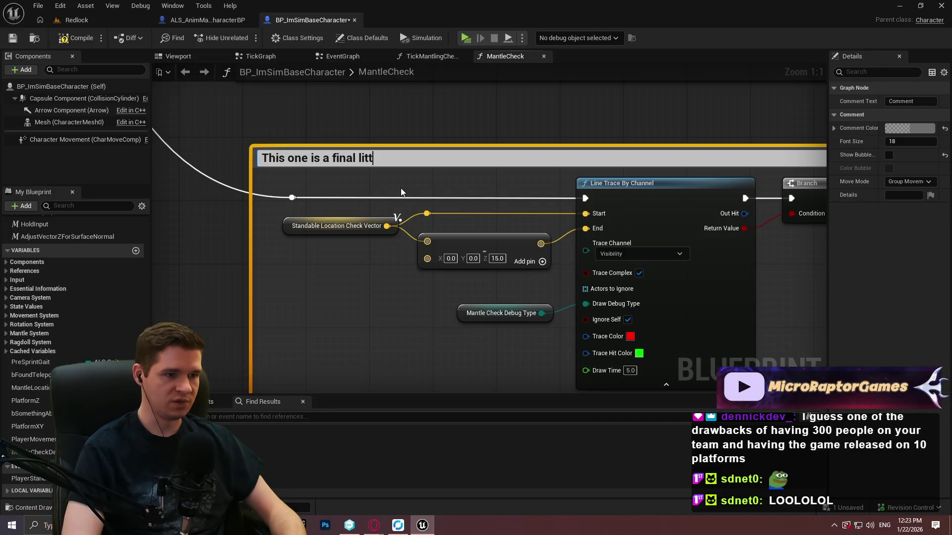
{"action": "type", "text": "le check bbe"}
Step: Complete the comment title: a final check beneath the second capsule for ground underneath it
{"action": "key", "text": "BackSpace"}
{"action": "type", "text": "benea"}
{"action": "key", "text": "BackSpace"}
{"action": "key", "text": "BackSpace"}
{"action": "key", "text": "BackSpace"}
{"action": "type", "text": "eneath the secon"}
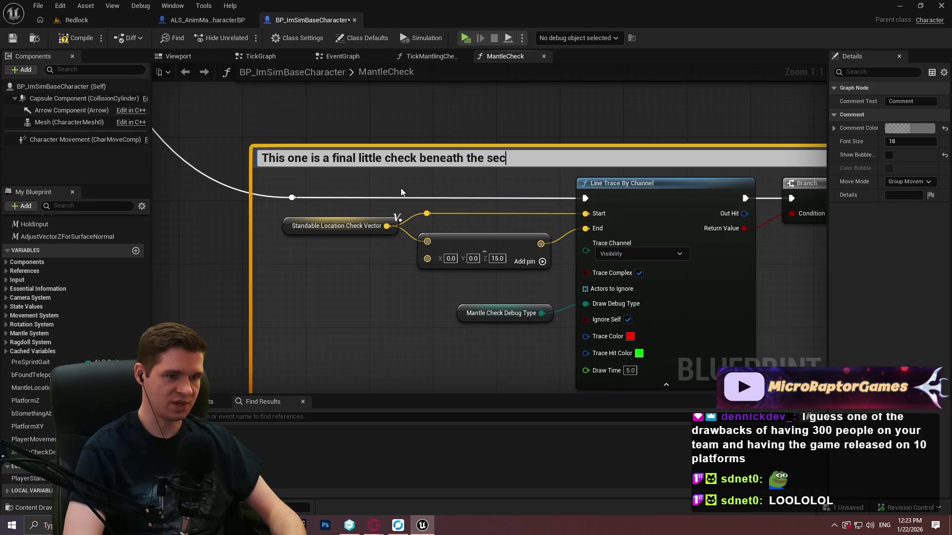
{"action": "type", "text": "d capsule to make sure that the new location has "}
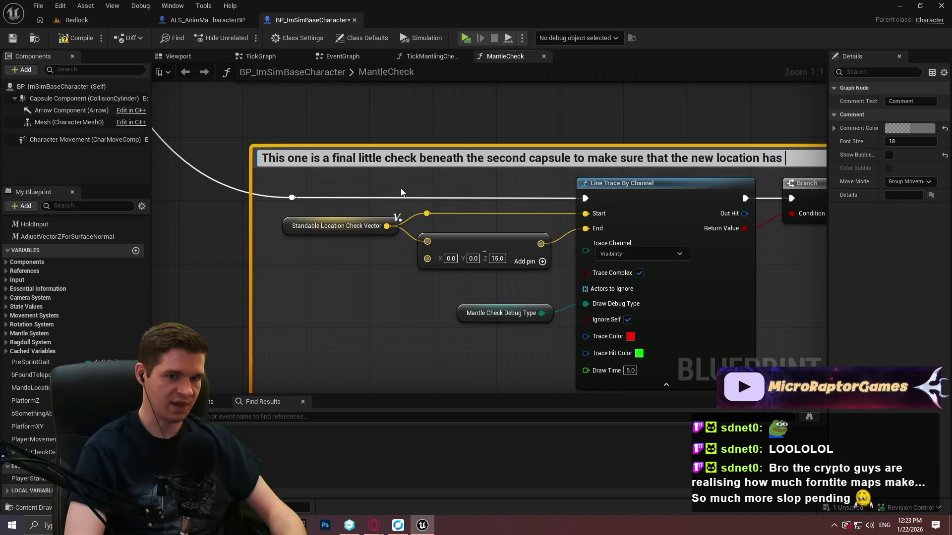
{"action": "type", "text": "ground"}
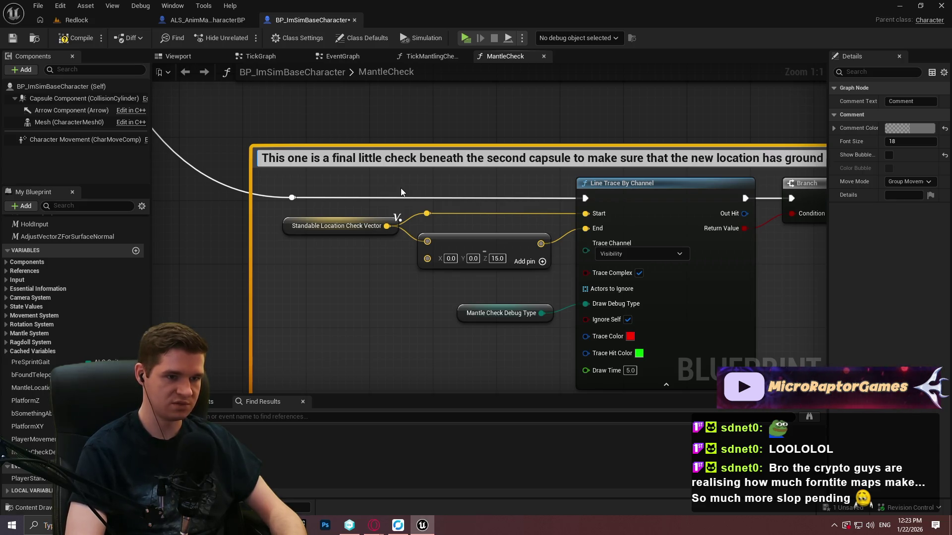
{"action": "type", "text": " underneath it"}
{"action": "key", "text": "Return"}
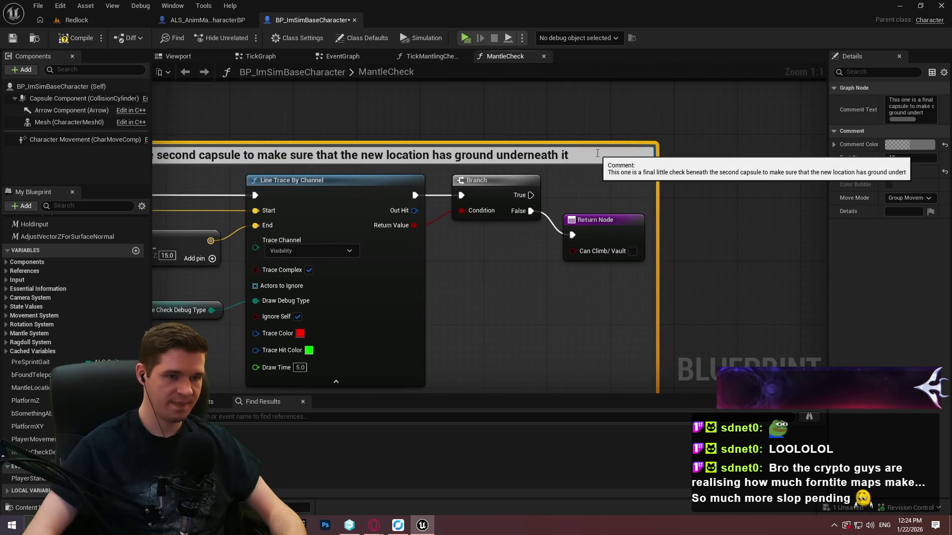
{"action": "scroll", "coordinate": [754, 275], "scroll_direction": "down", "scroll_amount": 7}
{"action": "scroll", "coordinate": [550, 270], "scroll_direction": "up", "scroll_amount": 2}
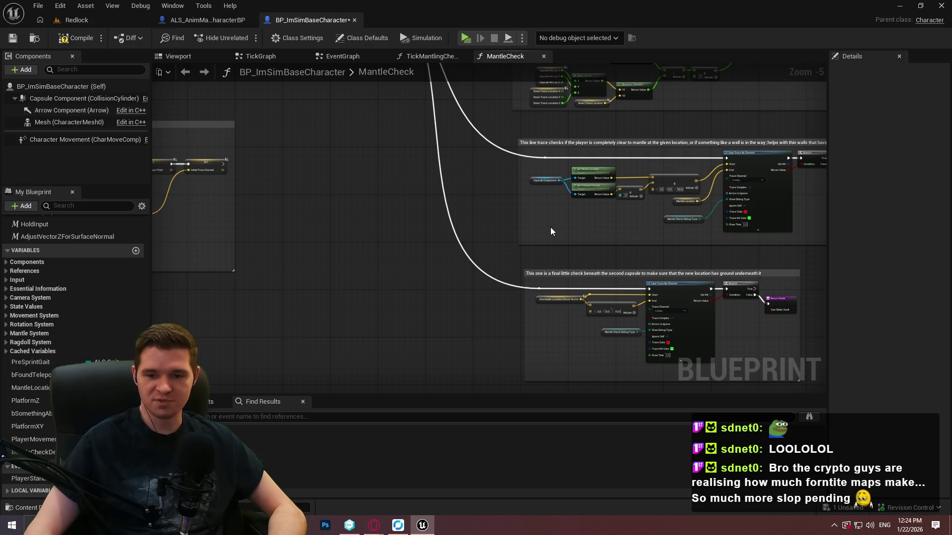
{"action": "double_click", "coordinate": [448, 197]}
{"action": "double_click", "coordinate": [290, 186]}
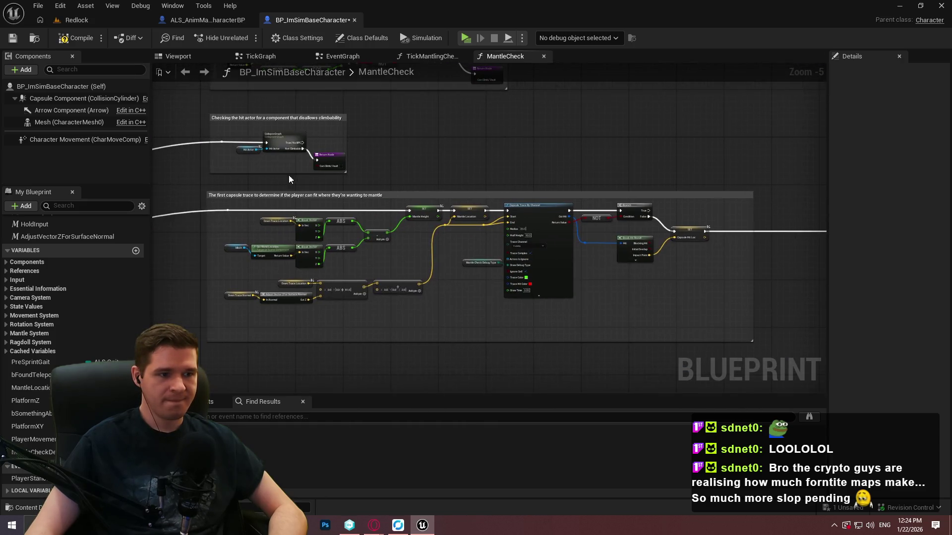
{"action": "double_click", "coordinate": [549, 183]}
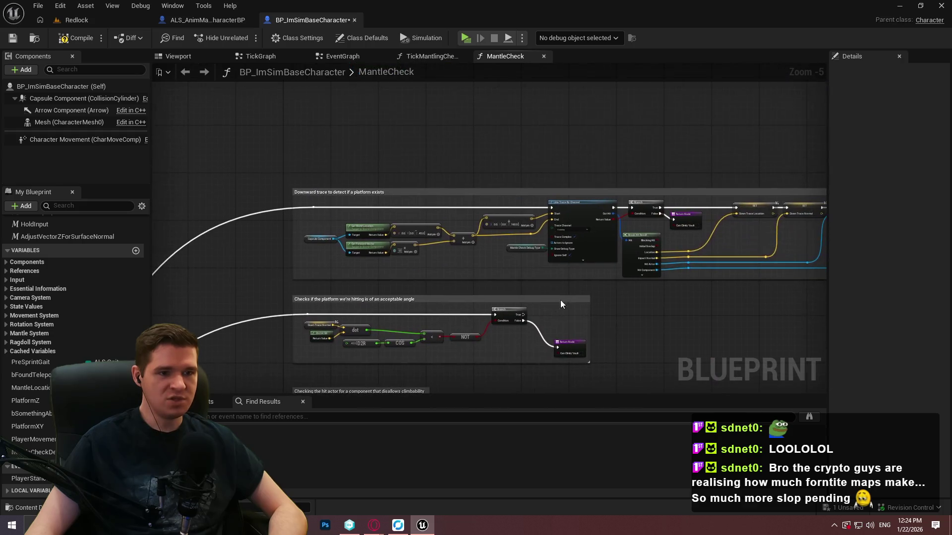
{"action": "left_click", "coordinate": [438, 194]}
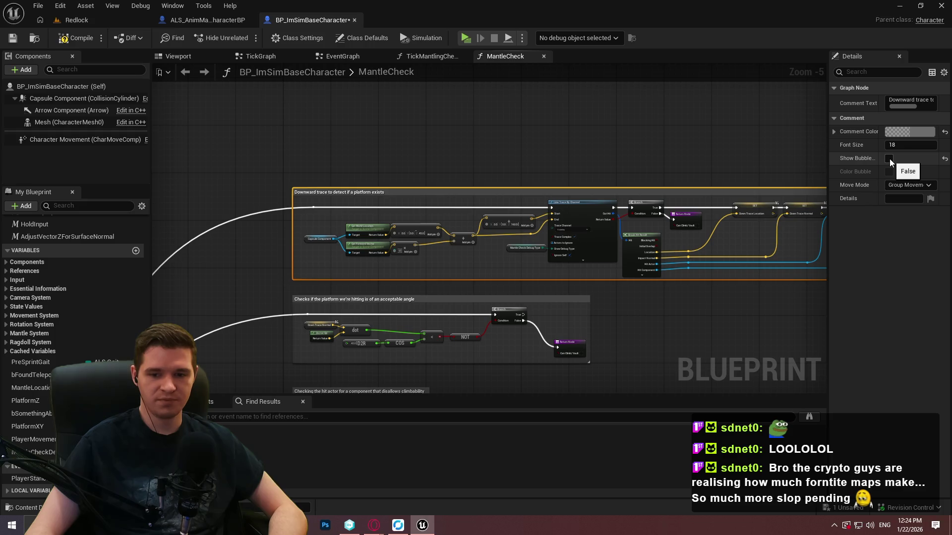
{"action": "left_click", "coordinate": [888, 159]}
{"action": "scroll", "coordinate": [536, 232], "scroll_direction": "up", "scroll_amount": 1}
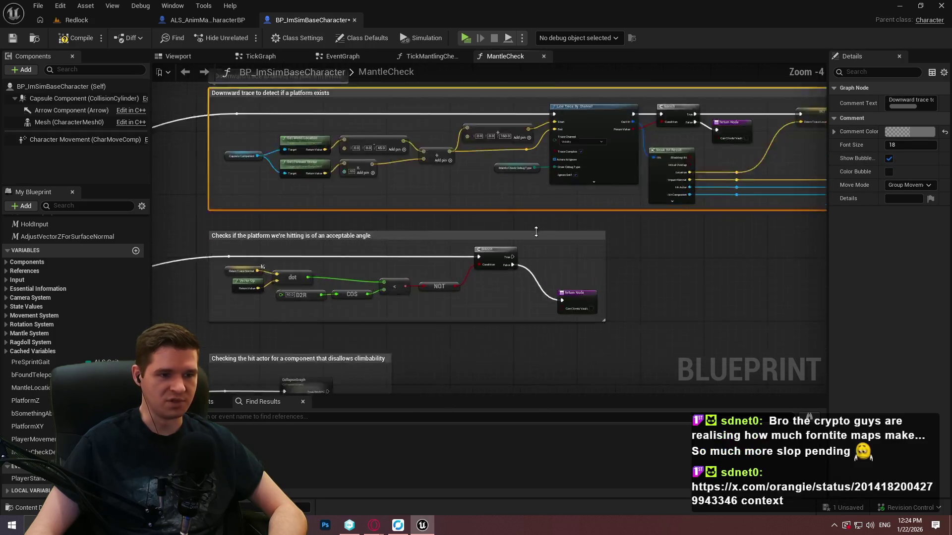
{"action": "scroll", "coordinate": [536, 232], "scroll_direction": "up", "scroll_amount": 1}
{"action": "left_click", "coordinate": [531, 238]}
{"action": "left_click", "coordinate": [889, 164]}
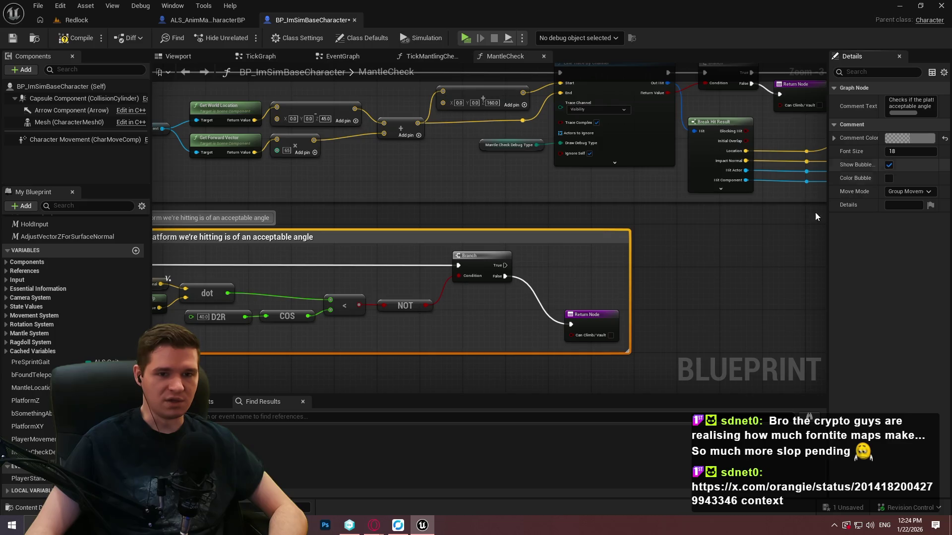
{"action": "left_click_drag", "start_coordinate": [197, 392], "coordinate": [426, 219]}
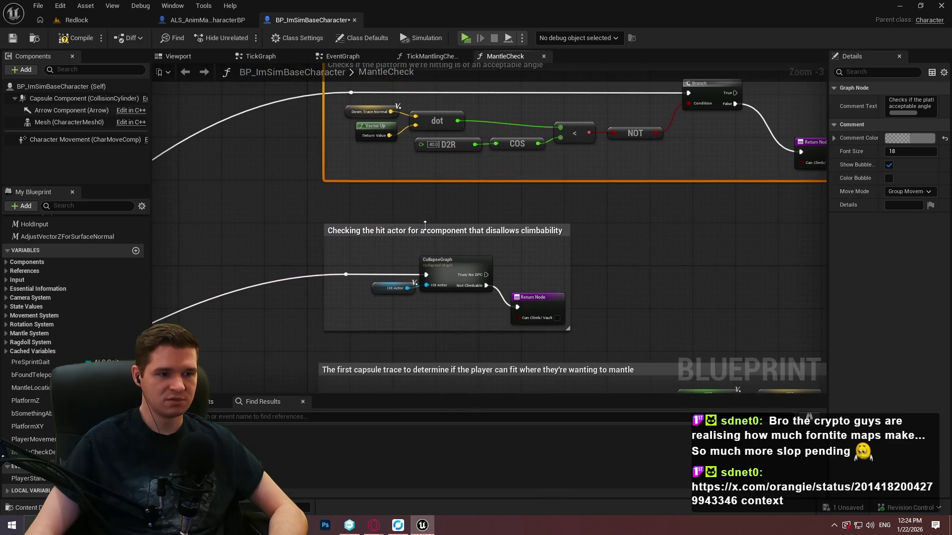
{"action": "left_click", "coordinate": [418, 228]}
{"action": "left_click", "coordinate": [889, 165]}
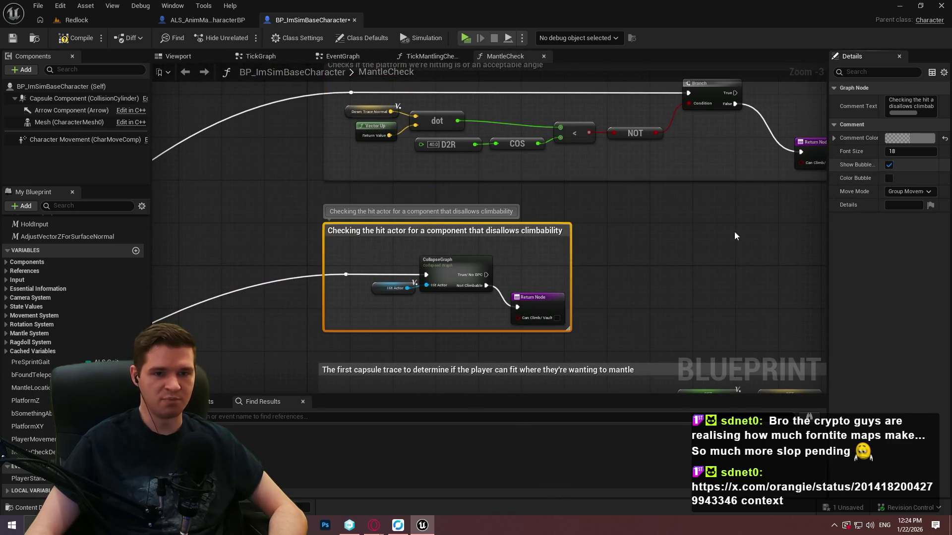
{"action": "left_click_drag", "start_coordinate": [634, 261], "coordinate": [614, 94]}
{"action": "left_click", "coordinate": [493, 194]}
{"action": "left_click", "coordinate": [889, 164]}
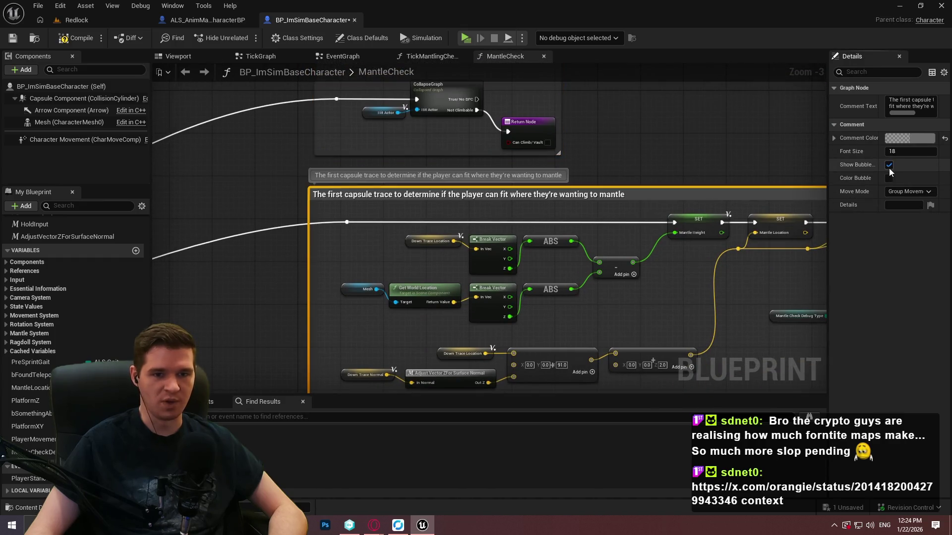
{"action": "scroll", "coordinate": [699, 155], "scroll_direction": "down", "scroll_amount": 4}
{"action": "mouse_move", "coordinate": [650, 101]}
{"action": "left_mouse_down"}
{"action": "mouse_move", "coordinate": [650, 180]}
{"action": "mouse_move", "coordinate": [585, 124]}
{"action": "mouse_move", "coordinate": [521, 159]}
{"action": "left_mouse_up"}
{"action": "scroll", "coordinate": [650, 180], "scroll_direction": "up", "scroll_amount": 1}
{"action": "left_click", "coordinate": [549, 115]}
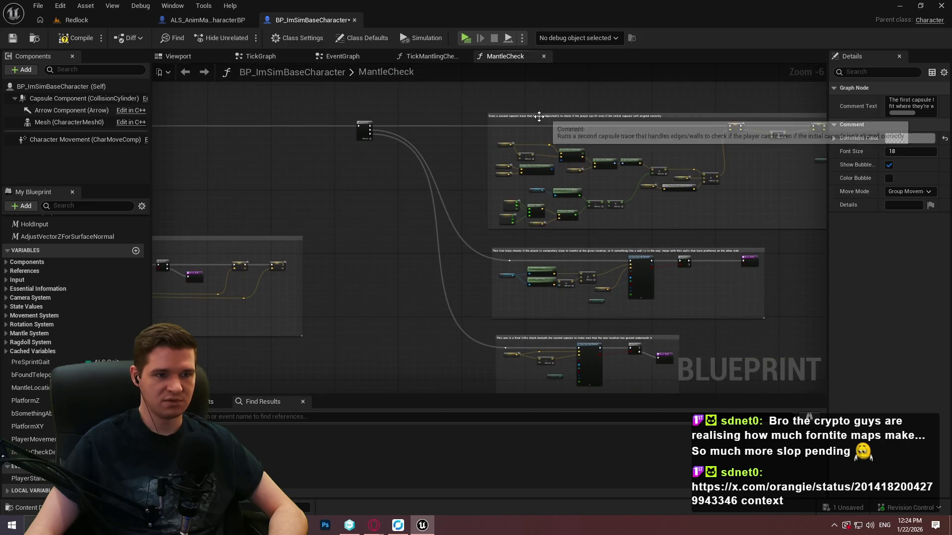
{"action": "scroll", "coordinate": [545, 120], "scroll_direction": "up", "scroll_amount": 4}
{"action": "scroll", "coordinate": [616, 99], "scroll_direction": "down", "scroll_amount": 4}
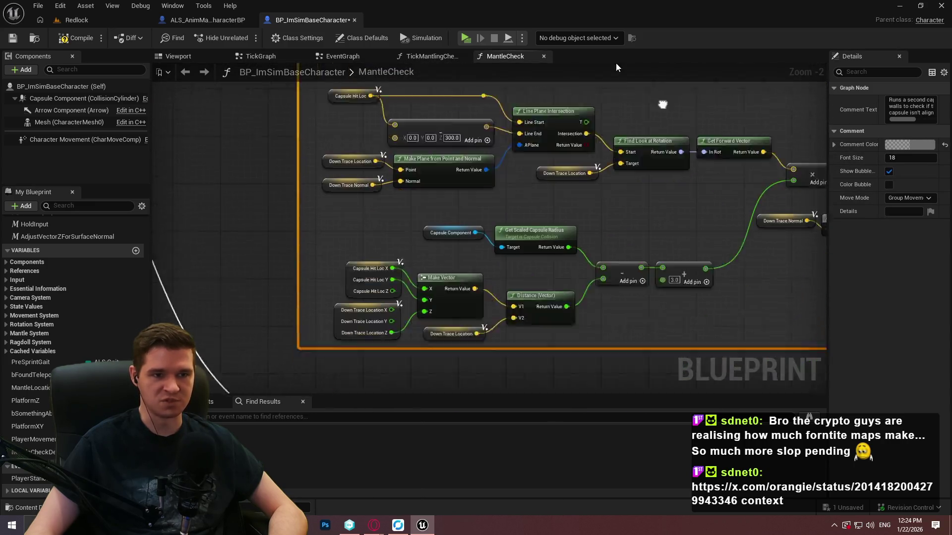
{"action": "scroll", "coordinate": [507, 260], "scroll_direction": "up", "scroll_amount": 1}
{"action": "left_click", "coordinate": [508, 256]}
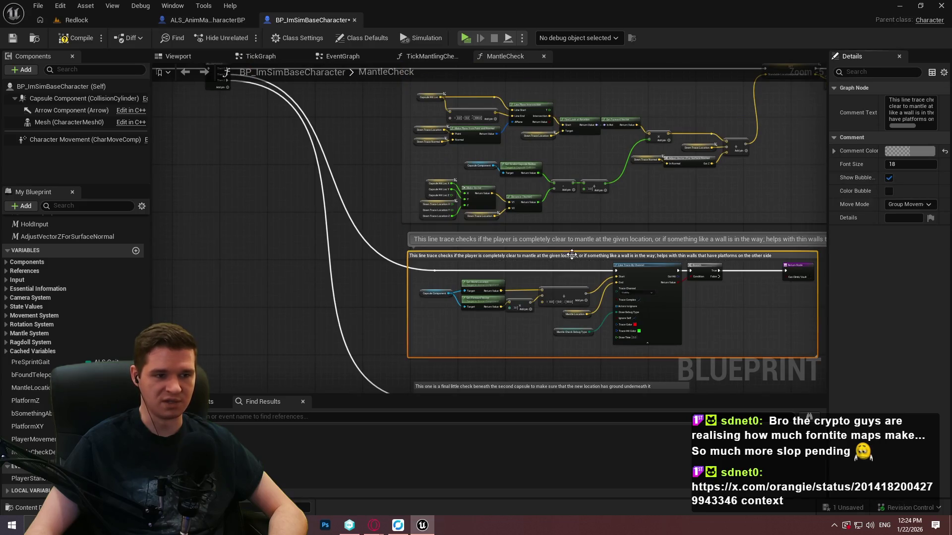
{"action": "left_click_drag", "start_coordinate": [465, 373], "coordinate": [523, 207]}
{"action": "scroll", "coordinate": [484, 220], "scroll_direction": "up", "scroll_amount": 1}
{"action": "left_click", "coordinate": [479, 224]}
{"action": "scroll", "coordinate": [476, 225], "scroll_direction": "up", "scroll_amount": 2}
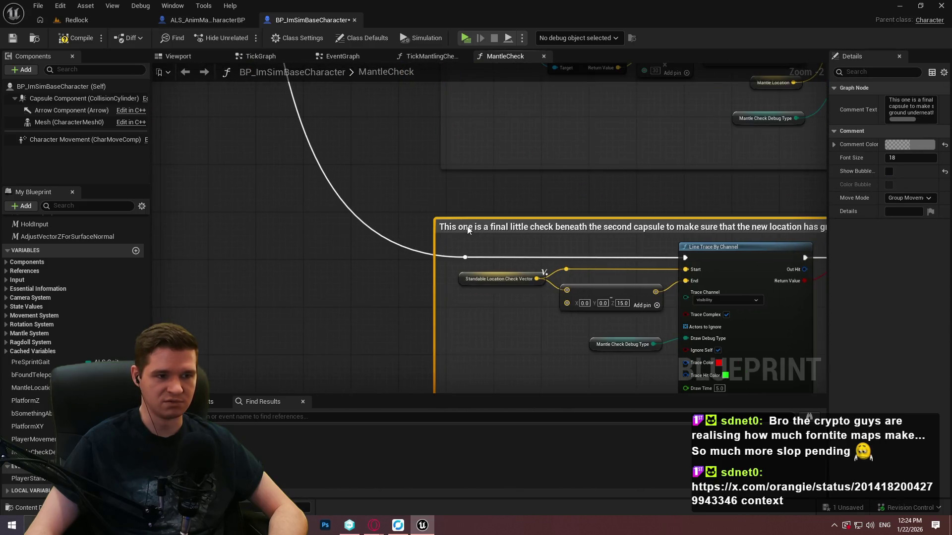
{"action": "left_click", "coordinate": [889, 171]}
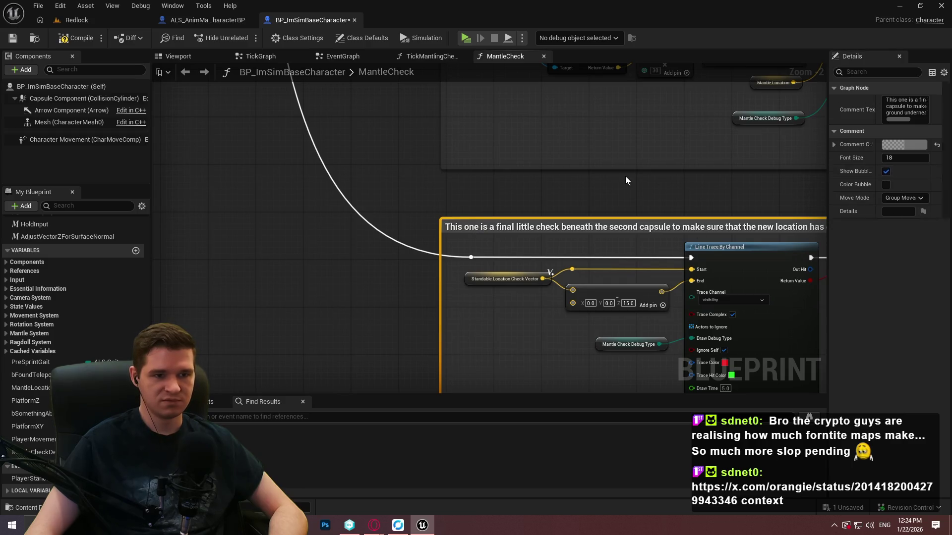
{"action": "left_click", "coordinate": [626, 176]}
{"action": "scroll", "coordinate": [530, 173], "scroll_direction": "down", "scroll_amount": 2}
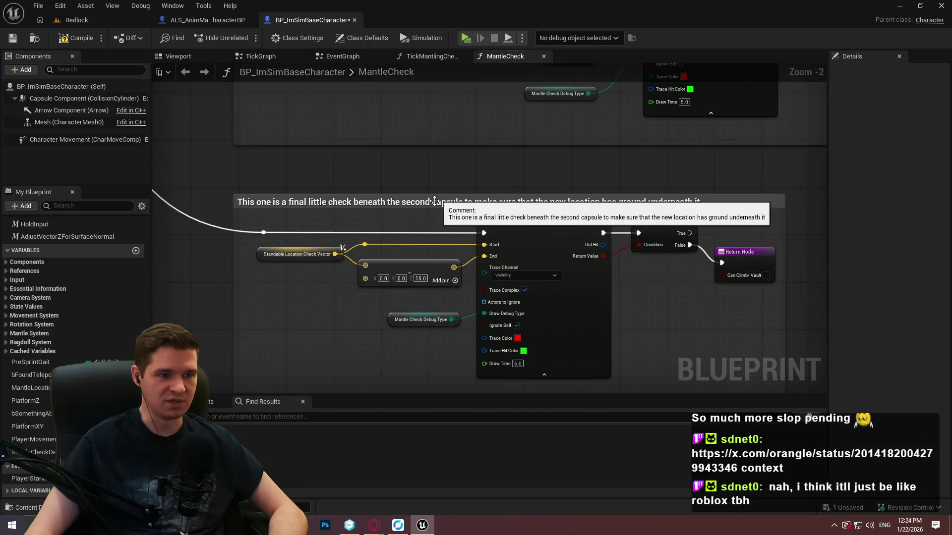
{"action": "left_click", "coordinate": [436, 199]}
{"action": "scroll", "coordinate": [431, 209], "scroll_direction": "up", "scroll_amount": 2}
{"action": "mouse_move", "coordinate": [430, 231]}
{"action": "left_mouse_down"}
{"action": "mouse_move", "coordinate": [444, 253]}
{"action": "mouse_move", "coordinate": [510, 296]}
{"action": "mouse_move", "coordinate": [644, 327]}
{"action": "left_mouse_up"}
{"action": "left_click", "coordinate": [509, 297]}
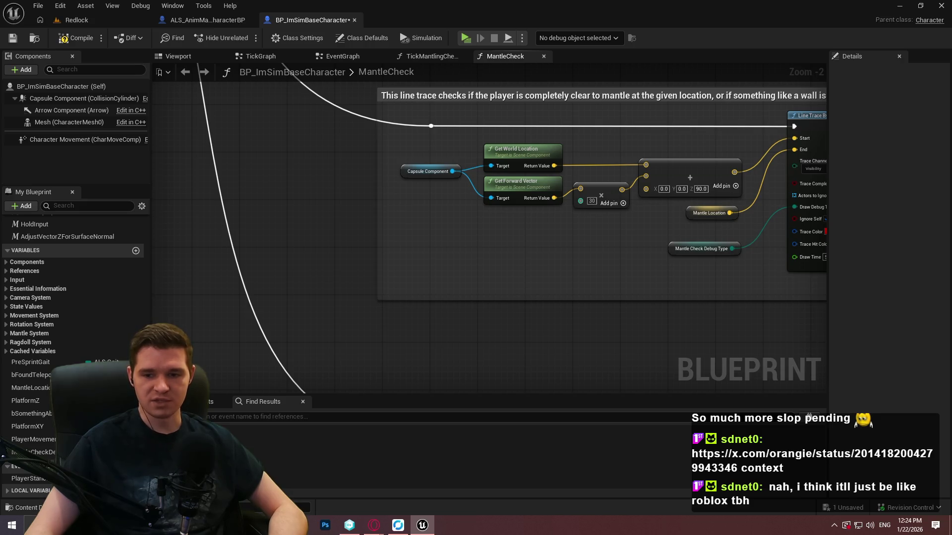
{"action": "mouse_move", "coordinate": [603, 120]}
{"action": "left_mouse_down"}
{"action": "mouse_move", "coordinate": [587, 294]}
{"action": "mouse_move", "coordinate": [490, 268]}
{"action": "mouse_move", "coordinate": [476, 165]}
{"action": "mouse_move", "coordinate": [560, 112]}
{"action": "mouse_move", "coordinate": [568, 79]}
{"action": "mouse_move", "coordinate": [548, 127]}
{"action": "left_mouse_up"}
{"action": "scroll", "coordinate": [516, 138], "scroll_direction": "down", "scroll_amount": 1}
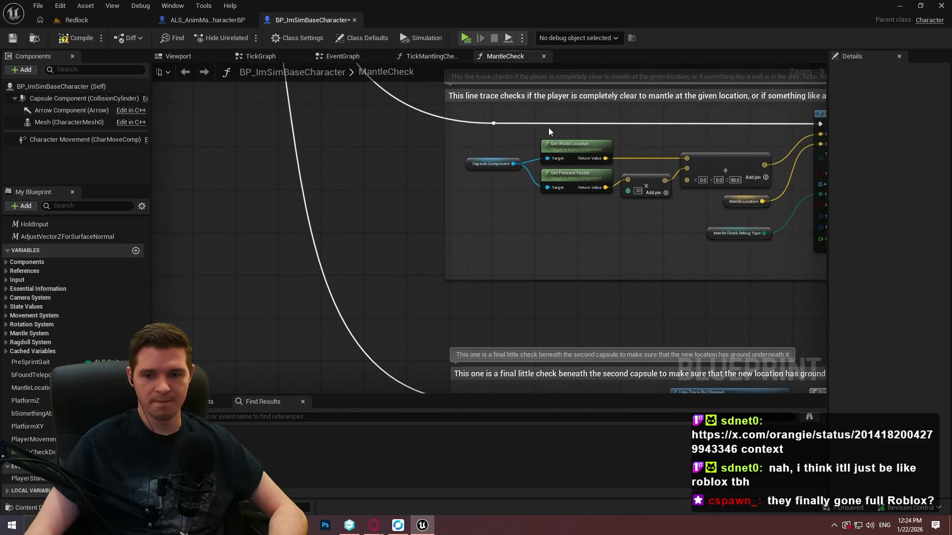
{"action": "scroll", "coordinate": [547, 127], "scroll_direction": "up", "scroll_amount": 1}
{"action": "mouse_move", "coordinate": [497, 92]}
{"action": "left_mouse_down"}
{"action": "mouse_move", "coordinate": [511, 118]}
{"action": "mouse_move", "coordinate": [505, 132]}
{"action": "mouse_move", "coordinate": [521, 122]}
{"action": "mouse_move", "coordinate": [567, 317]}
{"action": "left_mouse_up"}
{"action": "scroll", "coordinate": [563, 288], "scroll_direction": "down", "scroll_amount": 2}
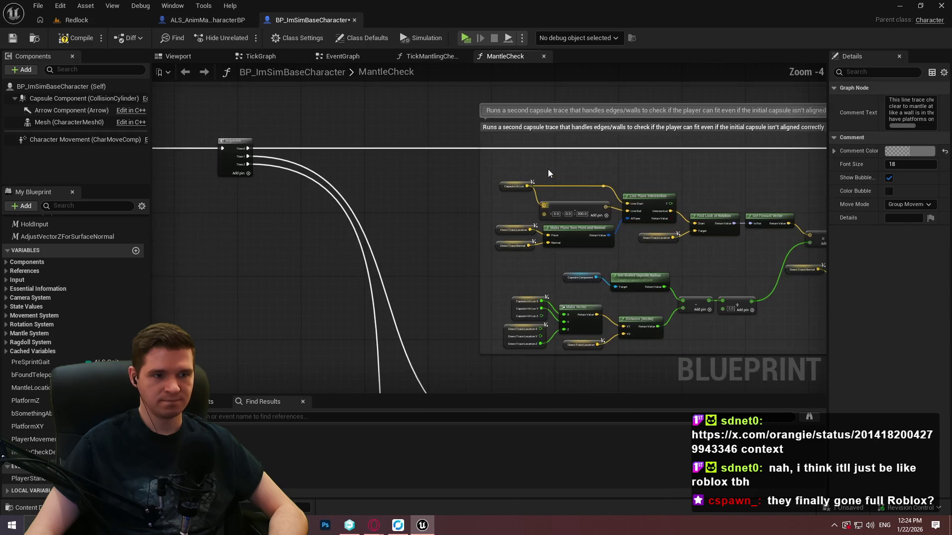
{"action": "left_click", "coordinate": [542, 129]}
{"action": "left_click_drag", "start_coordinate": [473, 445], "coordinate": [468, 209]}
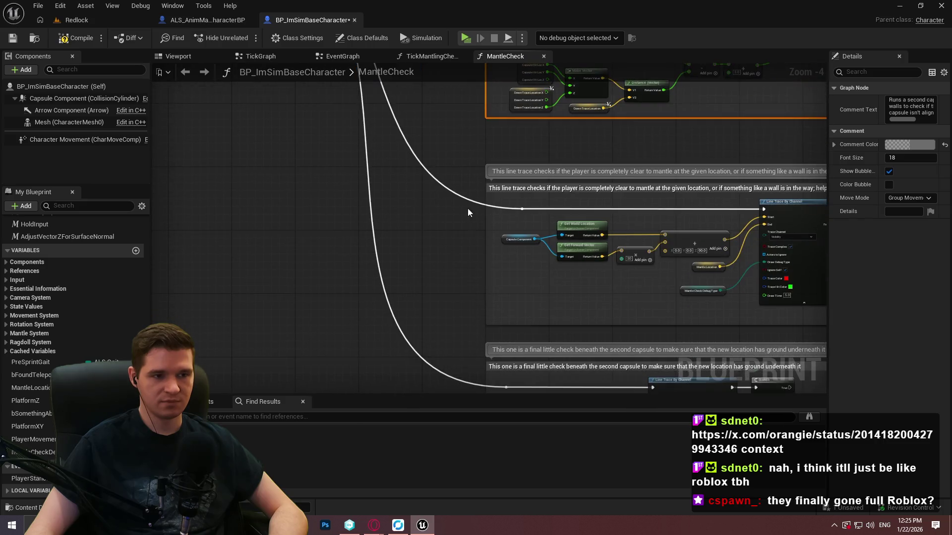
{"action": "scroll", "coordinate": [451, 193], "scroll_direction": "down", "scroll_amount": 4}
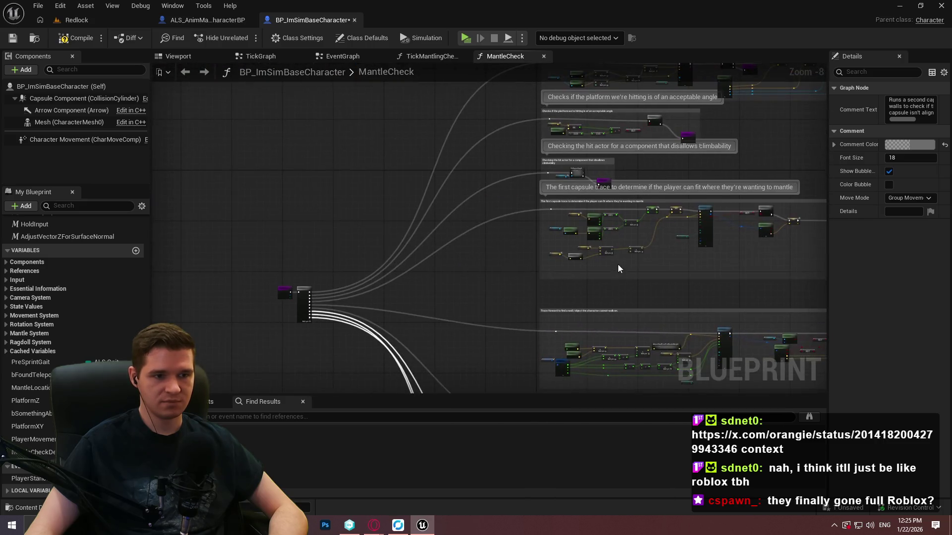
{"action": "left_click_drag", "start_coordinate": [617, 268], "coordinate": [469, 342]}
{"action": "scroll", "coordinate": [516, 246], "scroll_direction": "up", "scroll_amount": 4}
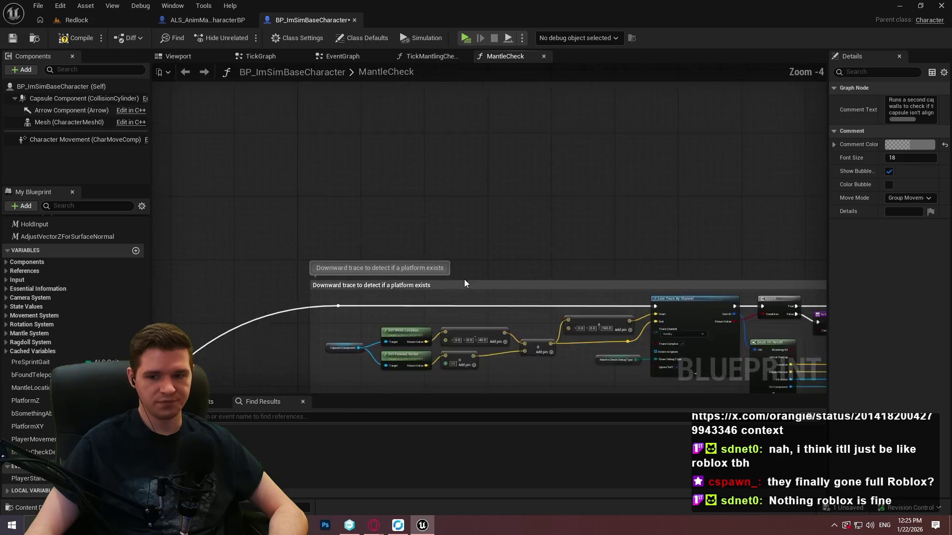
{"action": "left_click", "coordinate": [399, 292]}
{"action": "scroll", "coordinate": [394, 278], "scroll_direction": "up", "scroll_amount": 1}
{"action": "mouse_move", "coordinate": [391, 265]}
{"action": "left_mouse_down"}
{"action": "mouse_move", "coordinate": [394, 225]}
{"action": "mouse_move", "coordinate": [379, 182]}
{"action": "mouse_move", "coordinate": [445, 164]}
{"action": "left_mouse_up"}
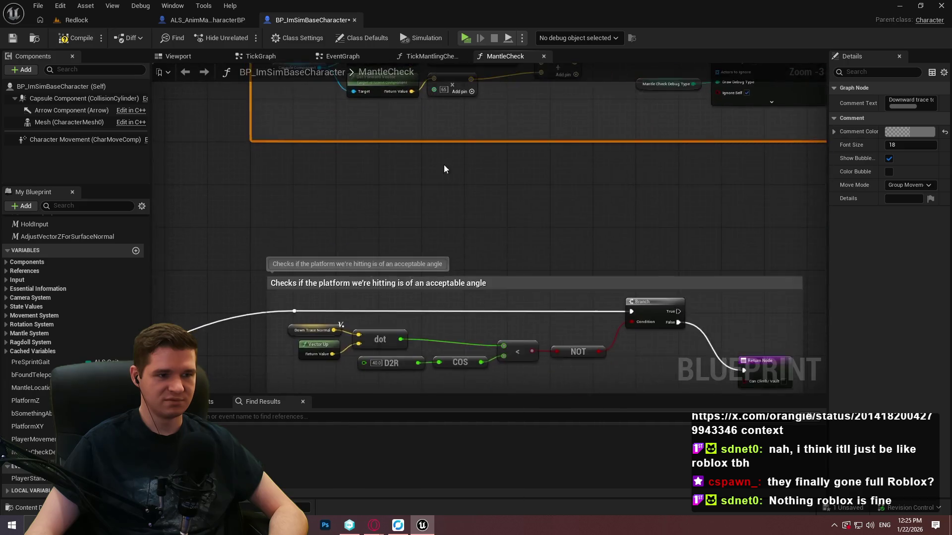
{"action": "scroll", "coordinate": [444, 169], "scroll_direction": "down", "scroll_amount": 1}
{"action": "mouse_move", "coordinate": [388, 249]}
{"action": "left_mouse_down"}
{"action": "mouse_move", "coordinate": [367, 193]}
{"action": "mouse_move", "coordinate": [375, 213]}
{"action": "left_mouse_up"}
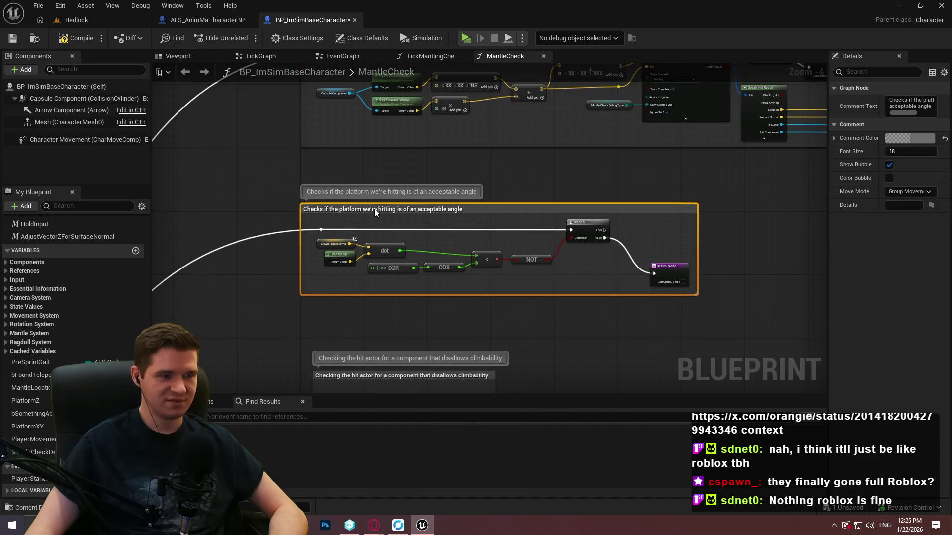
{"action": "scroll", "coordinate": [484, 230], "scroll_direction": "up", "scroll_amount": 2}
{"action": "left_click", "coordinate": [485, 230]}
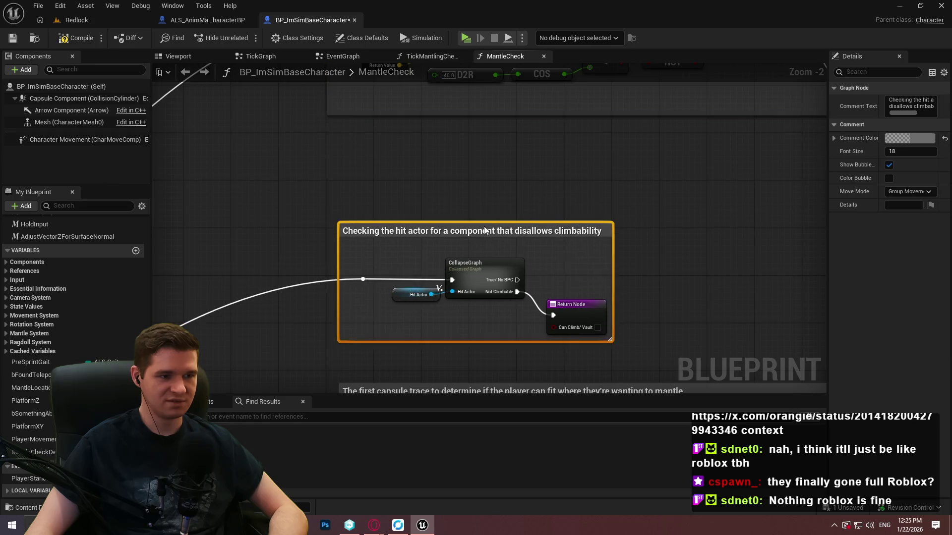
{"action": "scroll", "coordinate": [478, 231], "scroll_direction": "down", "scroll_amount": 2}
{"action": "mouse_move", "coordinate": [478, 231]}
{"action": "left_mouse_down"}
{"action": "mouse_move", "coordinate": [478, 135]}
{"action": "mouse_move", "coordinate": [468, 176]}
{"action": "left_mouse_up"}
{"action": "scroll", "coordinate": [571, 203], "scroll_direction": "down", "scroll_amount": 7}
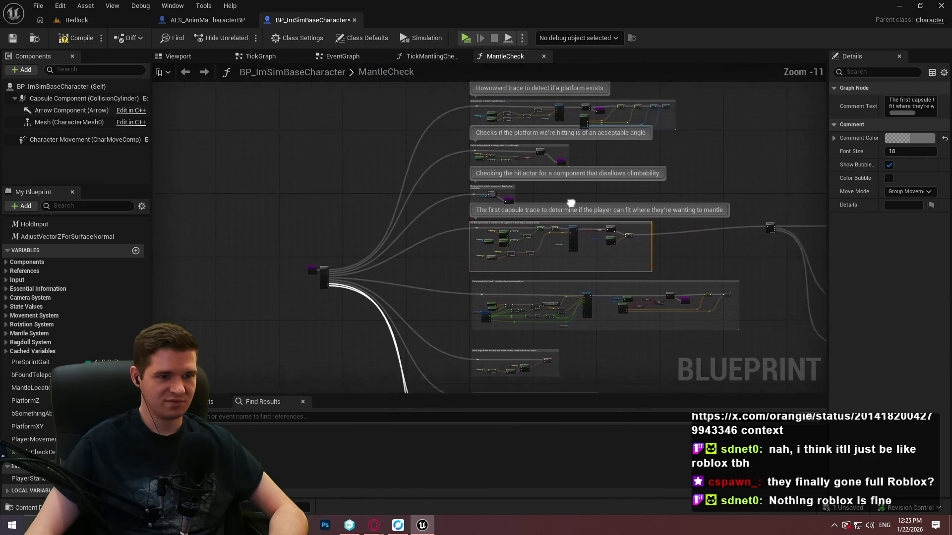
{"action": "scroll", "coordinate": [571, 203], "scroll_direction": "up", "scroll_amount": 3}
{"action": "mouse_move", "coordinate": [605, 167]}
{"action": "left_mouse_down"}
{"action": "mouse_move", "coordinate": [574, 272]}
{"action": "mouse_move", "coordinate": [573, 153]}
{"action": "mouse_move", "coordinate": [599, 165]}
{"action": "mouse_move", "coordinate": [605, 117]}
{"action": "left_mouse_up"}
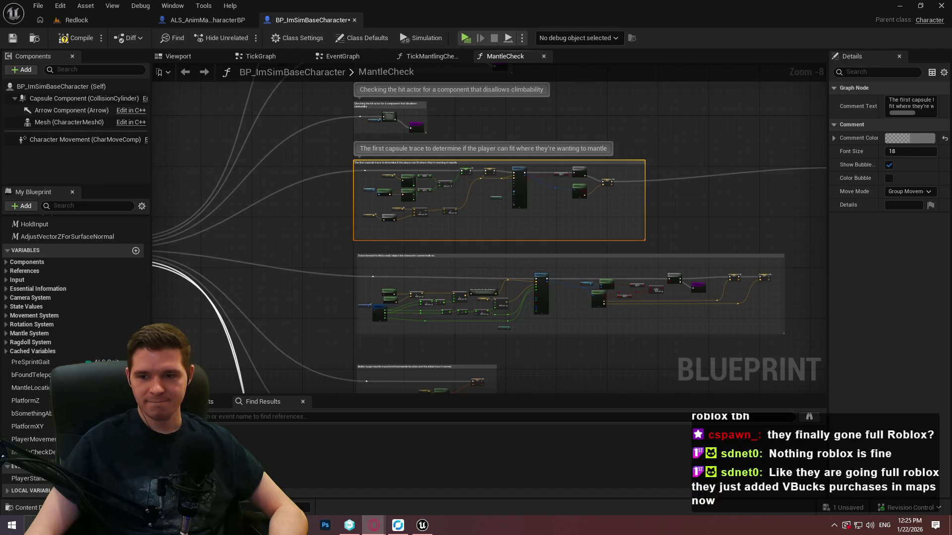
{"action": "key", "text": "alt+Tab"}
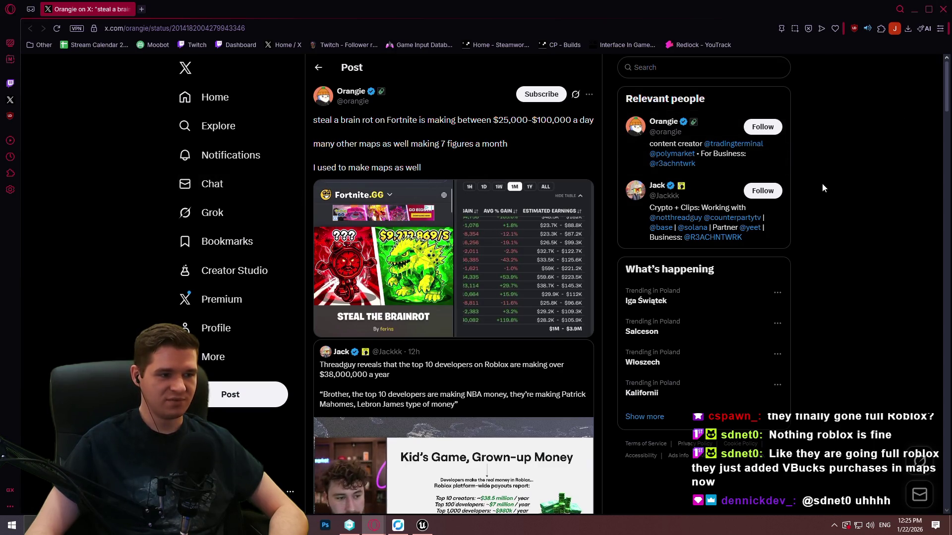
Step: Scroll through the X post about Fortnite map earnings, then bring the Unreal editor back
{"action": "scroll", "coordinate": [824, 177], "scroll_direction": "down", "scroll_amount": 5}
{"action": "scroll", "coordinate": [826, 177], "scroll_direction": "up", "scroll_amount": 5}
{"action": "scroll", "coordinate": [824, 177], "scroll_direction": "down", "scroll_amount": 2}
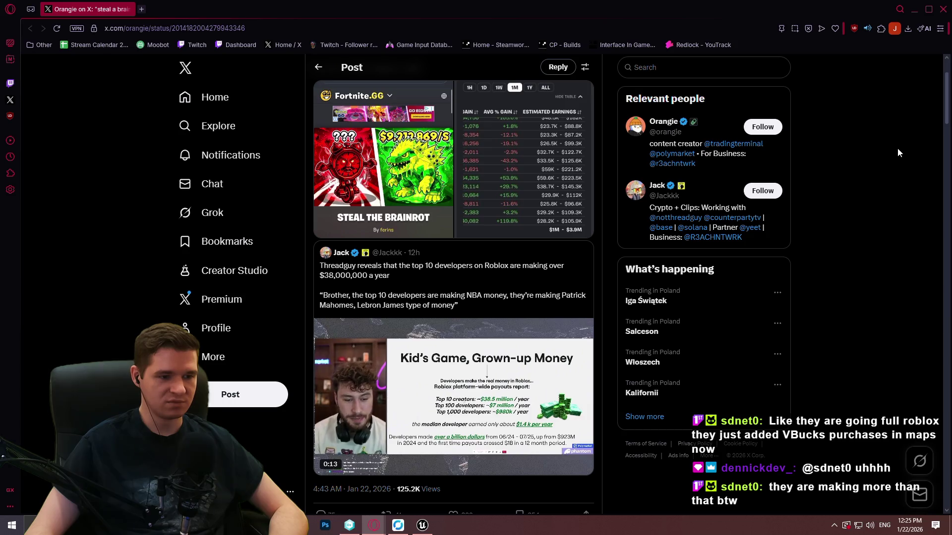
{"action": "scroll", "coordinate": [898, 145], "scroll_direction": "up", "scroll_amount": 2}
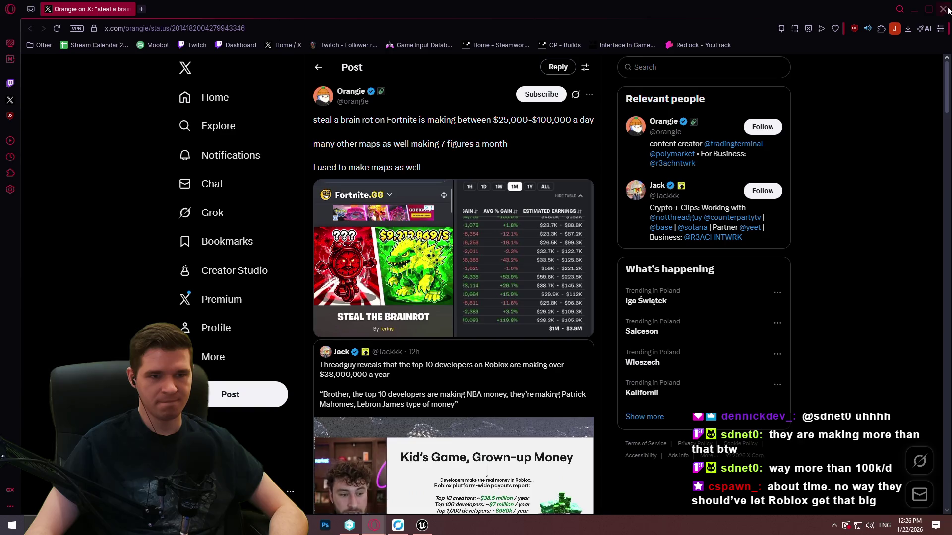
{"action": "key", "text": "alt+Tab"}
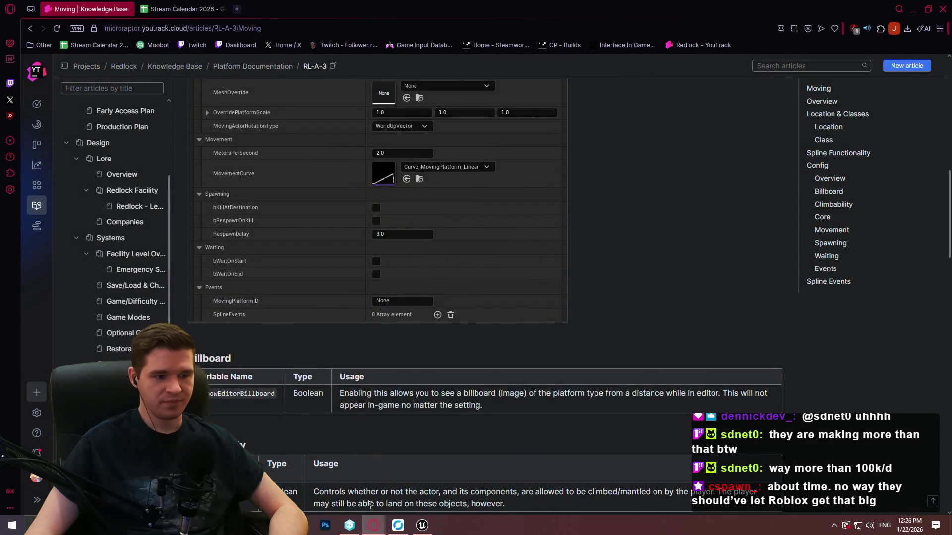
{"action": "left_click", "coordinate": [422, 525]}
Step: Zoom around the MantleCheck graph, selecting then deselecting the Trace forward wall-check comment
{"action": "scroll", "coordinate": [487, 249], "scroll_direction": "down", "scroll_amount": 3}
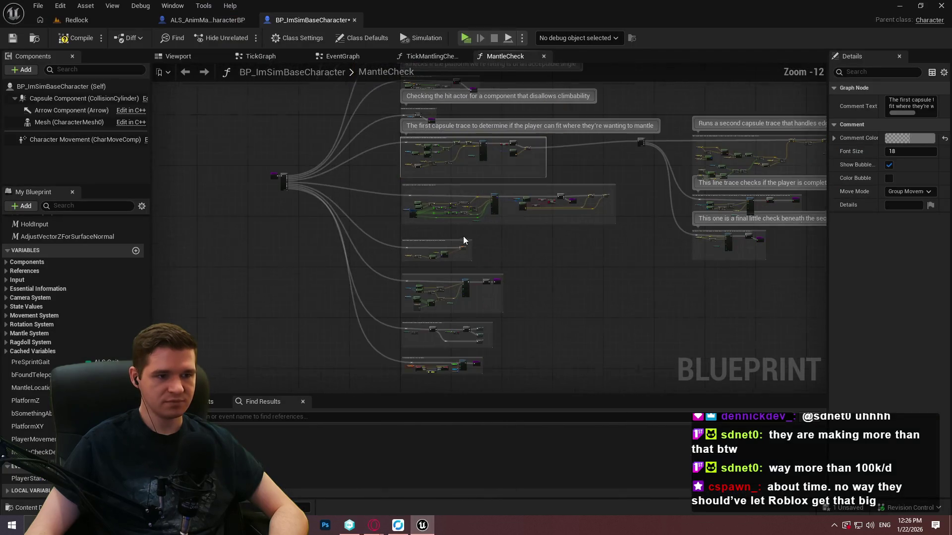
{"action": "left_click", "coordinate": [483, 177]}
{"action": "scroll", "coordinate": [483, 177], "scroll_direction": "up", "scroll_amount": 8}
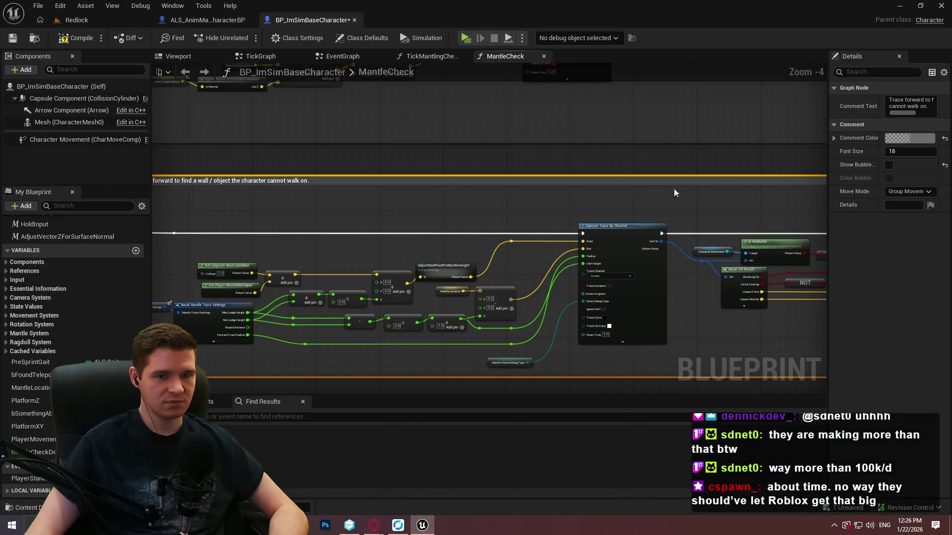
{"action": "scroll", "coordinate": [774, 248], "scroll_direction": "down", "scroll_amount": 5}
{"action": "left_click", "coordinate": [790, 259]}
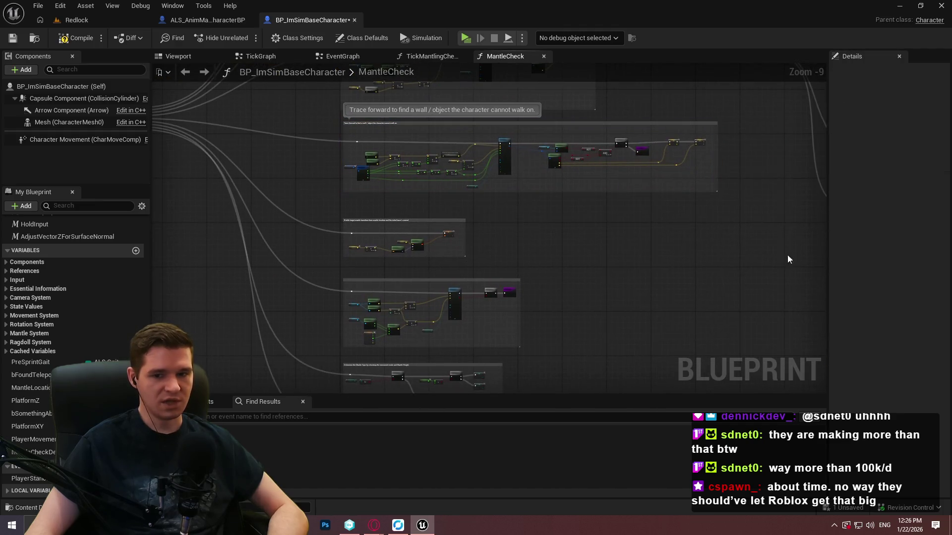
Step: Draw red brackets and labels beneath the graph in a screen annotation overlay
{"action": "key", "text": "super+shift+s"}
{"action": "mouse_move", "coordinate": [157, 56]}
{"action": "left_mouse_down"}
{"action": "mouse_move", "coordinate": [779, 498]}
{"action": "mouse_move", "coordinate": [832, 430]}
{"action": "left_mouse_up"}
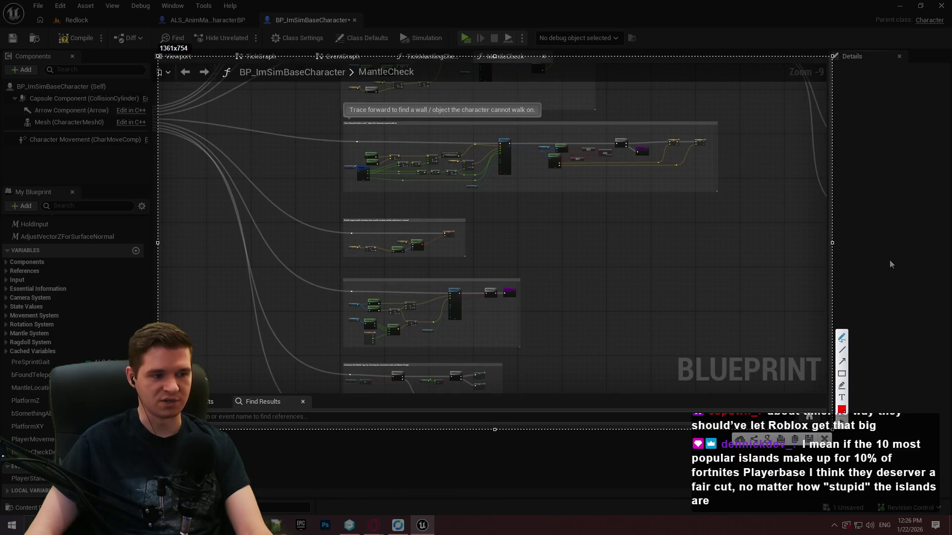
{"action": "mouse_move", "coordinate": [209, 398]}
{"action": "left_mouse_down"}
{"action": "mouse_move", "coordinate": [338, 402]}
{"action": "mouse_move", "coordinate": [385, 376]}
{"action": "left_mouse_up"}
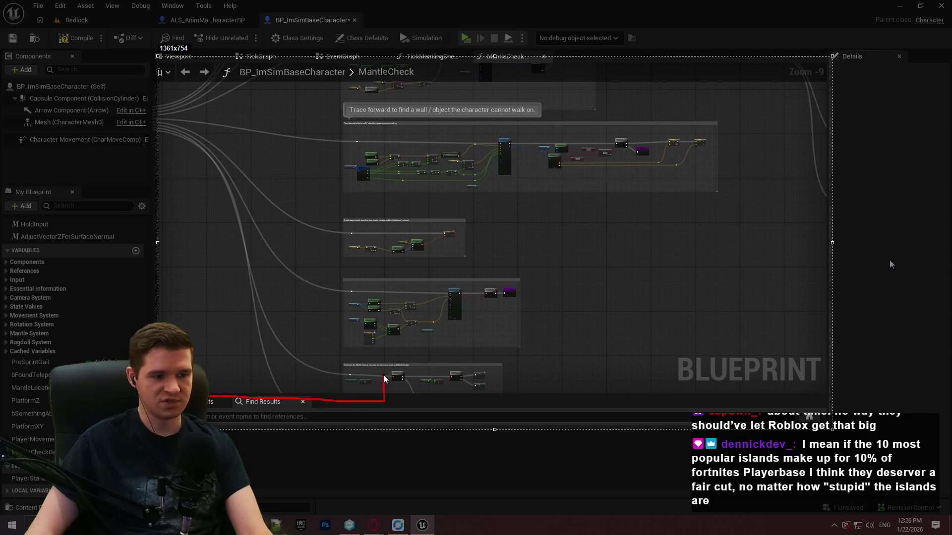
{"action": "mouse_move", "coordinate": [246, 399]}
{"action": "left_mouse_down"}
{"action": "mouse_move", "coordinate": [261, 421]}
{"action": "mouse_move", "coordinate": [323, 426]}
{"action": "mouse_move", "coordinate": [338, 412]}
{"action": "mouse_move", "coordinate": [342, 422]}
{"action": "mouse_move", "coordinate": [367, 420]}
{"action": "left_mouse_up"}
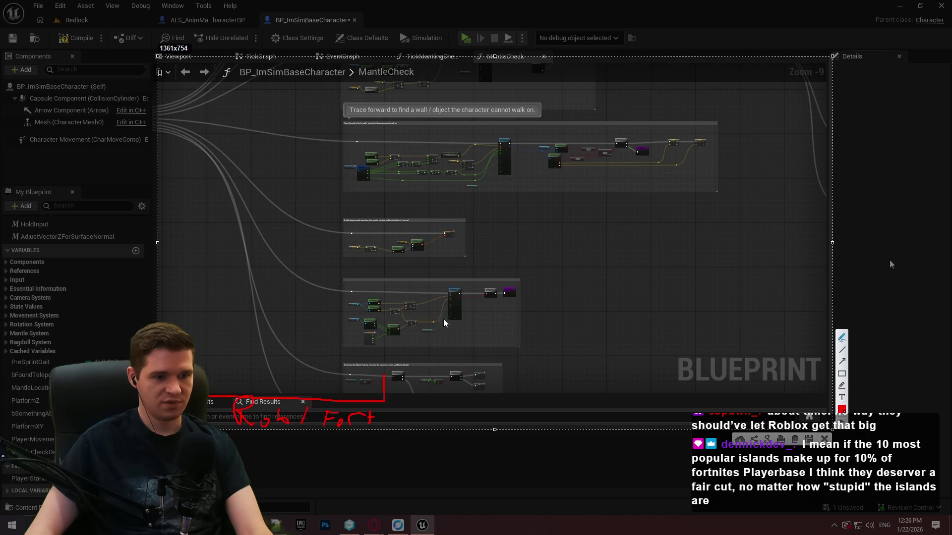
{"action": "mouse_move", "coordinate": [570, 377]}
{"action": "left_mouse_down"}
{"action": "mouse_move", "coordinate": [571, 404]}
{"action": "mouse_move", "coordinate": [786, 407]}
{"action": "mouse_move", "coordinate": [797, 378]}
{"action": "left_mouse_up"}
{"action": "mouse_move", "coordinate": [628, 415]}
{"action": "left_mouse_down"}
{"action": "mouse_move", "coordinate": [609, 418]}
{"action": "mouse_move", "coordinate": [737, 421]}
{"action": "left_mouse_up"}
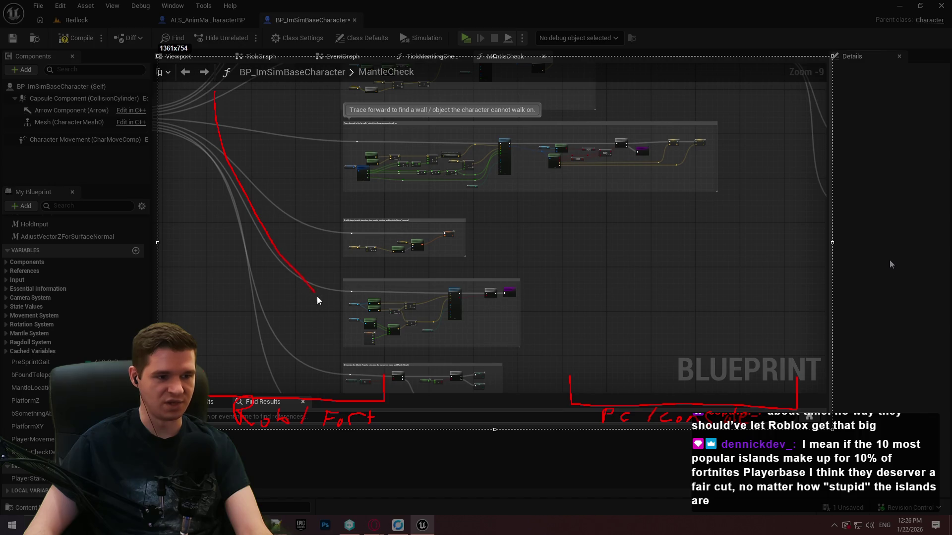
Step: Circle the graph's left and right halves in red, then discard the annotations
{"action": "mouse_move", "coordinate": [468, 369]}
{"action": "left_mouse_down"}
{"action": "mouse_move", "coordinate": [809, 169]}
{"action": "mouse_move", "coordinate": [835, 65]}
{"action": "left_mouse_up"}
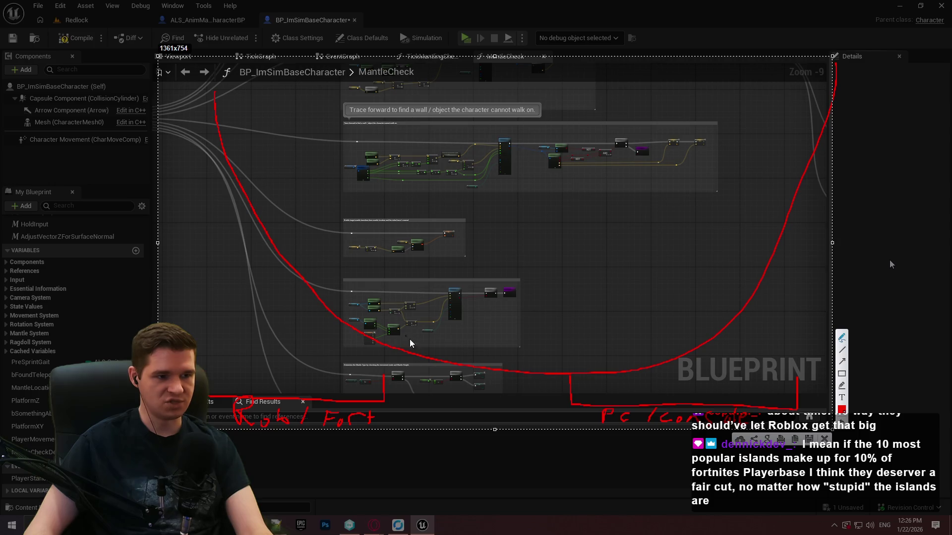
{"action": "mouse_move", "coordinate": [342, 74]}
{"action": "left_mouse_down"}
{"action": "mouse_move", "coordinate": [277, 412]}
{"action": "mouse_move", "coordinate": [295, 12]}
{"action": "left_mouse_up"}
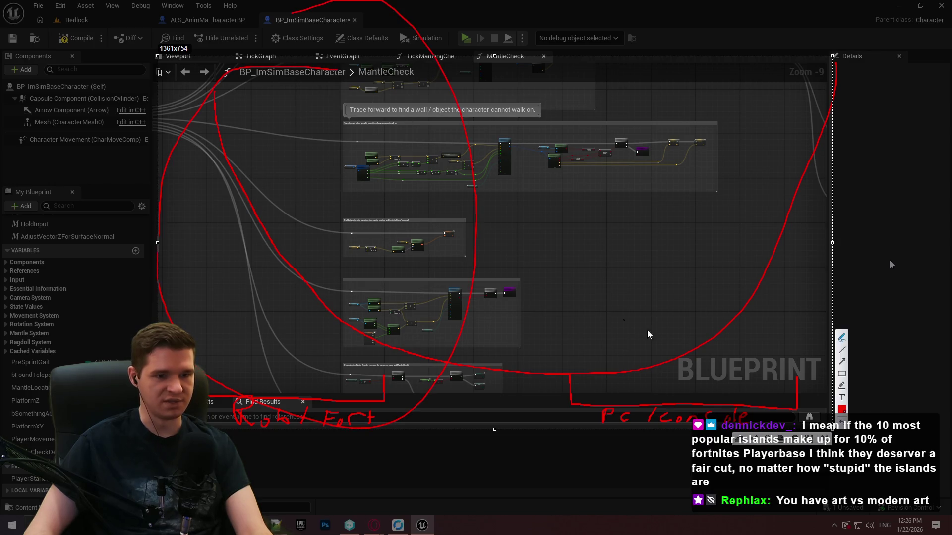
{"action": "mouse_move", "coordinate": [743, 75]}
{"action": "left_mouse_down"}
{"action": "mouse_move", "coordinate": [591, 127]}
{"action": "mouse_move", "coordinate": [803, 304]}
{"action": "mouse_move", "coordinate": [719, 43]}
{"action": "left_mouse_up"}
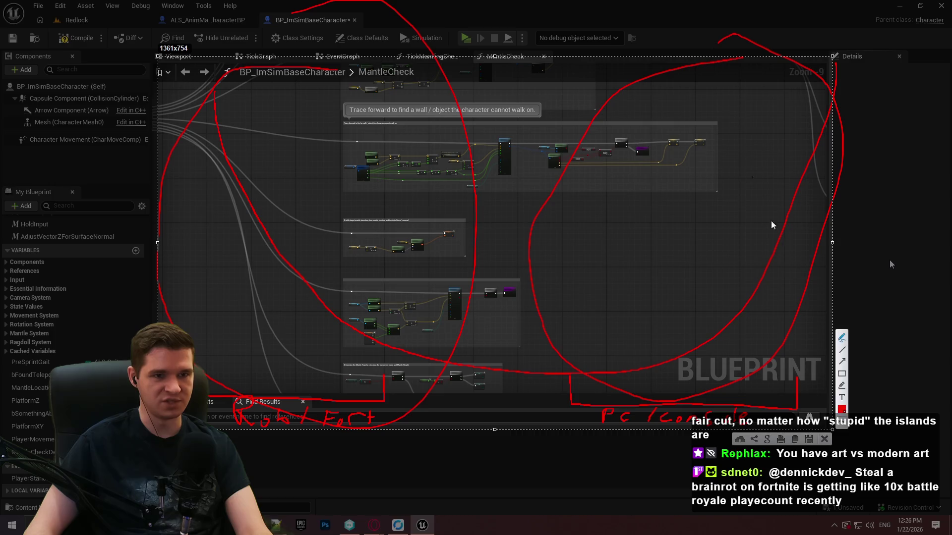
{"action": "left_click", "coordinate": [824, 439]}
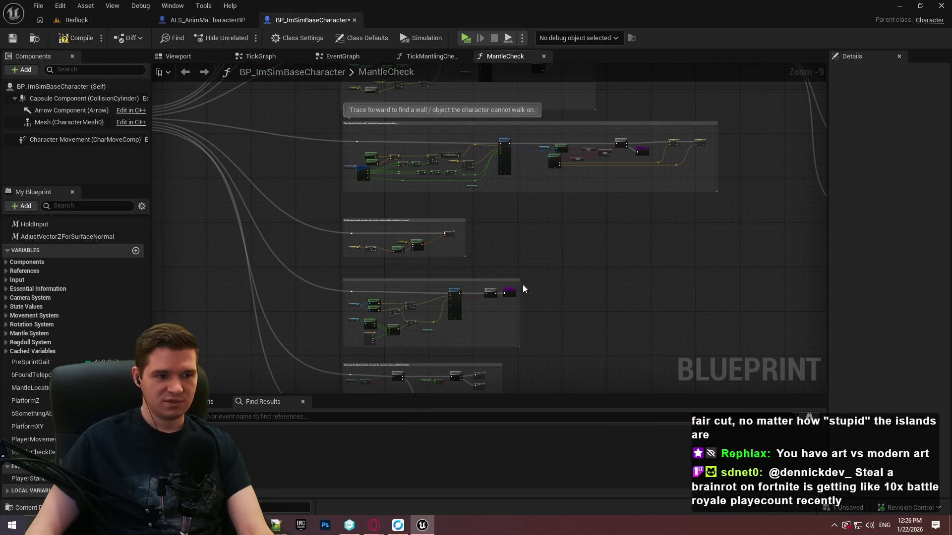
{"action": "scroll", "coordinate": [403, 211], "scroll_direction": "up", "scroll_amount": 3}
{"action": "left_click", "coordinate": [399, 217]}
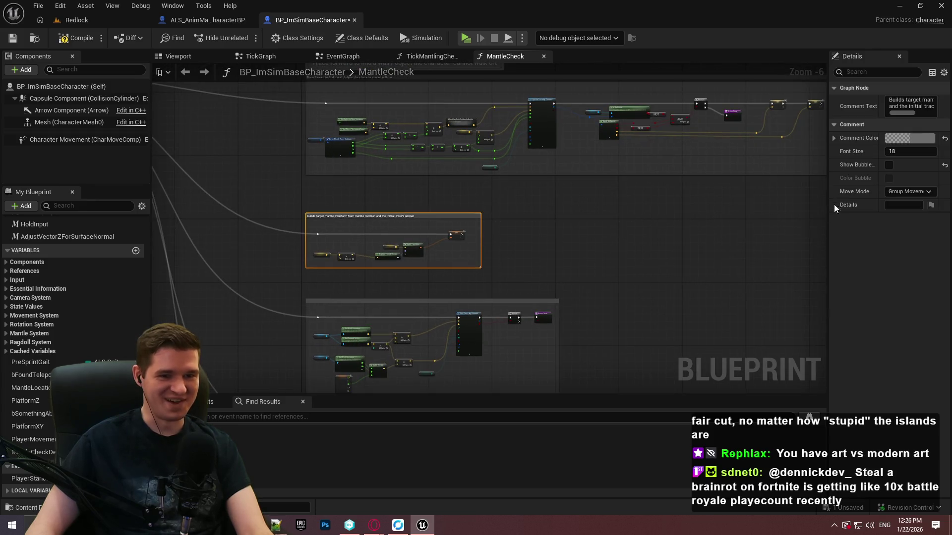
{"action": "left_click", "coordinate": [888, 165]}
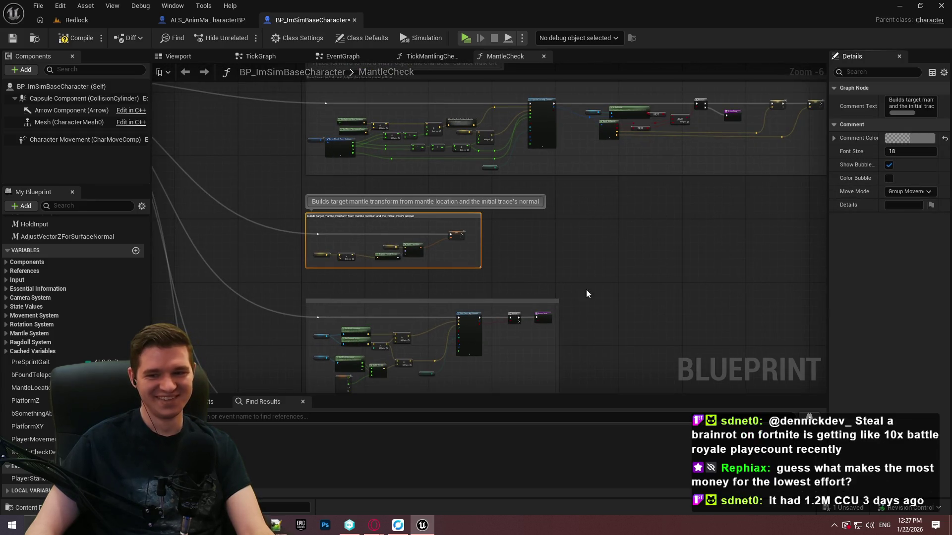
{"action": "left_click_drag", "start_coordinate": [586, 290], "coordinate": [568, 263]}
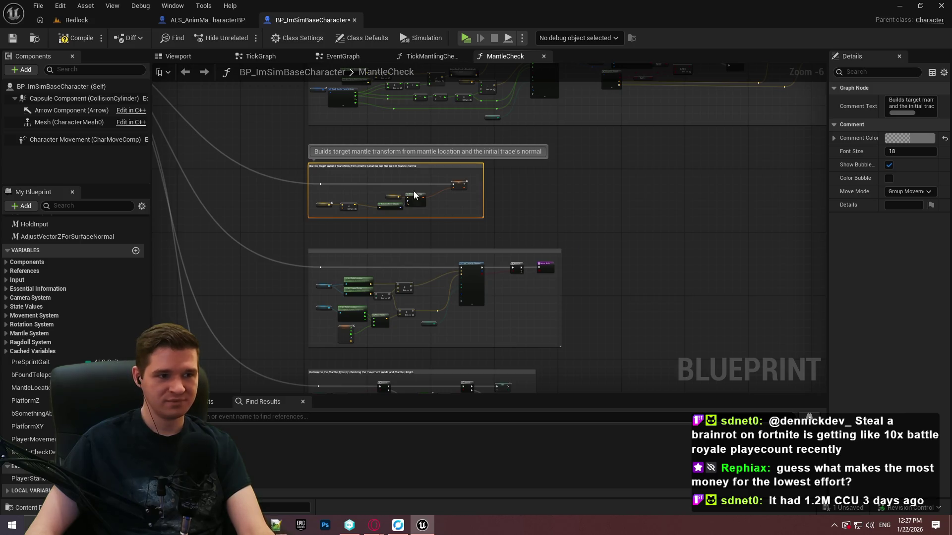
{"action": "key", "text": "Home"}
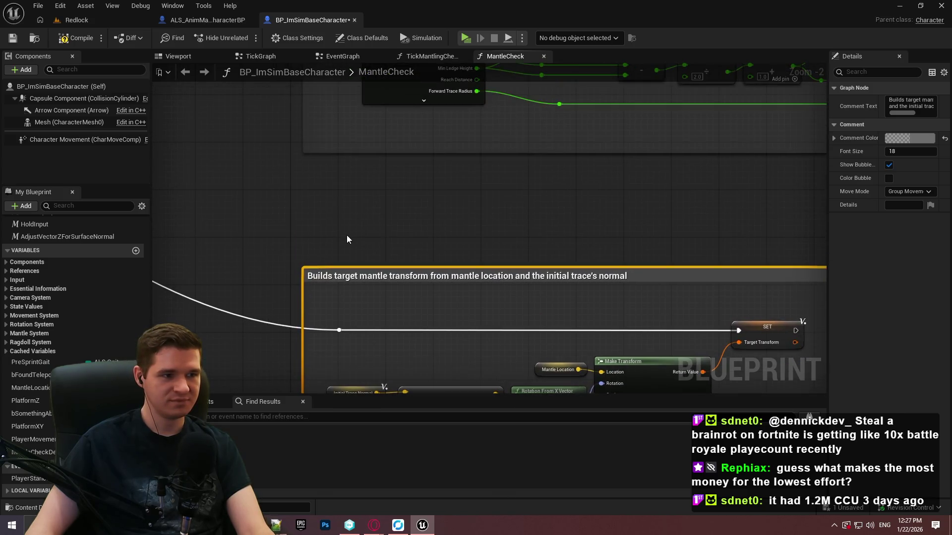
{"action": "scroll", "coordinate": [346, 238], "scroll_direction": "down", "scroll_amount": 2}
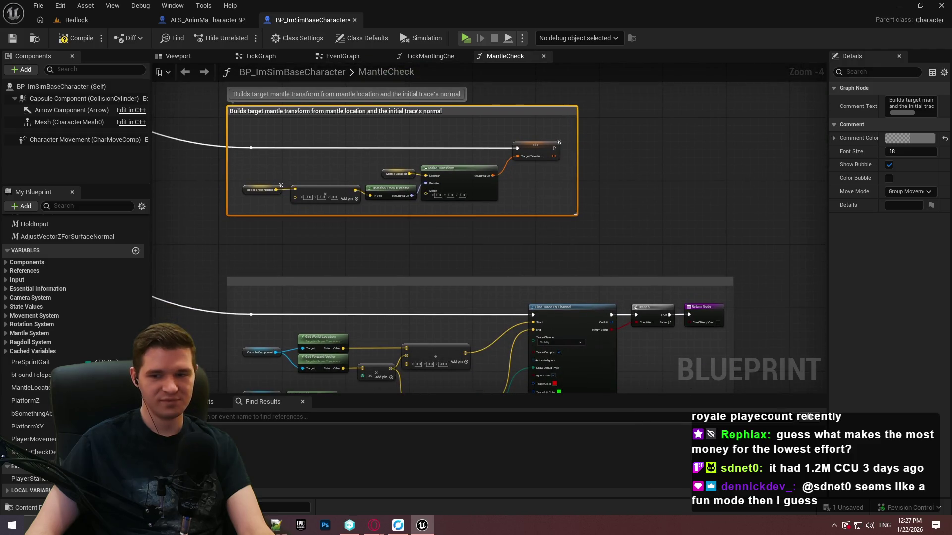
{"action": "left_click", "coordinate": [519, 234]}
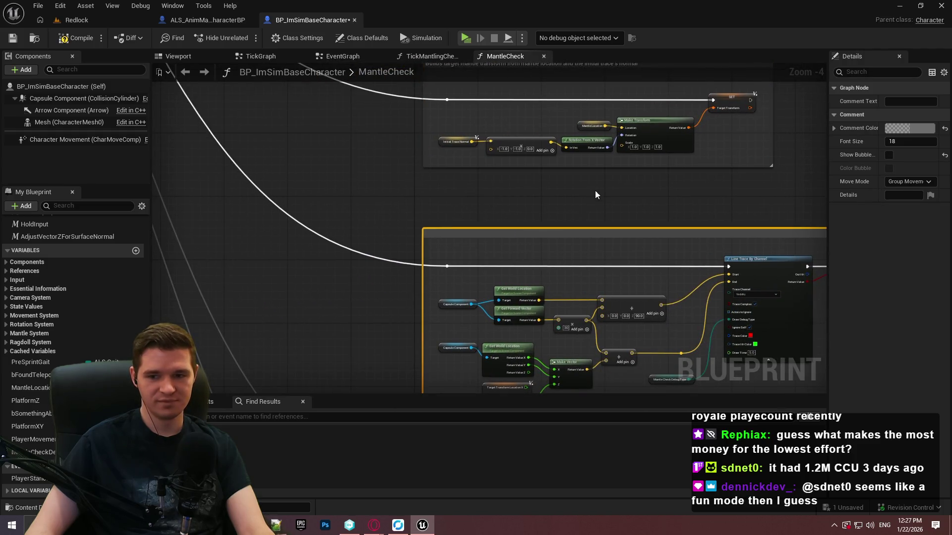
{"action": "scroll", "coordinate": [596, 194], "scroll_direction": "down", "scroll_amount": 2}
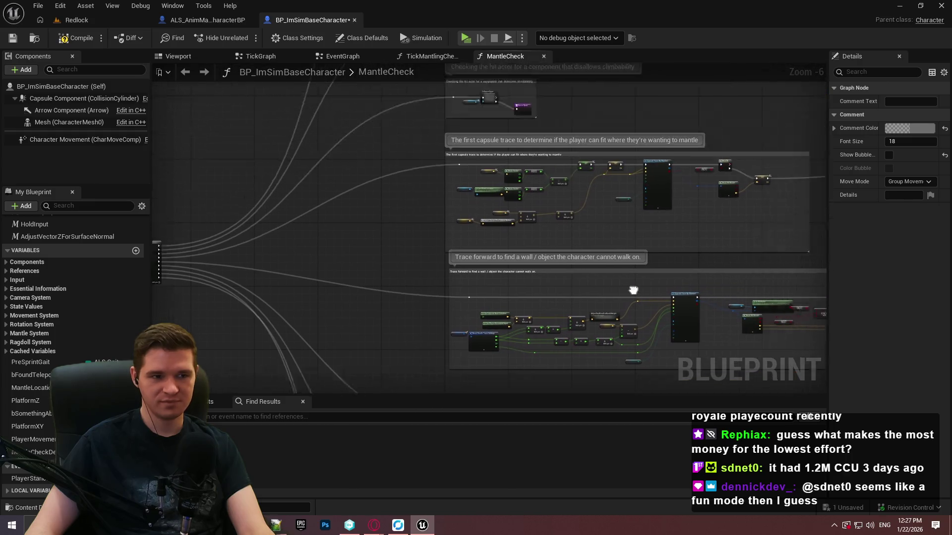
{"action": "scroll", "coordinate": [634, 290], "scroll_direction": "up", "scroll_amount": 4}
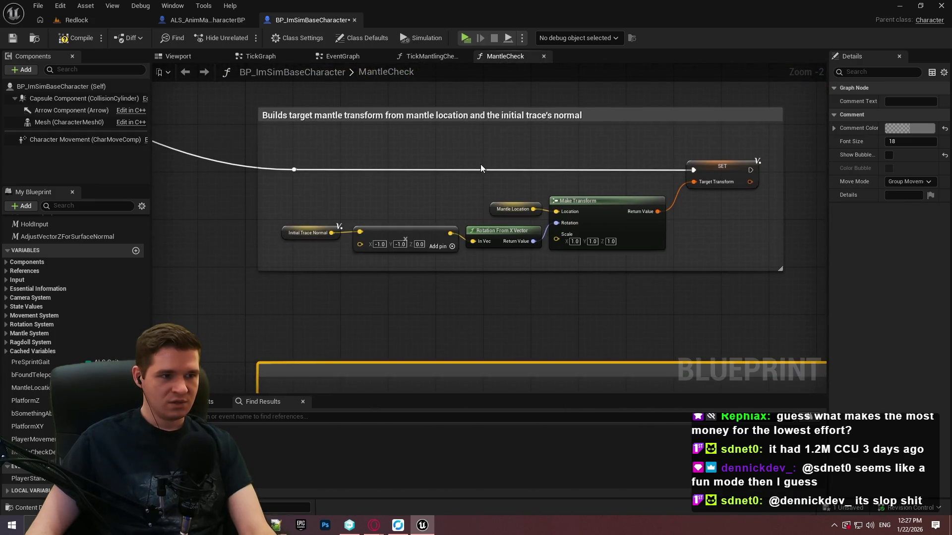
{"action": "scroll", "coordinate": [481, 169], "scroll_direction": "down", "scroll_amount": 2}
{"action": "scroll", "coordinate": [441, 214], "scroll_direction": "up", "scroll_amount": 2}
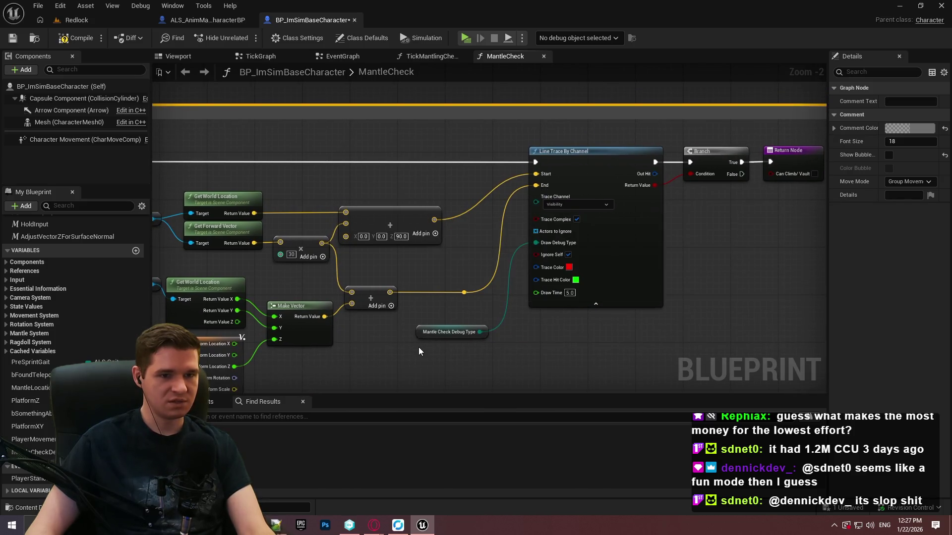
{"action": "mouse_move", "coordinate": [389, 334]}
{"action": "left_mouse_down"}
{"action": "mouse_move", "coordinate": [598, 268]}
{"action": "mouse_move", "coordinate": [479, 320]}
{"action": "mouse_move", "coordinate": [635, 357]}
{"action": "mouse_move", "coordinate": [815, 474]}
{"action": "mouse_move", "coordinate": [440, 315]}
{"action": "mouse_move", "coordinate": [485, 282]}
{"action": "left_mouse_up"}
{"action": "scroll", "coordinate": [513, 342], "scroll_direction": "down", "scroll_amount": 2}
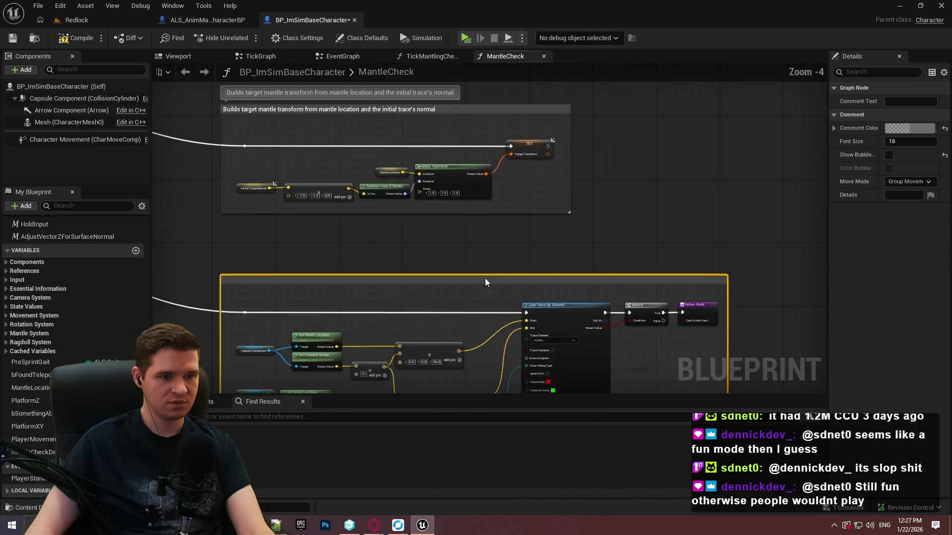
{"action": "scroll", "coordinate": [470, 172], "scroll_direction": "up", "scroll_amount": 3}
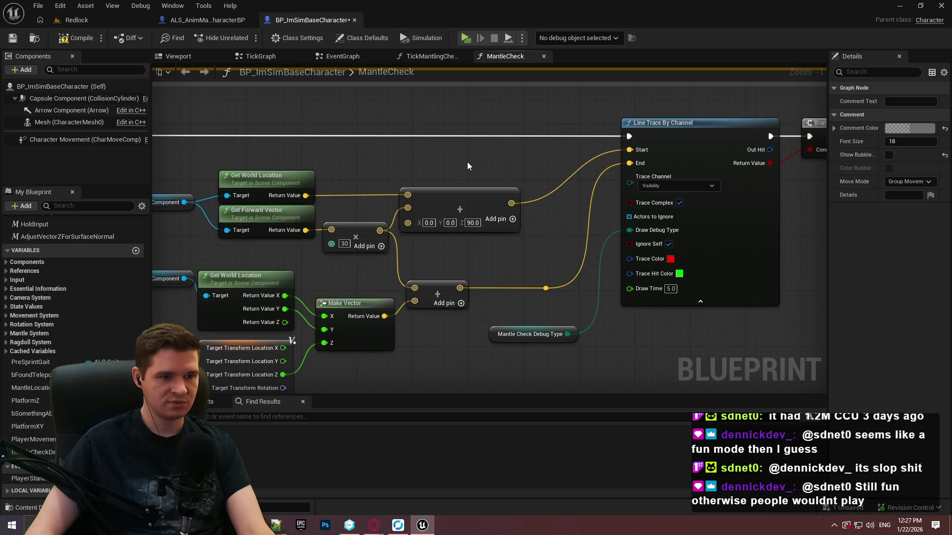
{"action": "scroll", "coordinate": [466, 165], "scroll_direction": "down", "scroll_amount": 1}
{"action": "mouse_move", "coordinate": [481, 181]}
{"action": "left_mouse_down"}
{"action": "mouse_move", "coordinate": [99, 179]}
{"action": "mouse_move", "coordinate": [503, 169]}
{"action": "mouse_move", "coordinate": [385, 183]}
{"action": "mouse_move", "coordinate": [563, 179]}
{"action": "left_mouse_up"}
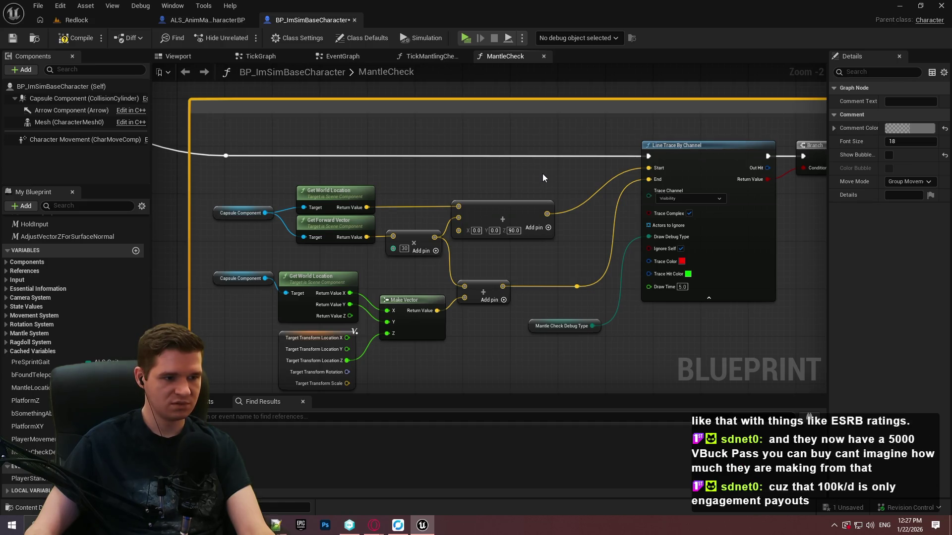
{"action": "scroll", "coordinate": [542, 174], "scroll_direction": "down", "scroll_amount": 7}
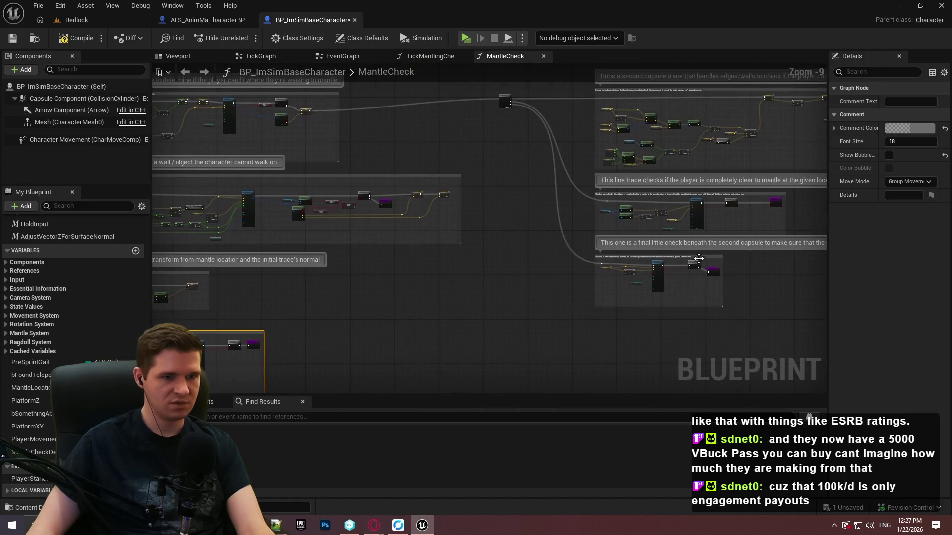
{"action": "scroll", "coordinate": [698, 258], "scroll_direction": "up", "scroll_amount": 7}
{"action": "left_click_drag", "start_coordinate": [519, 209], "coordinate": [454, 193]}
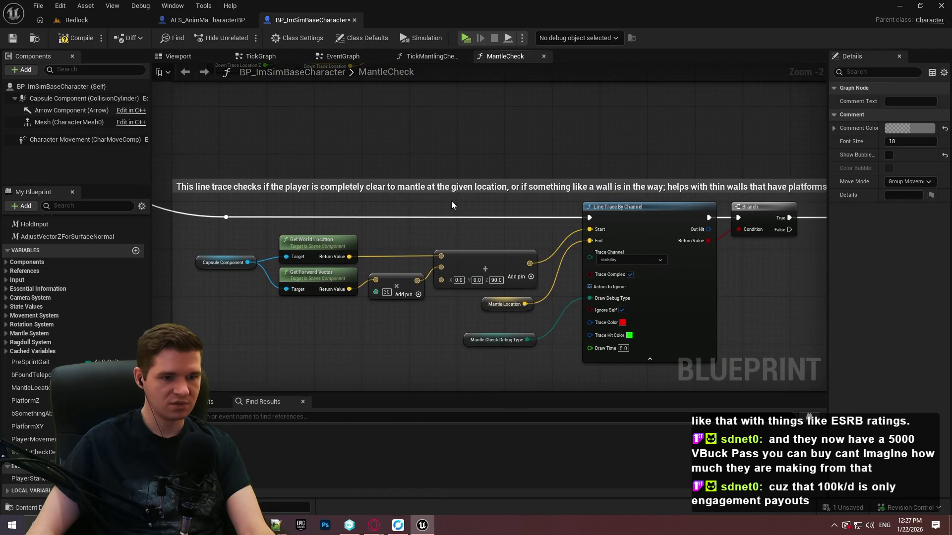
{"action": "scroll", "coordinate": [441, 213], "scroll_direction": "down", "scroll_amount": 4}
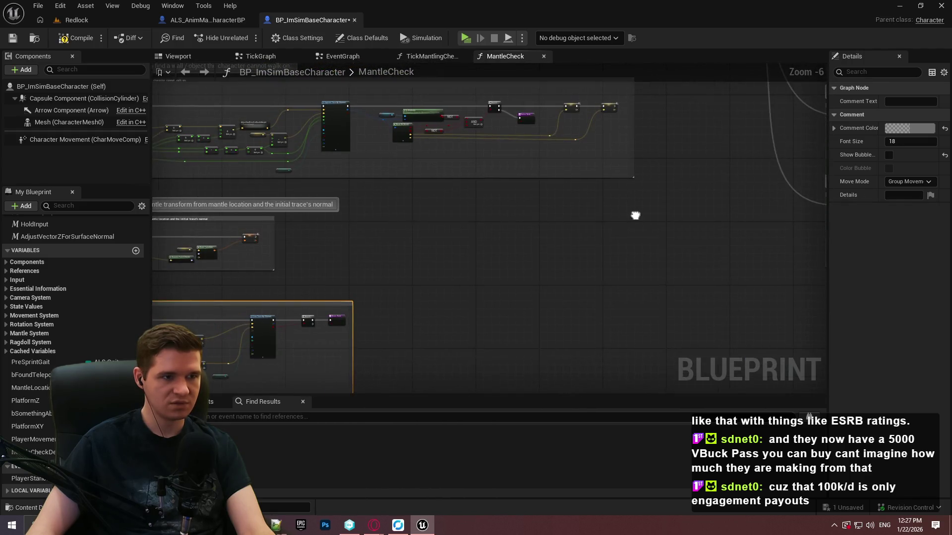
Step: Switch to the TickMantlingCheck graph and pan over to its second Line Trace By Channel node
{"action": "left_click", "coordinate": [432, 57]}
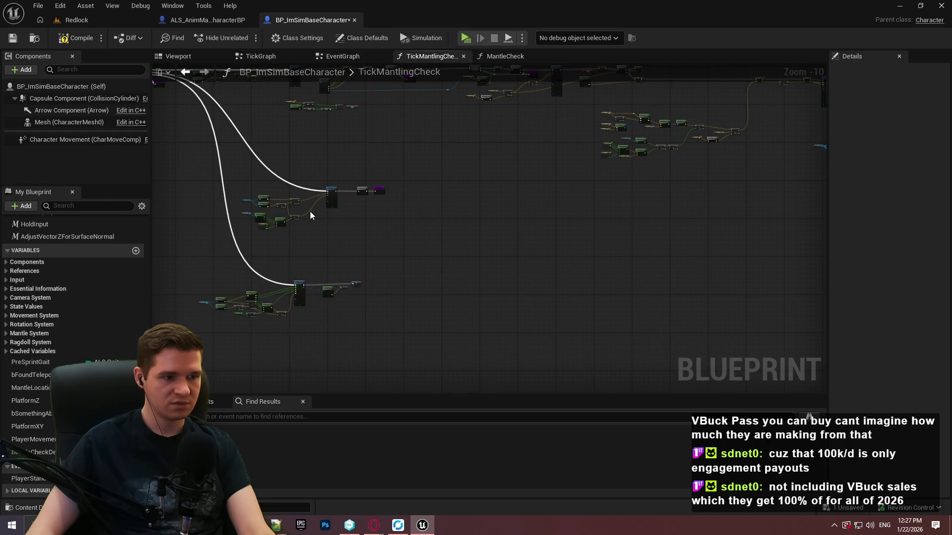
{"action": "scroll", "coordinate": [311, 213], "scroll_direction": "up", "scroll_amount": 6}
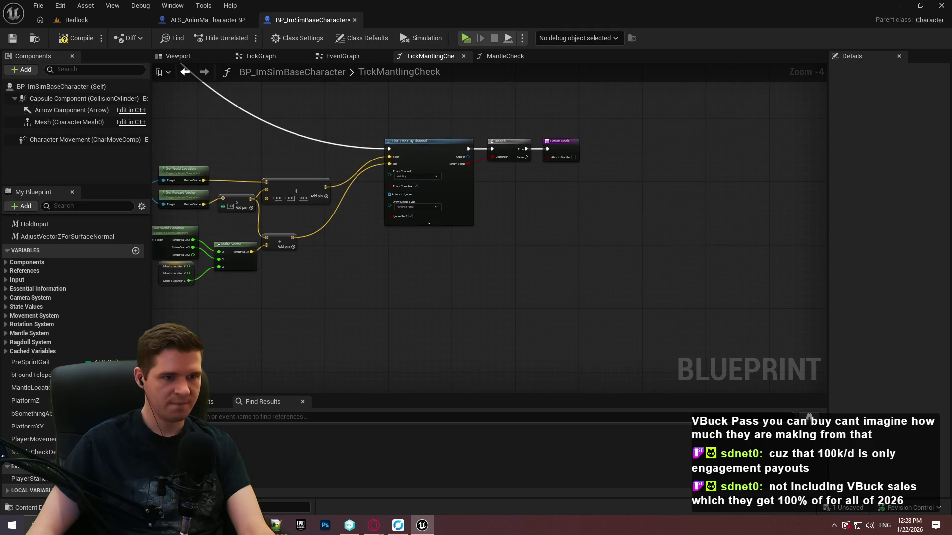
{"action": "scroll", "coordinate": [580, 255], "scroll_direction": "down", "scroll_amount": 1}
{"action": "mouse_move", "coordinate": [584, 196]}
{"action": "left_mouse_down"}
{"action": "mouse_move", "coordinate": [498, 212]}
{"action": "mouse_move", "coordinate": [211, 194]}
{"action": "mouse_move", "coordinate": [149, 208]}
{"action": "left_mouse_up"}
{"action": "scroll", "coordinate": [707, 275], "scroll_direction": "up", "scroll_amount": 2}
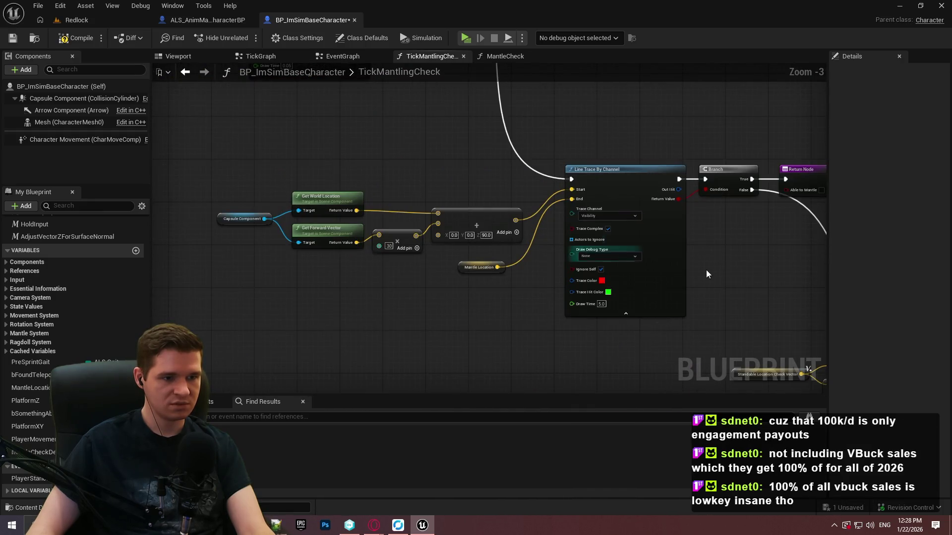
{"action": "mouse_move", "coordinate": [741, 274]}
{"action": "left_mouse_down"}
{"action": "mouse_move", "coordinate": [476, 170]}
{"action": "mouse_move", "coordinate": [555, 219]}
{"action": "mouse_move", "coordinate": [418, 111]}
{"action": "mouse_move", "coordinate": [472, 197]}
{"action": "left_mouse_up"}
Step: Set the first line trace's Draw Debug Type to For One Frame and start the playtest
{"action": "left_click", "coordinate": [424, 177]}
{"action": "left_click", "coordinate": [420, 198]}
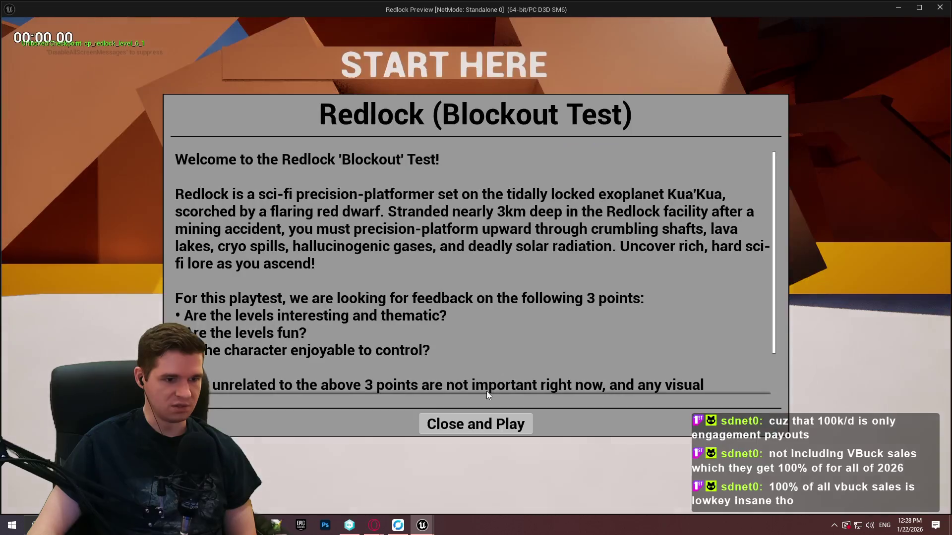
{"action": "left_click", "coordinate": [475, 423]}
Step: Run and jump to mantle onto the purple beams, then exit back to the trace graph
{"action": "key", "text": "w"}
{"action": "key", "text": "space"}
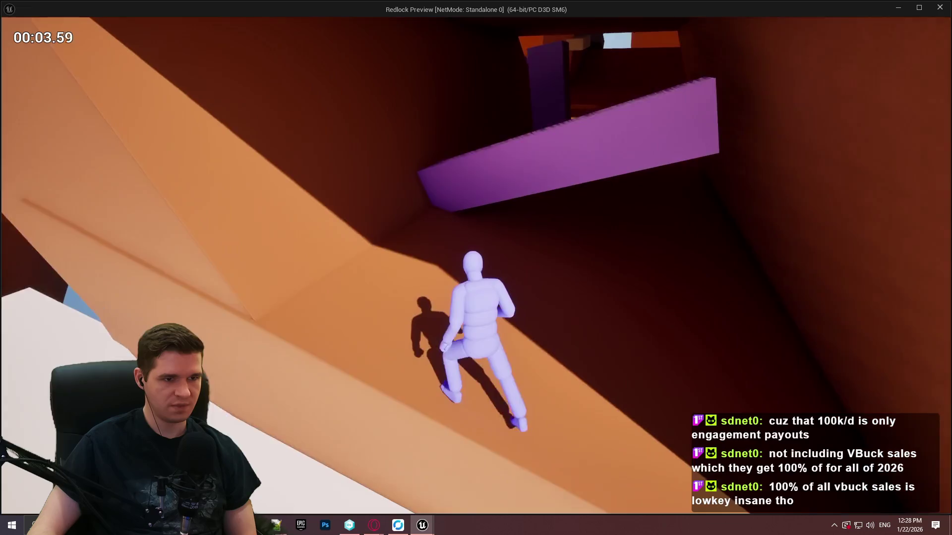
{"action": "key", "text": "space"}
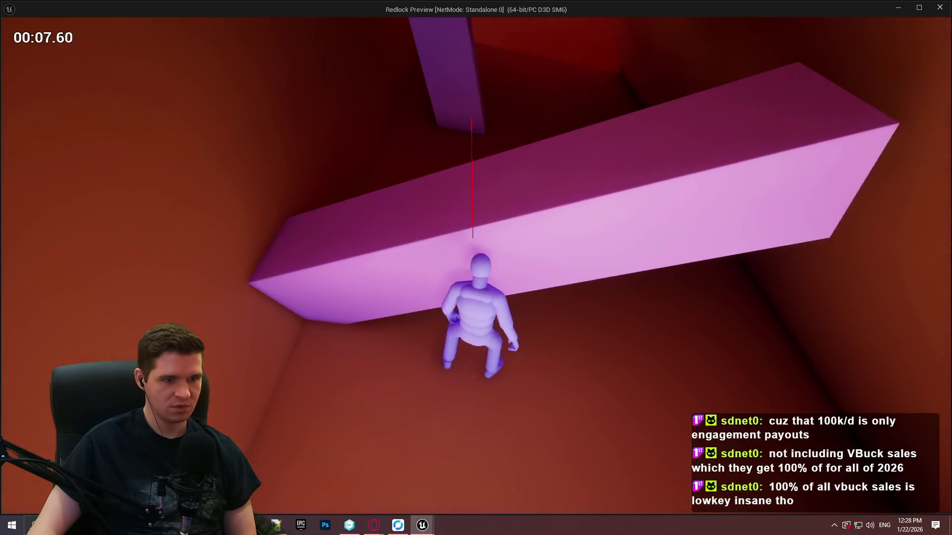
{"action": "key", "text": "space"}
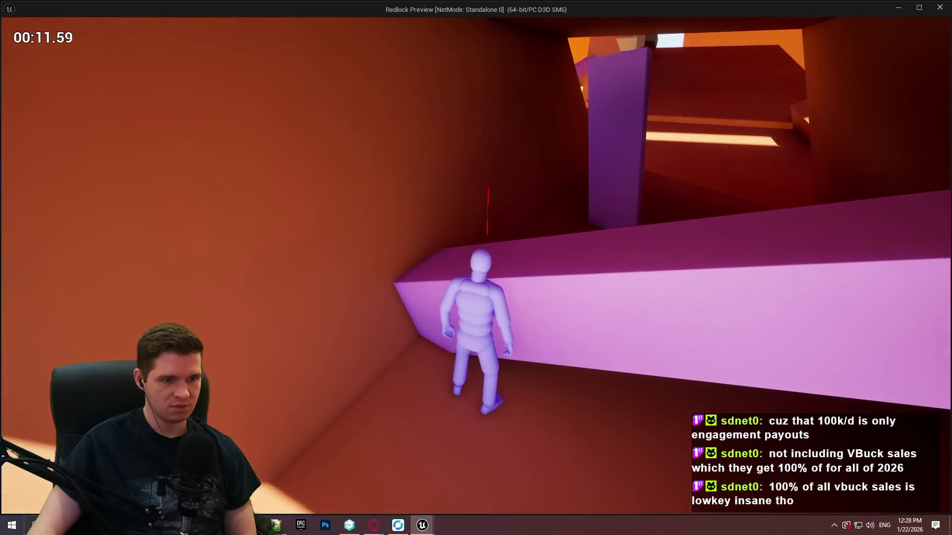
{"action": "key", "text": "w"}
{"action": "key", "text": "space"}
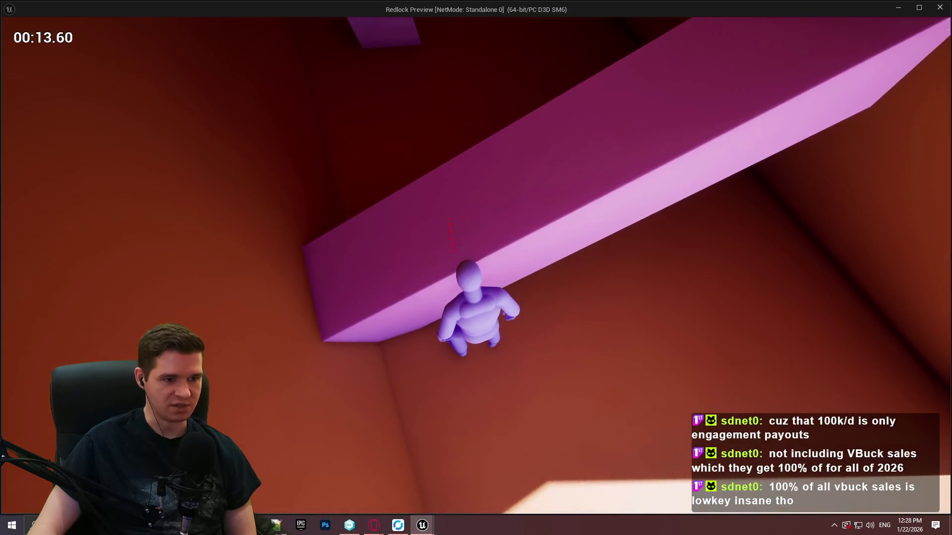
{"action": "key", "text": "w"}
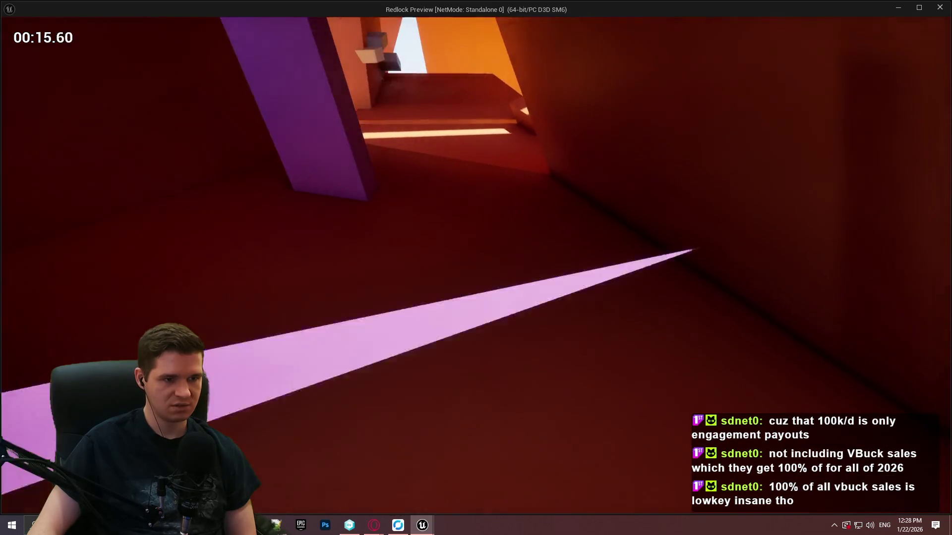
{"action": "key", "text": "space"}
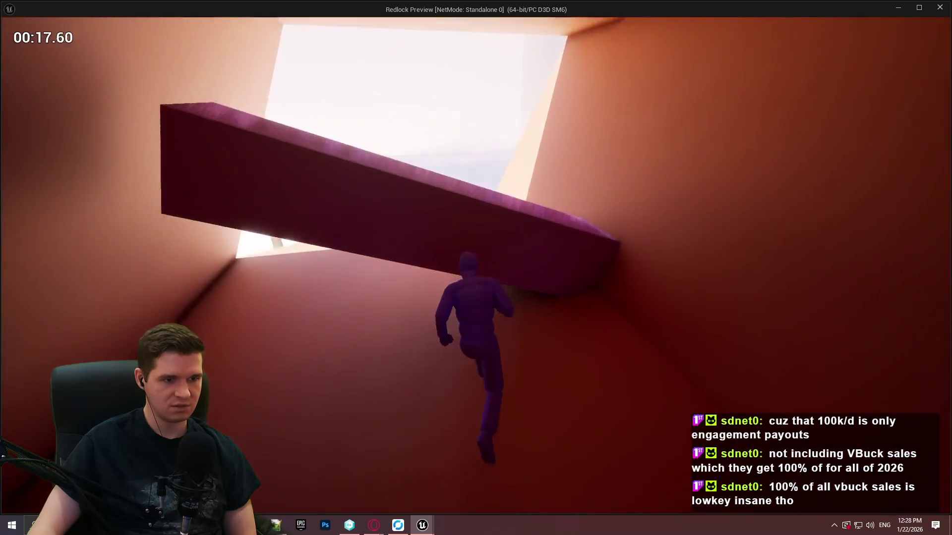
{"action": "key", "text": "w"}
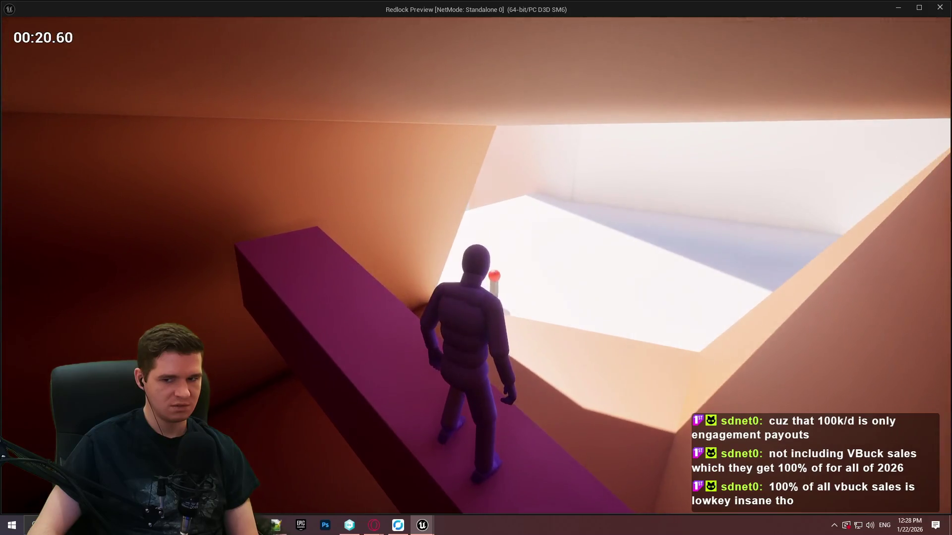
{"action": "key", "text": "Escape"}
{"action": "mouse_move", "coordinate": [346, 219]}
{"action": "left_mouse_down"}
{"action": "mouse_move", "coordinate": [484, 341]}
{"action": "mouse_move", "coordinate": [493, 330]}
{"action": "left_mouse_up"}
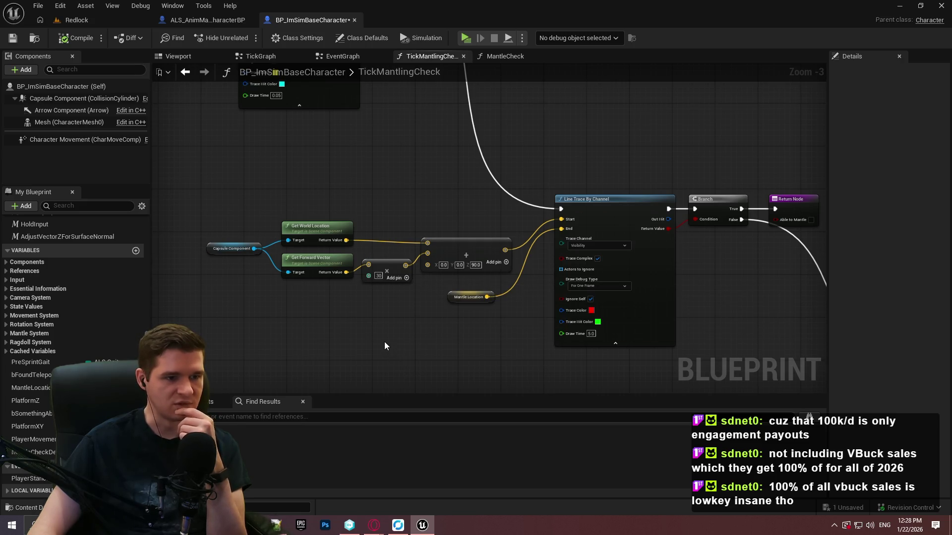
{"action": "mouse_move", "coordinate": [369, 324]}
{"action": "left_mouse_down"}
{"action": "mouse_move", "coordinate": [629, 323]}
{"action": "mouse_move", "coordinate": [602, 319]}
{"action": "left_mouse_up"}
{"action": "scroll", "coordinate": [438, 168], "scroll_direction": "down", "scroll_amount": 6}
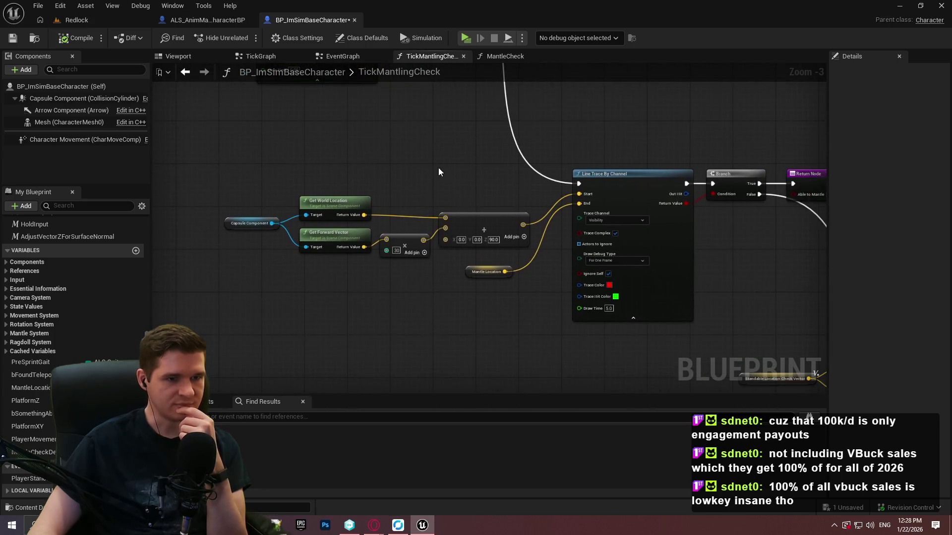
{"action": "scroll", "coordinate": [388, 197], "scroll_direction": "up", "scroll_amount": 8}
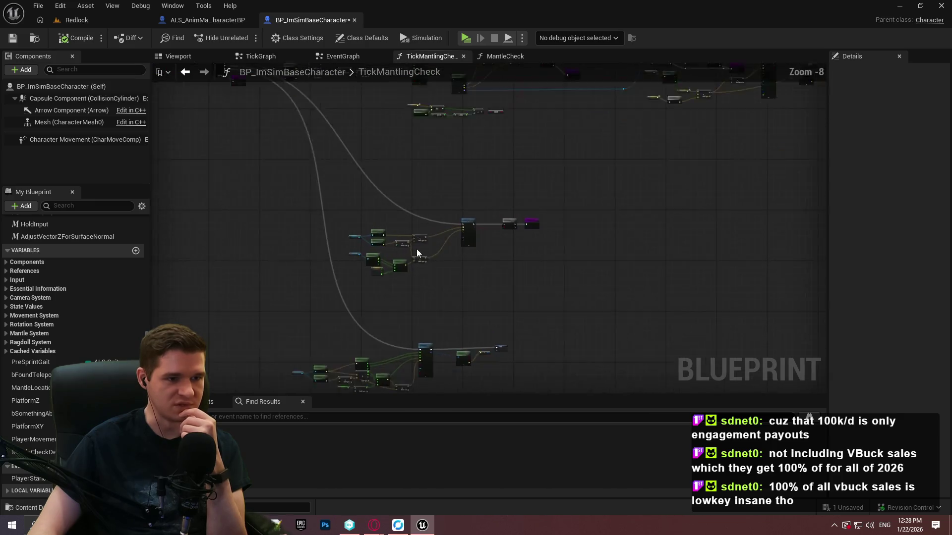
{"action": "left_click_drag", "start_coordinate": [460, 236], "coordinate": [555, 207]}
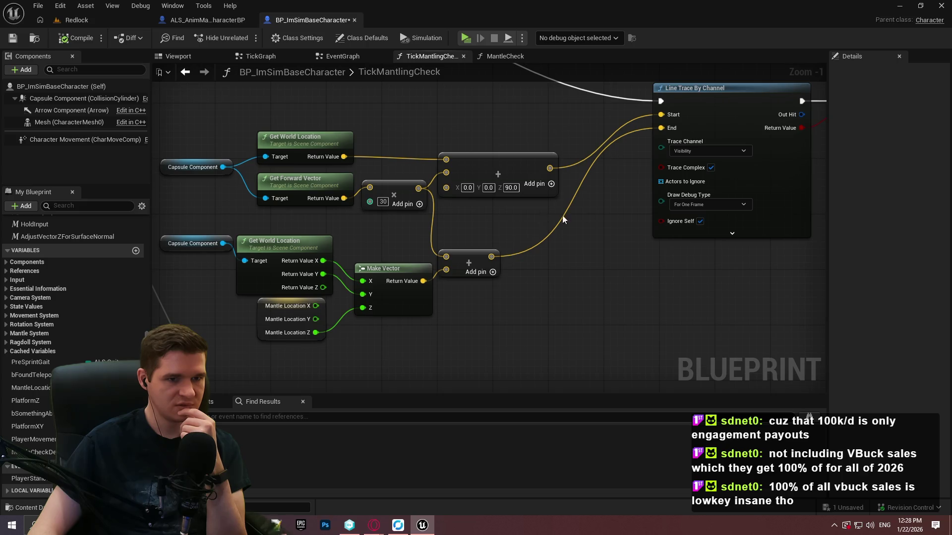
{"action": "scroll", "coordinate": [698, 206], "scroll_direction": "down", "scroll_amount": 6}
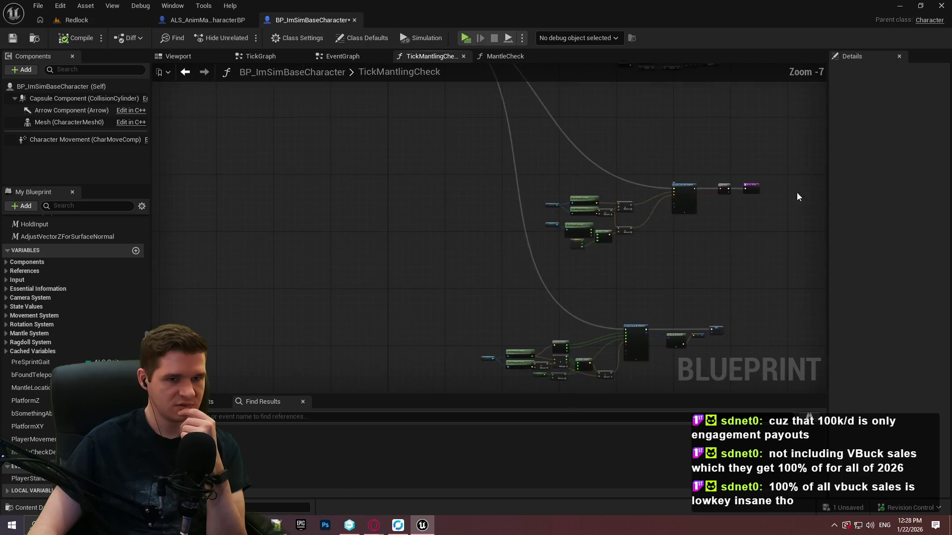
{"action": "left_click_drag", "start_coordinate": [687, 114], "coordinate": [308, 101]}
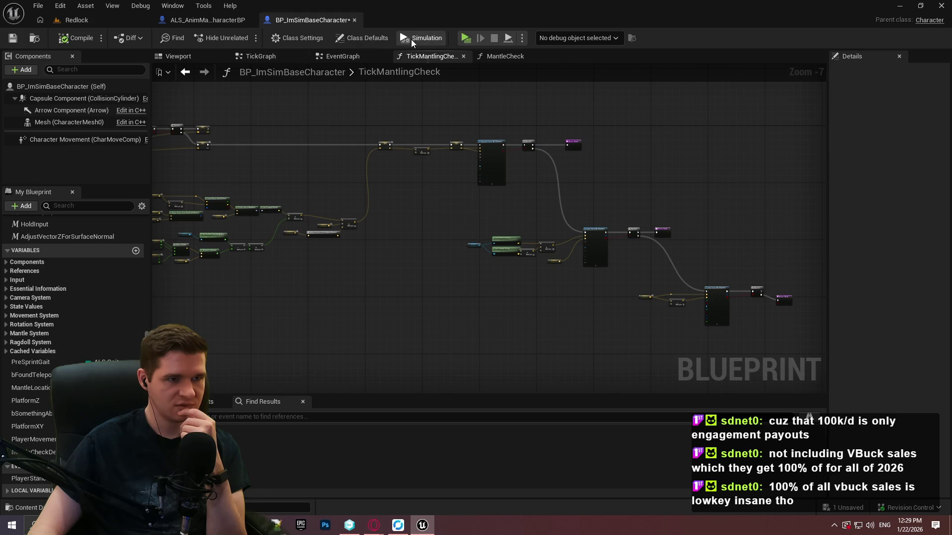
{"action": "scroll", "coordinate": [463, 141], "scroll_direction": "up", "scroll_amount": 5}
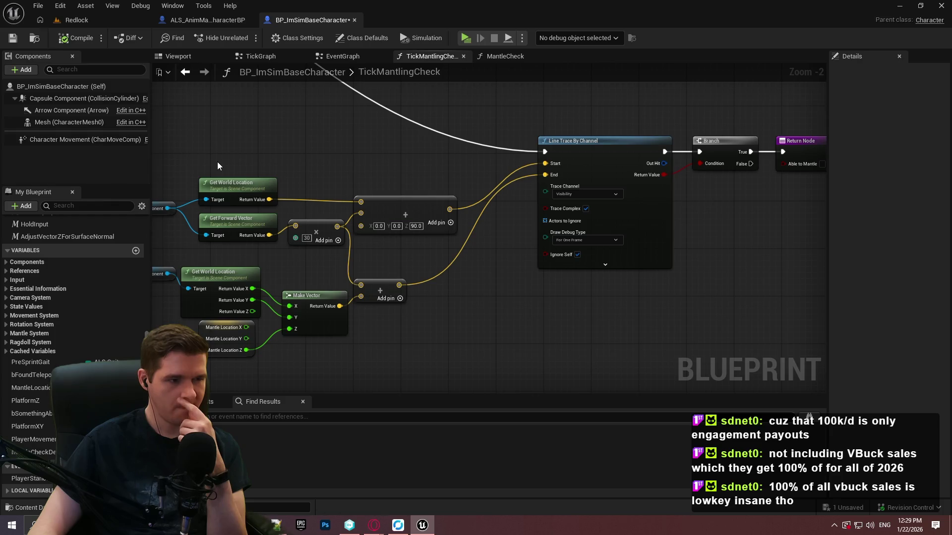
{"action": "left_click_drag", "start_coordinate": [217, 162], "coordinate": [356, 122]}
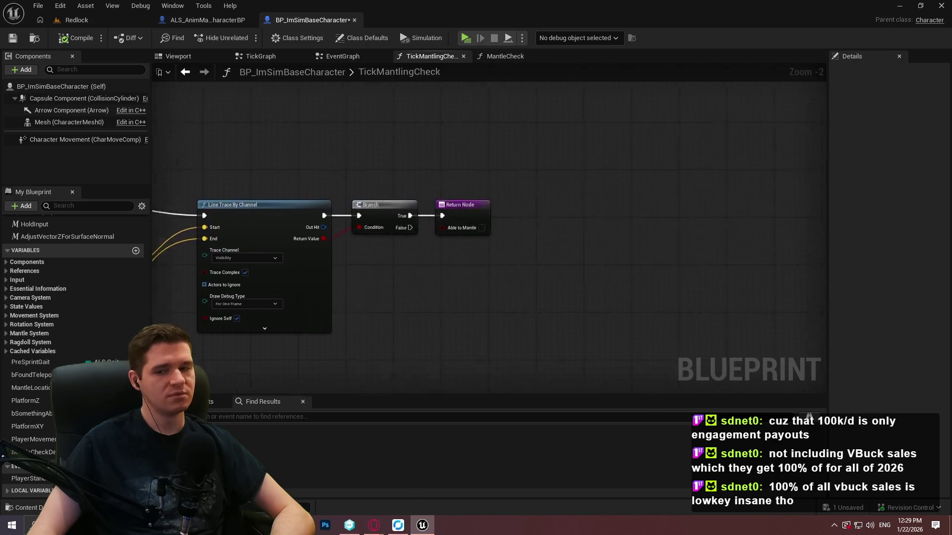
{"action": "scroll", "coordinate": [552, 249], "scroll_direction": "down", "scroll_amount": 6}
{"action": "scroll", "coordinate": [535, 258], "scroll_direction": "up", "scroll_amount": 5}
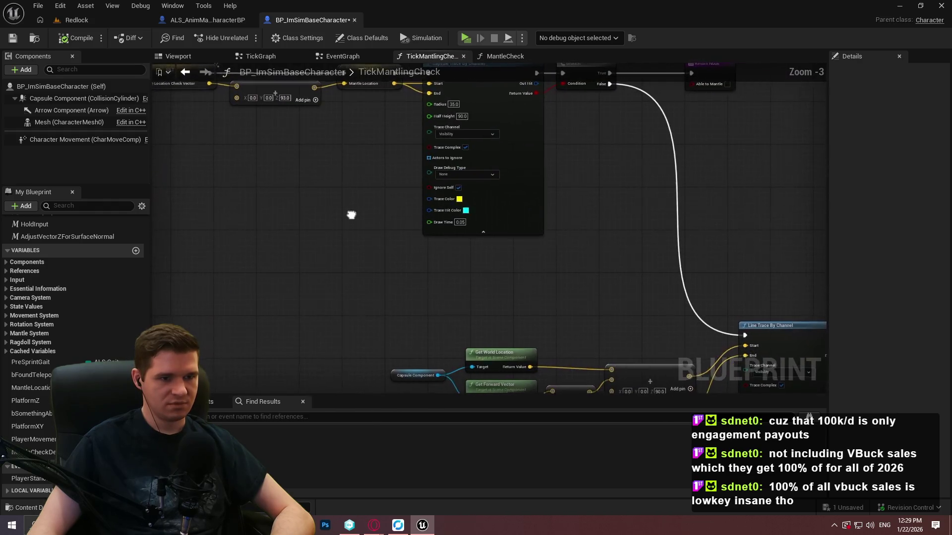
{"action": "mouse_move", "coordinate": [300, 227]}
{"action": "left_mouse_down"}
{"action": "mouse_move", "coordinate": [659, 279]}
{"action": "mouse_move", "coordinate": [933, 337]}
{"action": "left_mouse_up"}
{"action": "left_click_drag", "start_coordinate": [303, 65], "coordinate": [301, 63]}
{"action": "left_click", "coordinate": [77, 20]}
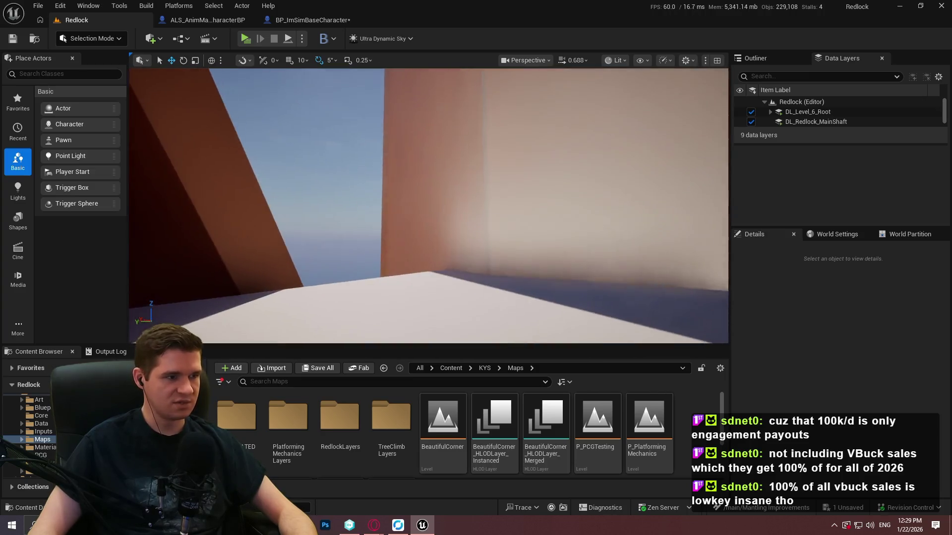
Step: Place a cube, scale it into a tall wall, duplicate it forward as a ledge, and play
{"action": "left_click", "coordinate": [18, 221]}
{"action": "mouse_move", "coordinate": [63, 108]}
{"action": "left_mouse_down"}
{"action": "mouse_move", "coordinate": [427, 206]}
{"action": "mouse_move", "coordinate": [386, 238]}
{"action": "mouse_move", "coordinate": [393, 252]}
{"action": "mouse_move", "coordinate": [460, 195]}
{"action": "left_mouse_up"}
{"action": "key", "text": "r"}
{"action": "left_click_drag", "start_coordinate": [376, 211], "coordinate": [376, 139]}
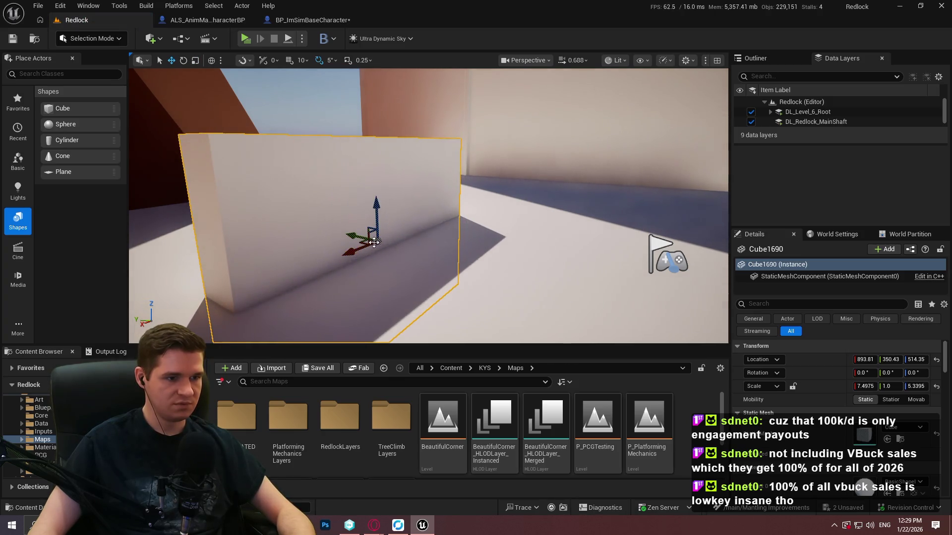
{"action": "mouse_move", "coordinate": [357, 235]}
{"action": "left_mouse_down", "text": "alt"}
{"action": "mouse_move", "coordinate": [409, 243]}
{"action": "mouse_move", "coordinate": [425, 229]}
{"action": "mouse_move", "coordinate": [408, 258]}
{"action": "mouse_move", "coordinate": [369, 238]}
{"action": "left_mouse_up", "text": "alt"}
{"action": "key", "text": "r"}
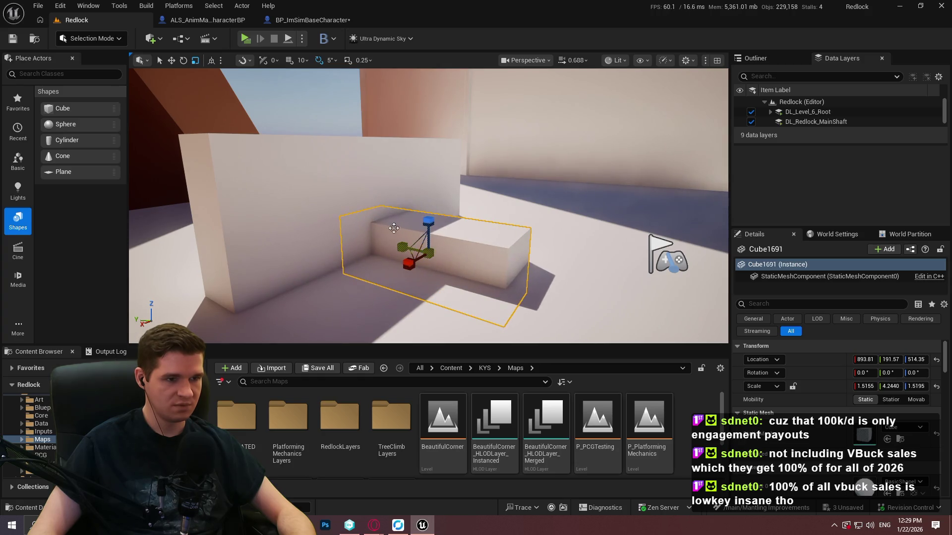
{"action": "left_click", "coordinate": [246, 44]}
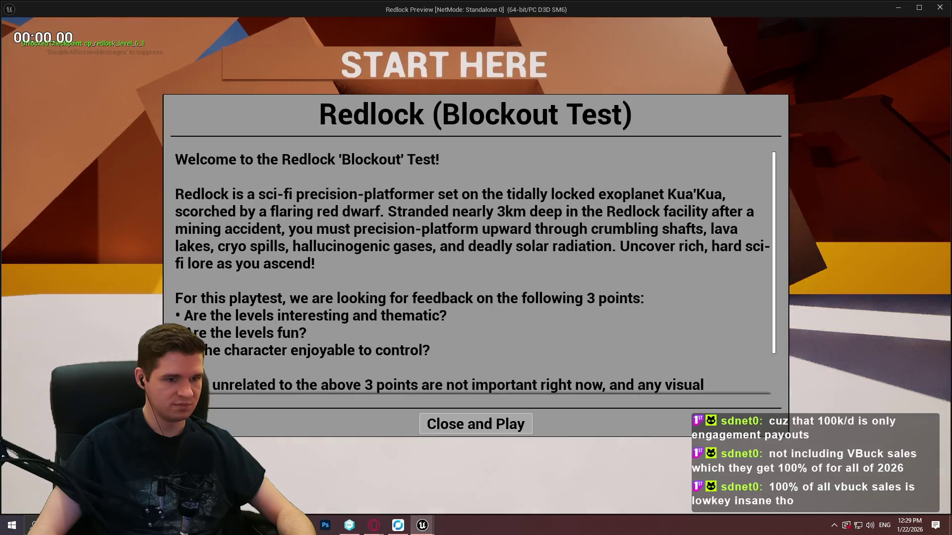
Step: Playtest running the character onto the ledge and into the wall corner, then return to the blueprint
{"action": "left_click", "coordinate": [476, 423]}
{"action": "key", "text": "w"}
{"action": "key", "text": "space"}
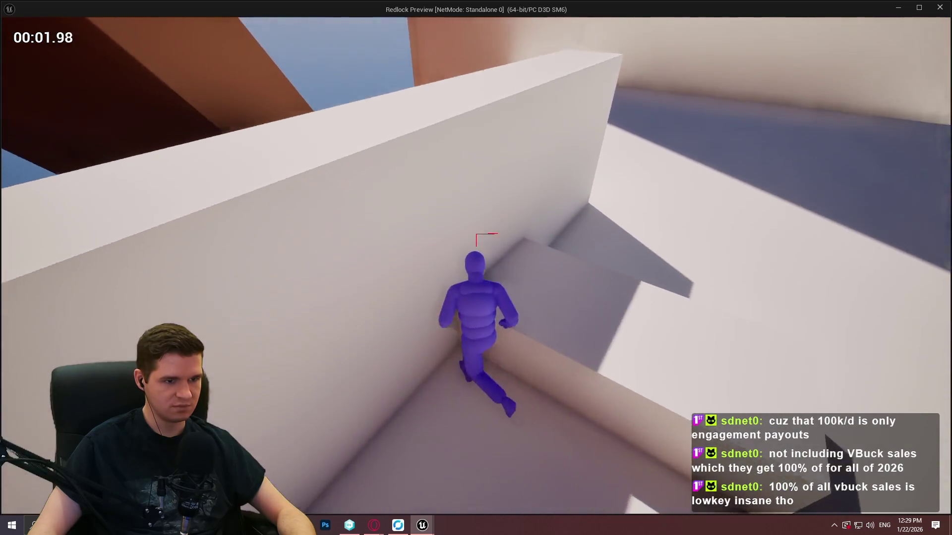
{"action": "key", "text": "w"}
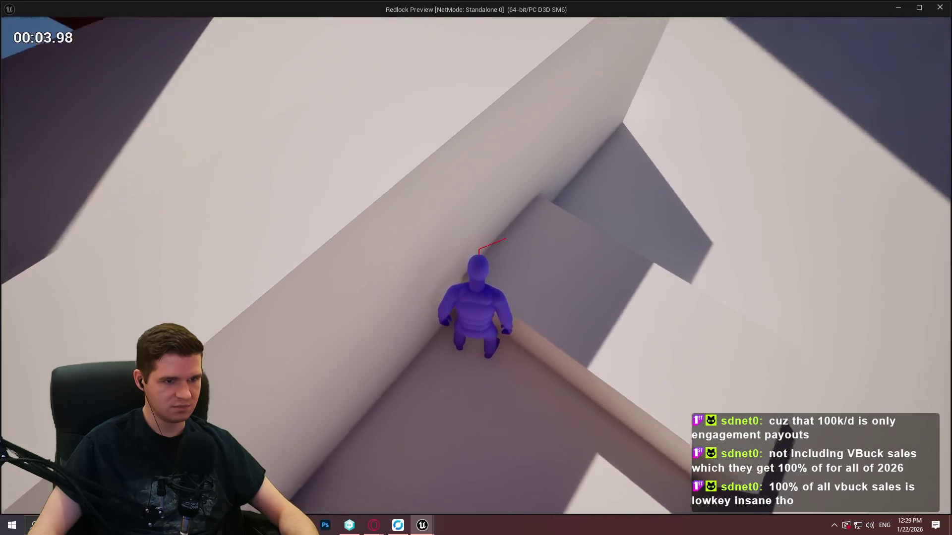
{"action": "key", "text": "w"}
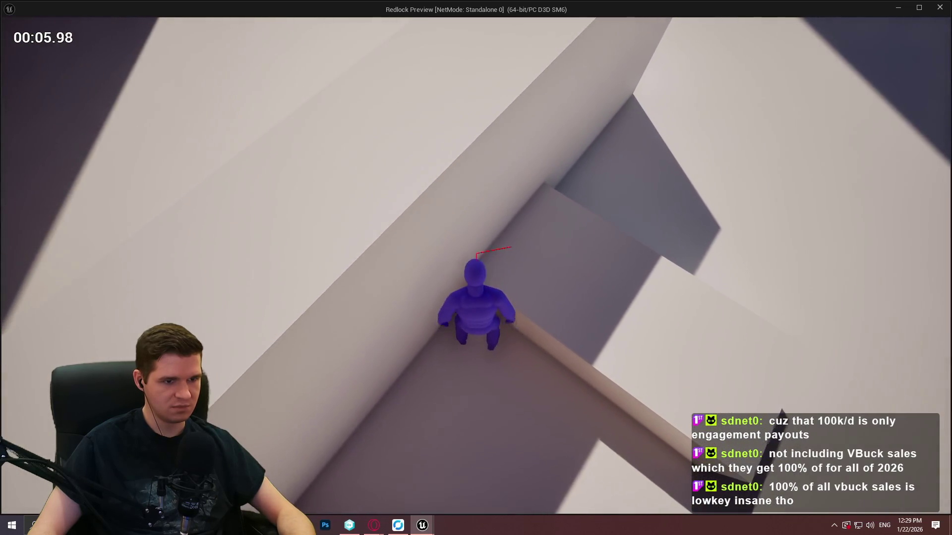
{"action": "key", "text": "w"}
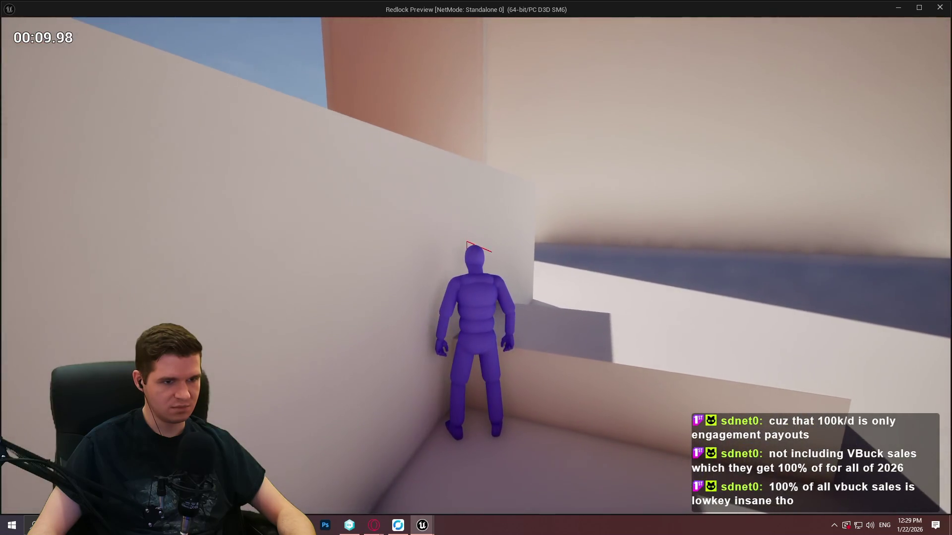
{"action": "key", "text": "w"}
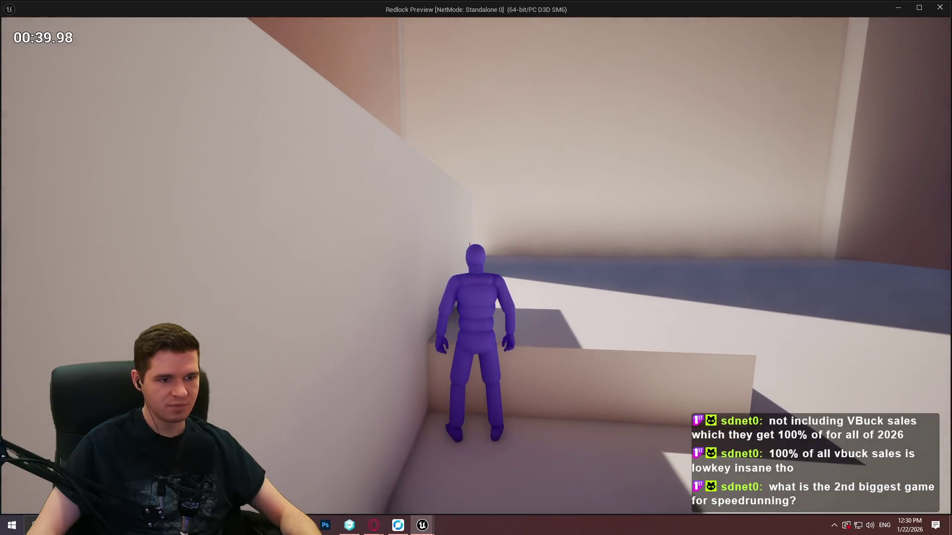
{"action": "key", "text": "Escape"}
{"action": "left_click", "coordinate": [299, 15]}
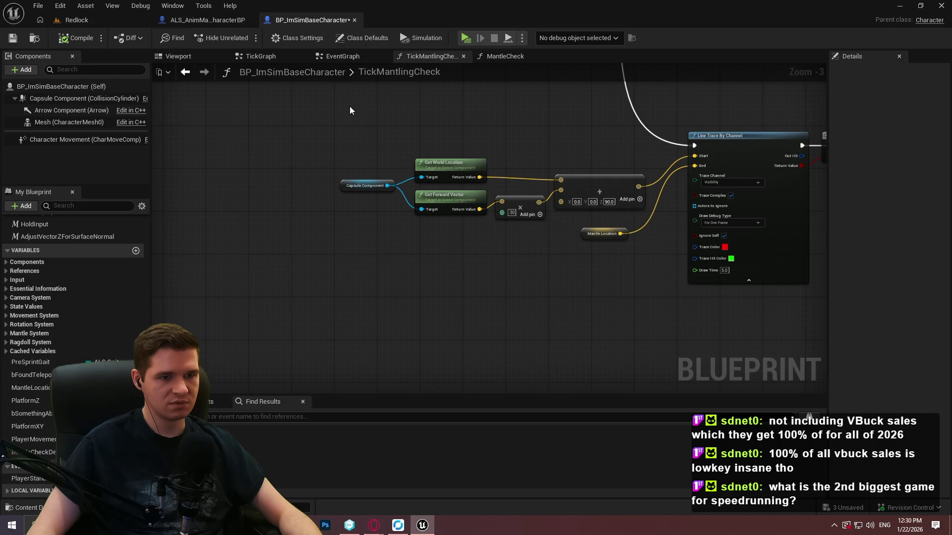
Step: Compare TickMantlingCheck's trace nodes with MantleCheck's trace-forward, mantle-target, Branch and Return groups
{"action": "mouse_move", "coordinate": [287, 137]}
{"action": "left_mouse_down"}
{"action": "mouse_move", "coordinate": [661, 275]}
{"action": "mouse_move", "coordinate": [584, 219]}
{"action": "mouse_move", "coordinate": [575, 231]}
{"action": "left_mouse_up"}
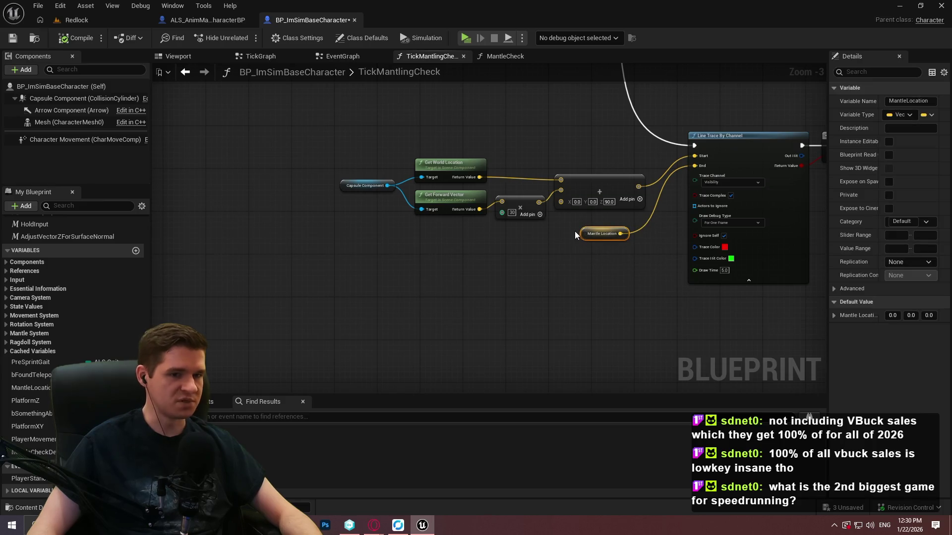
{"action": "scroll", "coordinate": [635, 209], "scroll_direction": "down", "scroll_amount": 6}
{"action": "left_click", "coordinate": [489, 56]}
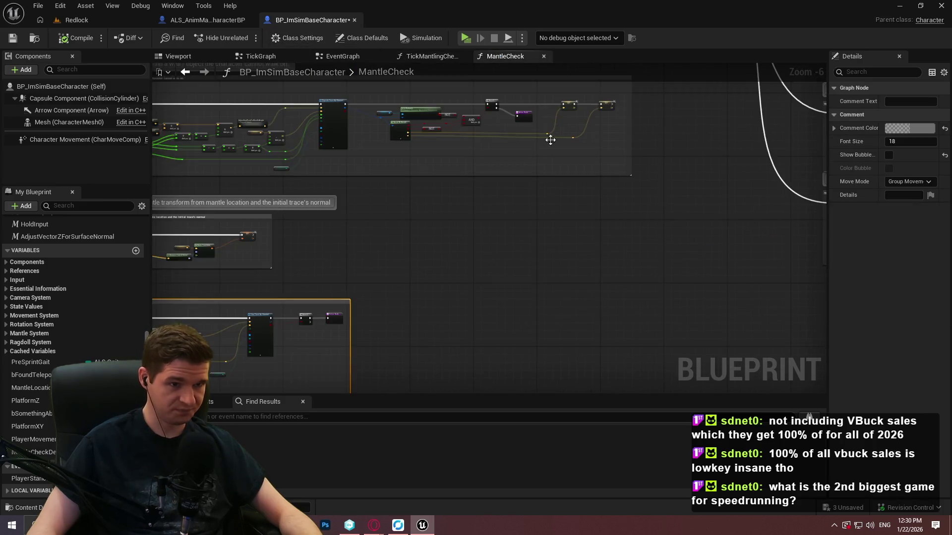
{"action": "scroll", "coordinate": [418, 191], "scroll_direction": "up", "scroll_amount": 6}
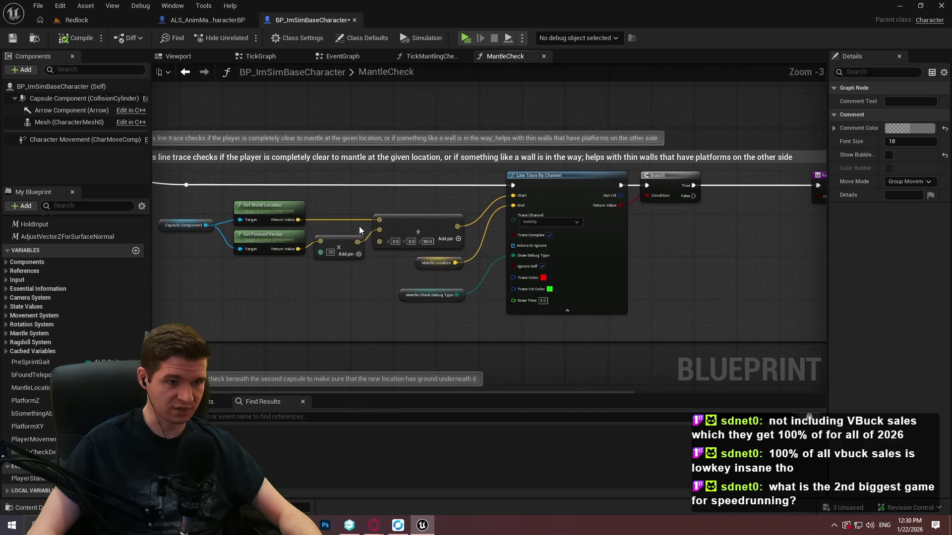
{"action": "scroll", "coordinate": [348, 204], "scroll_direction": "down", "scroll_amount": 3}
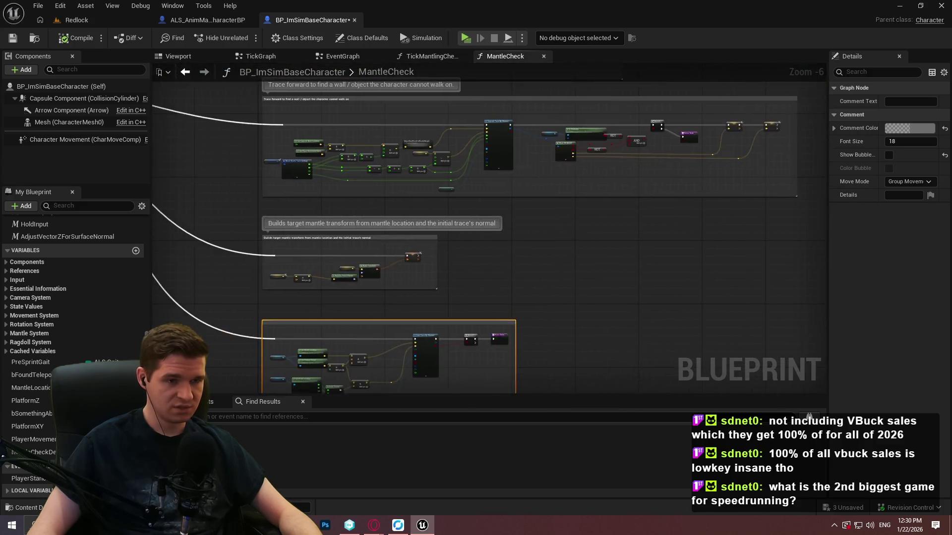
{"action": "left_click_drag", "start_coordinate": [641, 190], "coordinate": [640, 191]}
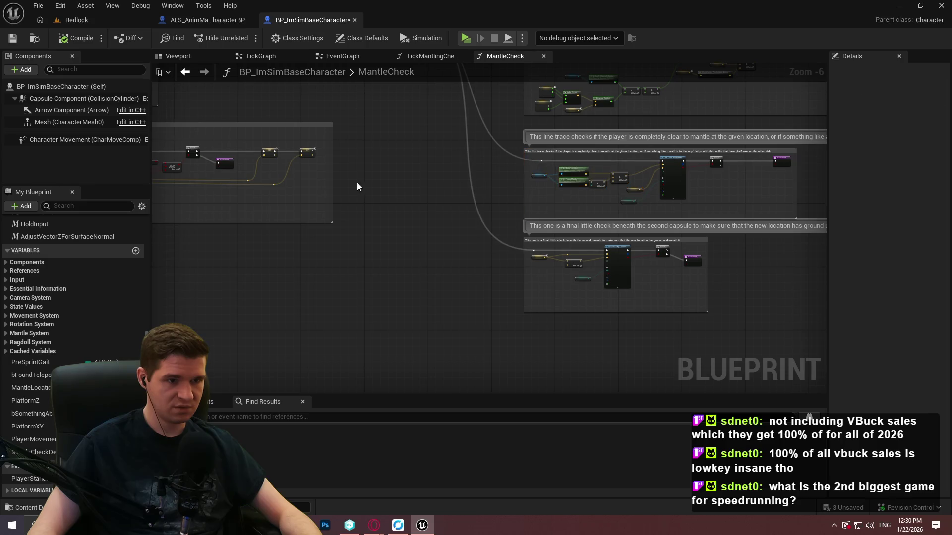
{"action": "left_click_drag", "start_coordinate": [357, 182], "coordinate": [820, 159]}
{"action": "scroll", "coordinate": [300, 194], "scroll_direction": "up", "scroll_amount": 4}
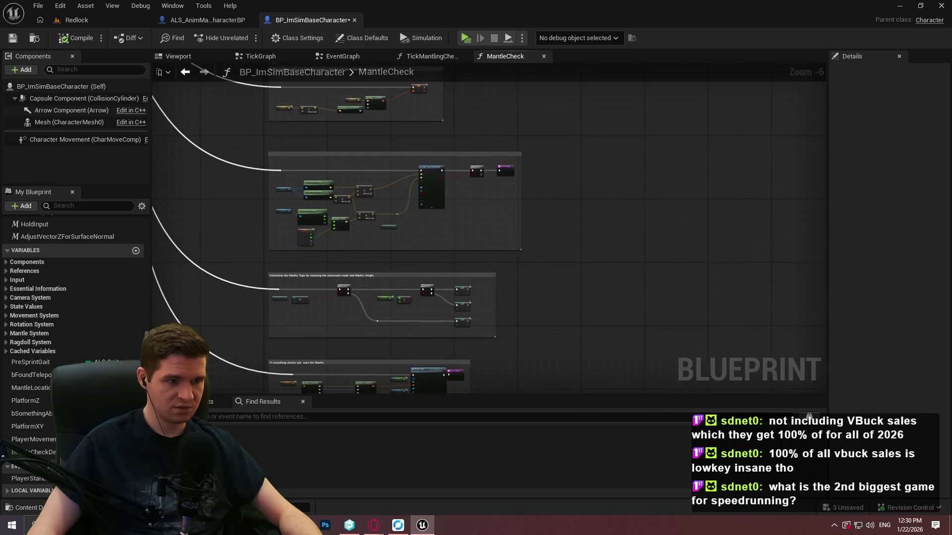
{"action": "scroll", "coordinate": [314, 190], "scroll_direction": "down", "scroll_amount": 1}
{"action": "left_click_drag", "start_coordinate": [464, 213], "coordinate": [385, 185]}
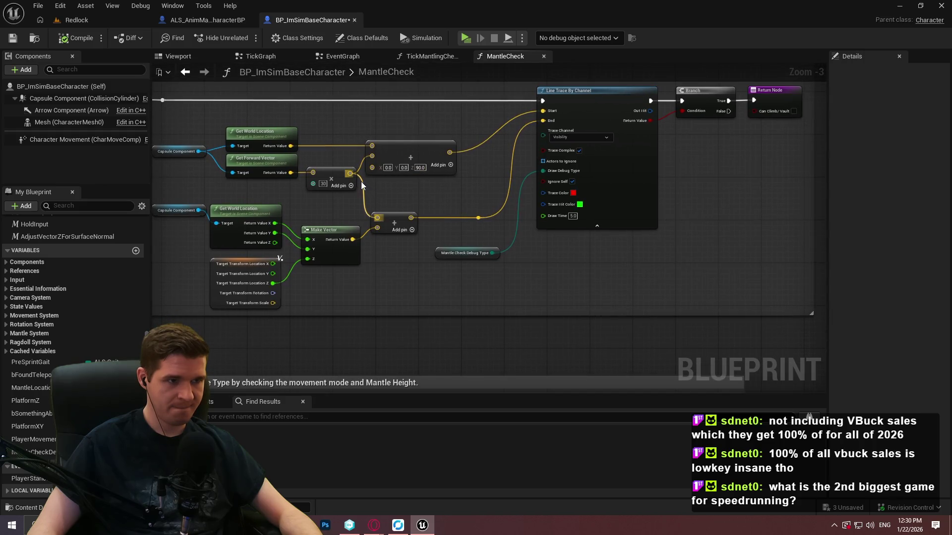
Step: Set the TickMantlingCheck line trace's Trace Color to magenta
{"action": "left_click", "coordinate": [418, 60]}
{"action": "scroll", "coordinate": [614, 189], "scroll_direction": "up", "scroll_amount": 2}
{"action": "scroll", "coordinate": [670, 180], "scroll_direction": "up", "scroll_amount": 4}
{"action": "left_click_drag", "start_coordinate": [619, 169], "coordinate": [623, 310]}
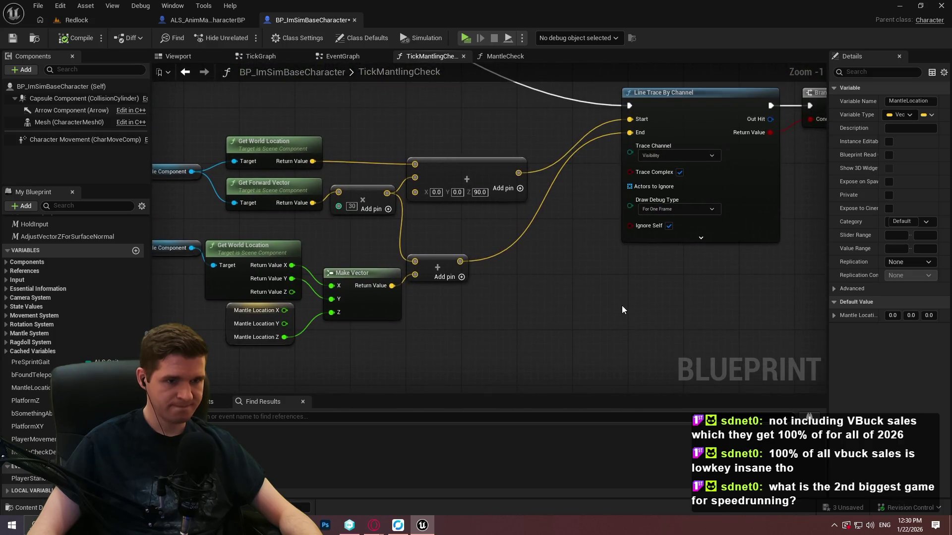
{"action": "left_click", "coordinate": [683, 239]}
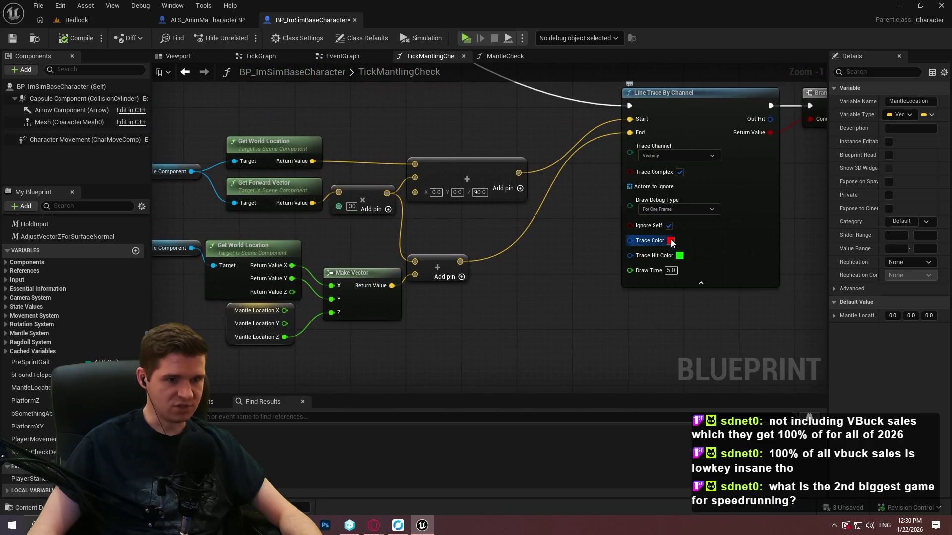
{"action": "left_click", "coordinate": [670, 240]}
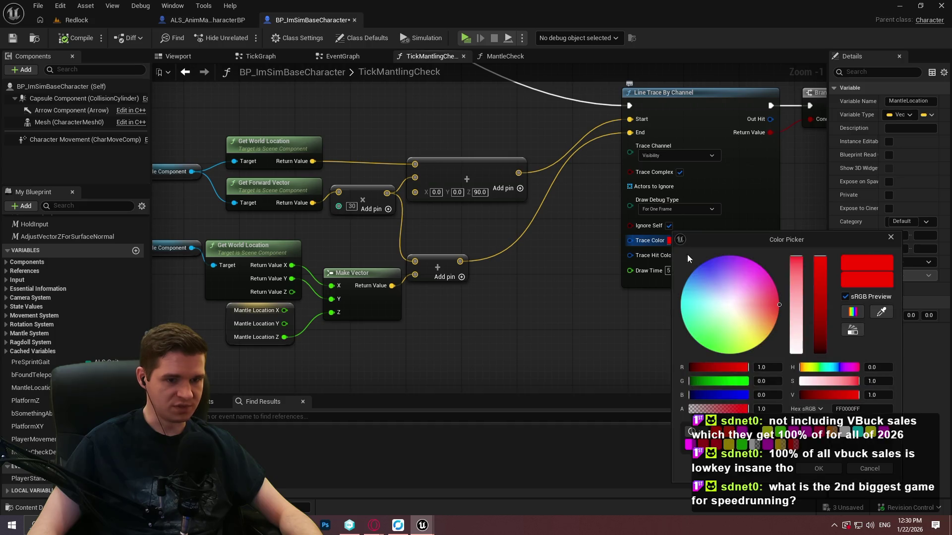
{"action": "left_click", "coordinate": [811, 467]}
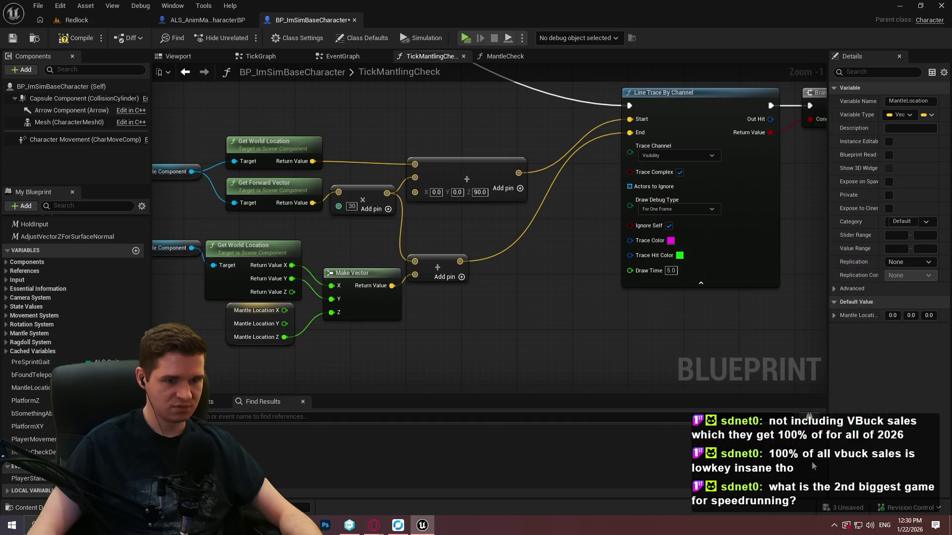
Step: Raise the ledge block about 50 units in the Redlock level and play-test it again
{"action": "left_click", "coordinate": [77, 20]}
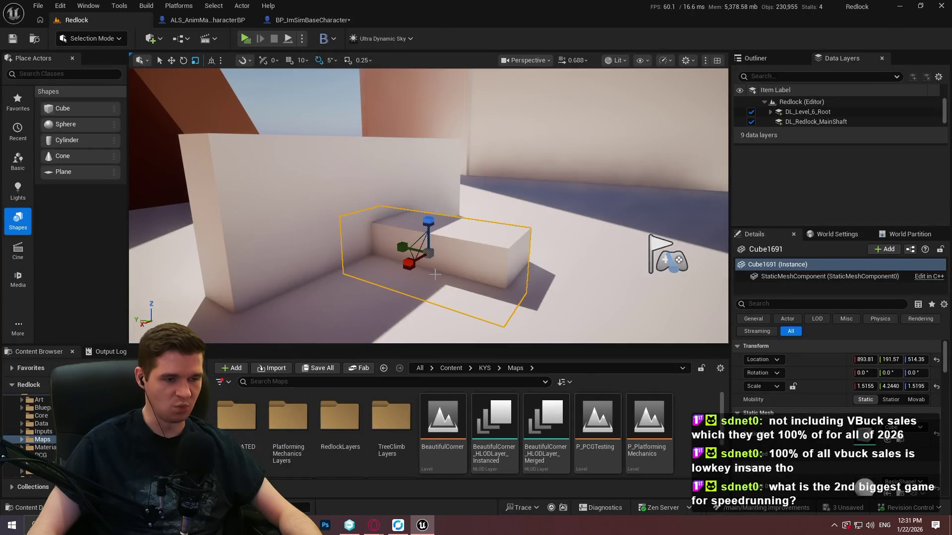
{"action": "left_click_drag", "start_coordinate": [429, 217], "coordinate": [430, 190]}
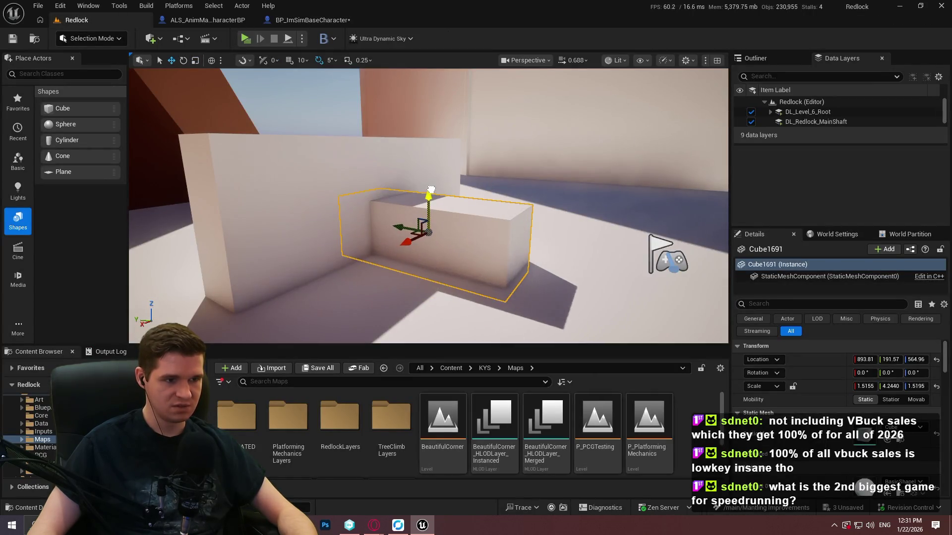
{"action": "key", "text": "alt+p"}
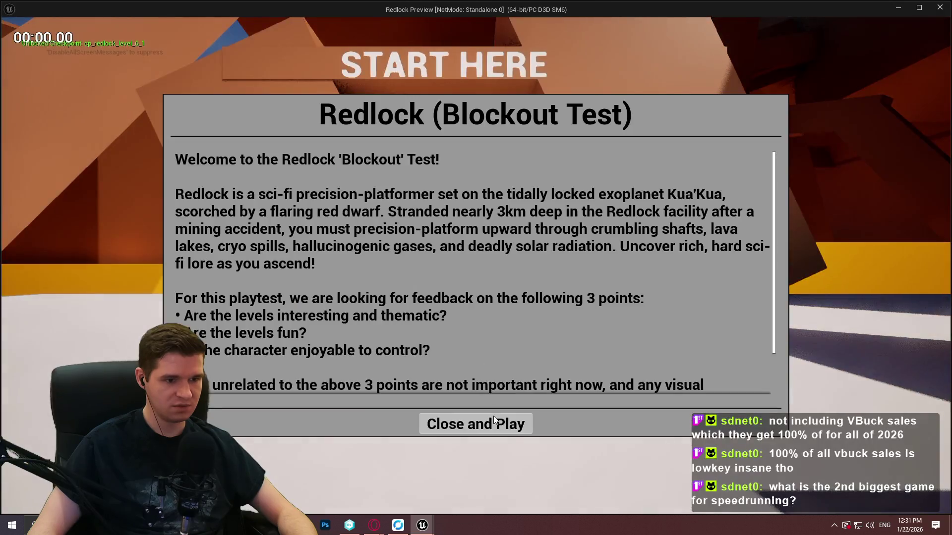
{"action": "left_click", "coordinate": [493, 415]}
{"action": "key", "text": "w"}
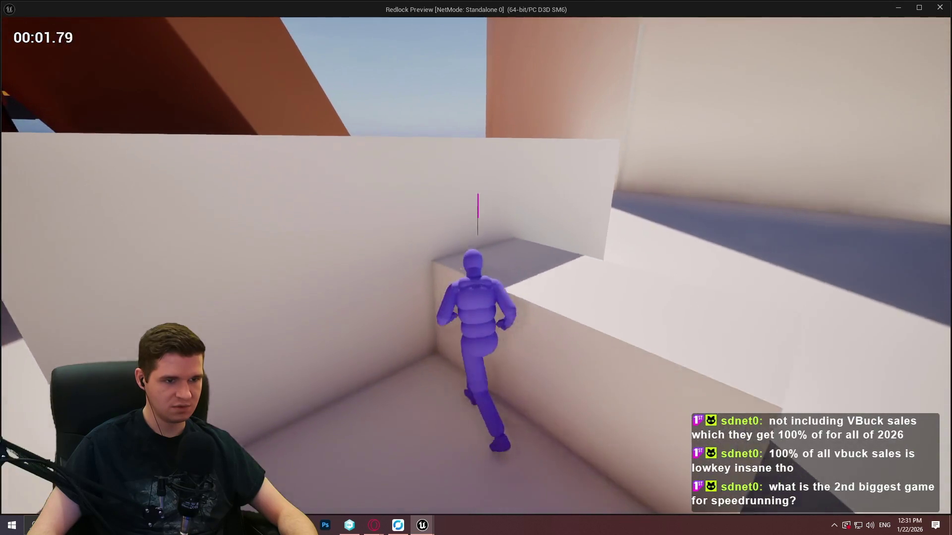
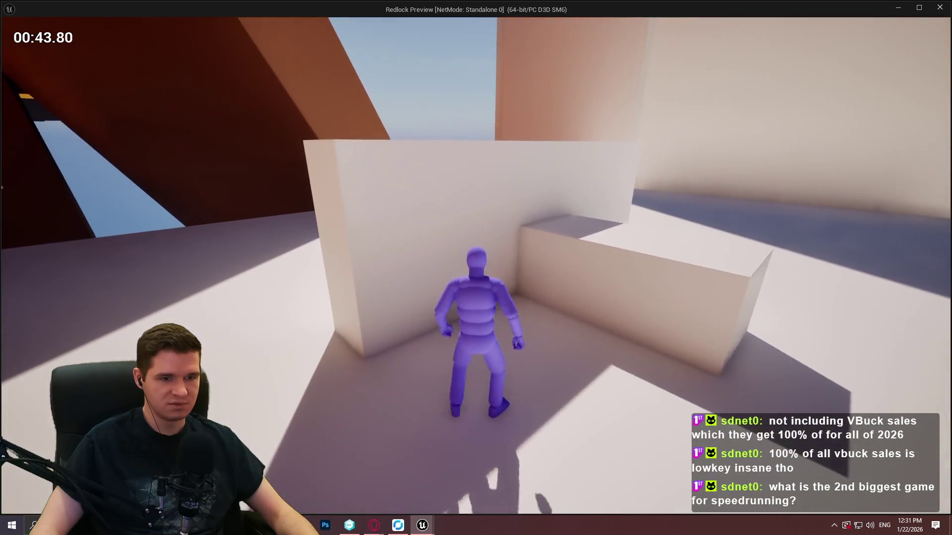
Step: Stop the game preview and return to the character blueprint's TickMantlingCheck graph
{"action": "key", "text": "Escape"}
{"action": "left_click", "coordinate": [296, 20]}
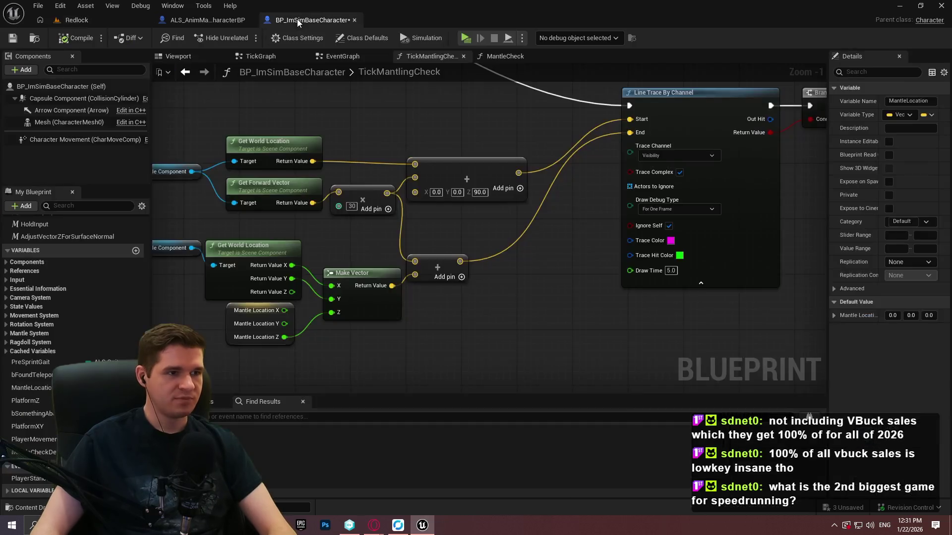
{"action": "left_click", "coordinate": [508, 276]}
{"action": "mouse_move", "coordinate": [489, 263]}
{"action": "left_mouse_down"}
{"action": "mouse_move", "coordinate": [636, 268]}
{"action": "mouse_move", "coordinate": [385, 289]}
{"action": "mouse_move", "coordinate": [675, 251]}
{"action": "left_mouse_up"}
{"action": "scroll", "coordinate": [641, 292], "scroll_direction": "up", "scroll_amount": 1}
{"action": "scroll", "coordinate": [676, 250], "scroll_direction": "down", "scroll_amount": 7}
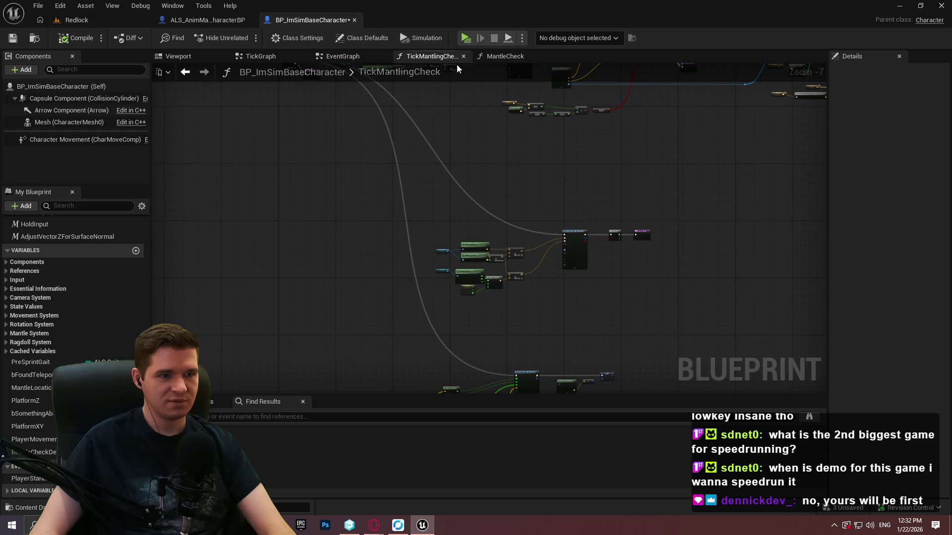
Step: Switch to the MantleCheck function graph and frame its Line Trace By Channel node
{"action": "left_click", "coordinate": [495, 57]}
{"action": "scroll", "coordinate": [510, 230], "scroll_direction": "down", "scroll_amount": 6}
{"action": "scroll", "coordinate": [495, 277], "scroll_direction": "up", "scroll_amount": 2}
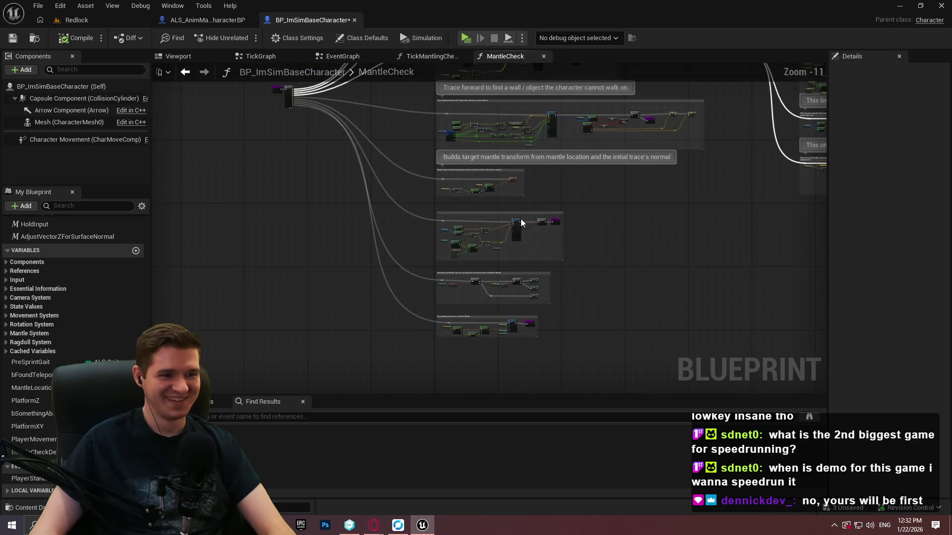
{"action": "scroll", "coordinate": [501, 230], "scroll_direction": "up", "scroll_amount": 5}
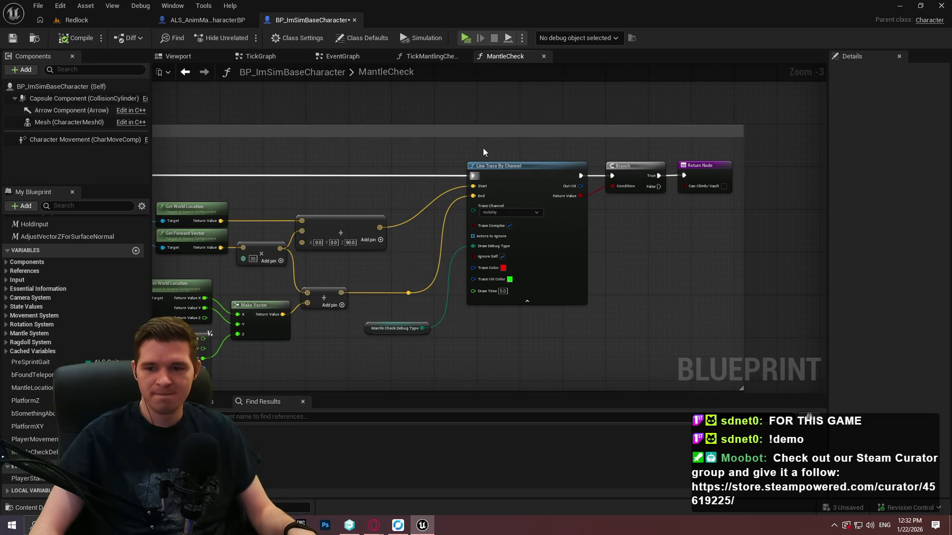
{"action": "scroll", "coordinate": [586, 253], "scroll_direction": "up", "scroll_amount": 3}
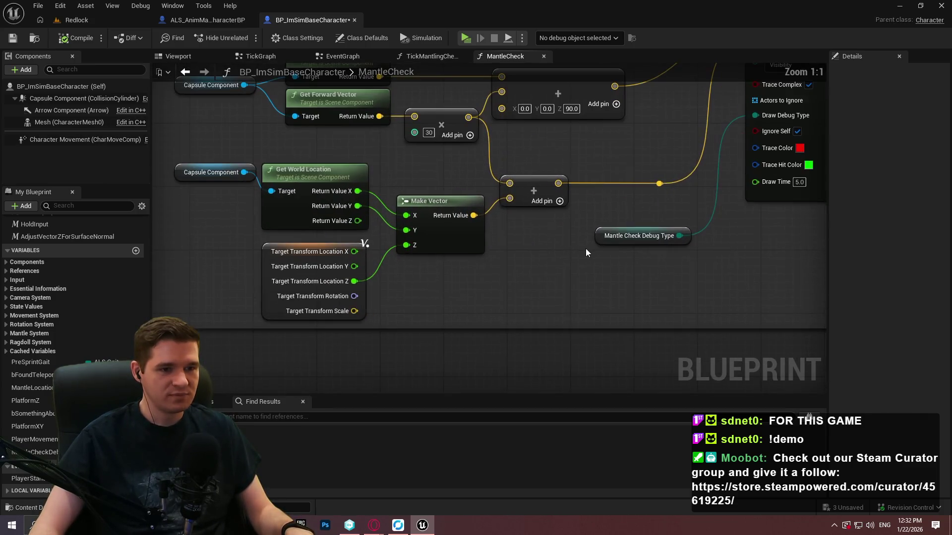
{"action": "left_click", "coordinate": [600, 235]}
{"action": "scroll", "coordinate": [643, 210], "scroll_direction": "down", "scroll_amount": 3}
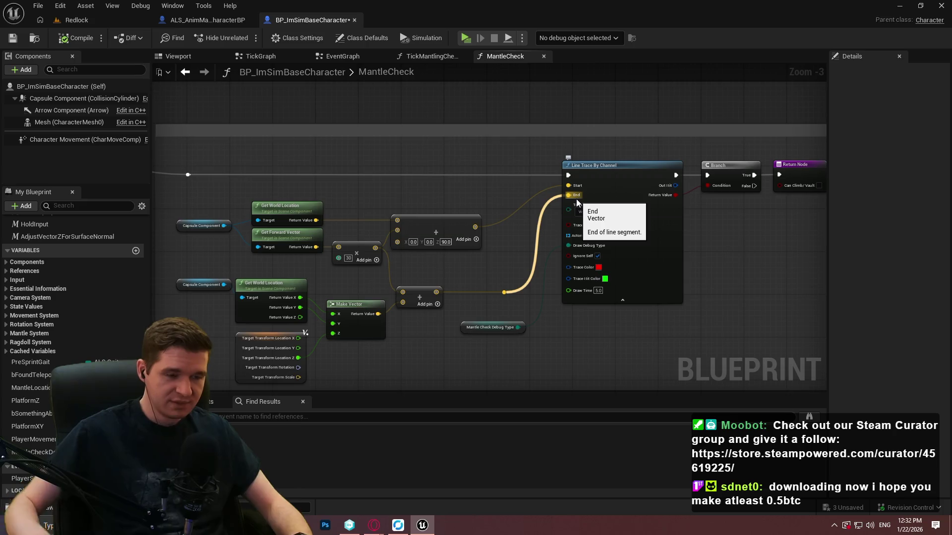
{"action": "scroll", "coordinate": [565, 350], "scroll_direction": "down", "scroll_amount": 3}
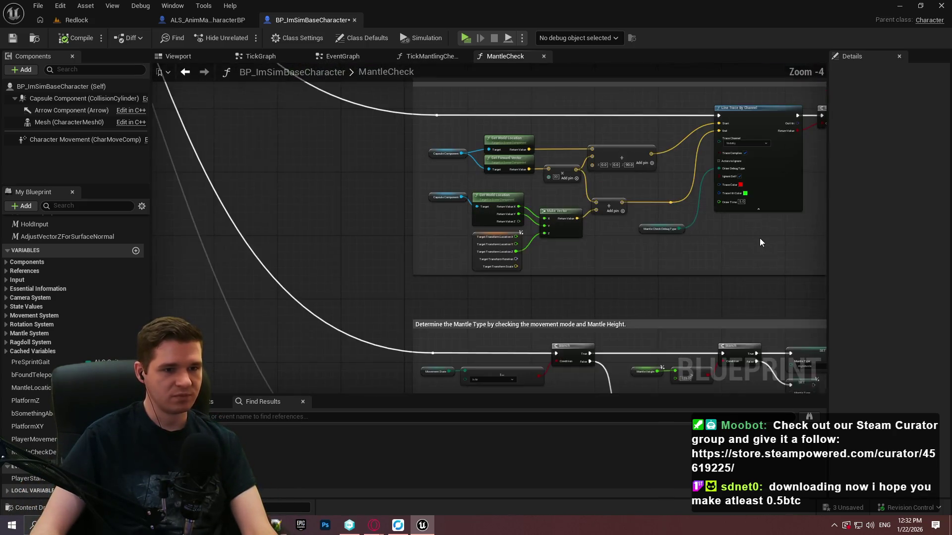
{"action": "scroll", "coordinate": [383, 110], "scroll_direction": "up", "scroll_amount": 3}
{"action": "double_click", "coordinate": [377, 113]}
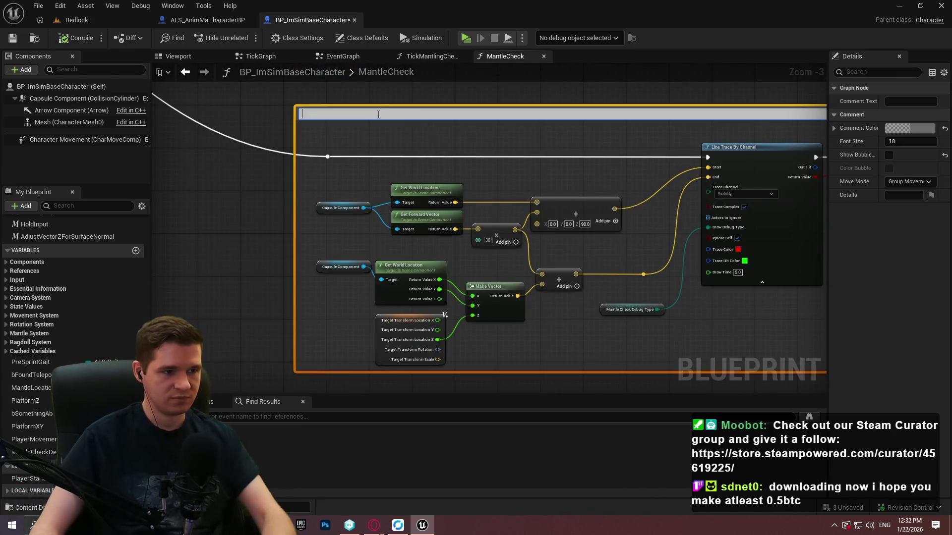
Step: Title the trace comment as a head-to-target-Z line trace checking for something overhead
{"action": "type", "text": "T"}
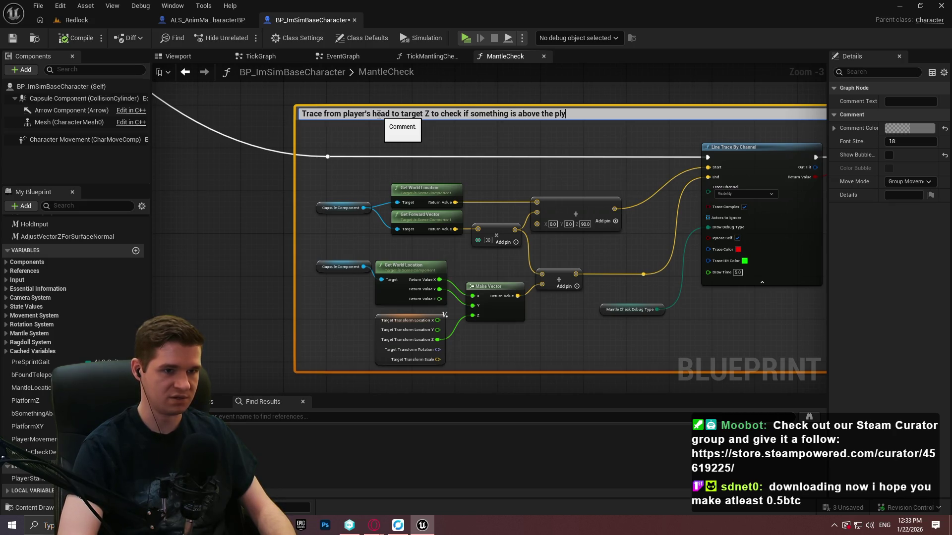
{"action": "key", "text": "Return"}
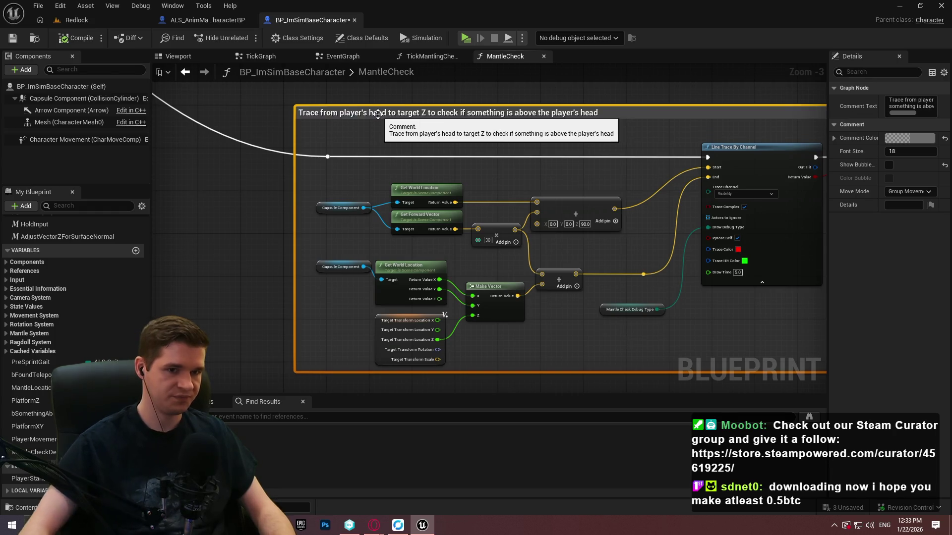
{"action": "scroll", "coordinate": [589, 263], "scroll_direction": "down", "scroll_amount": 3}
{"action": "scroll", "coordinate": [497, 199], "scroll_direction": "up", "scroll_amount": 2}
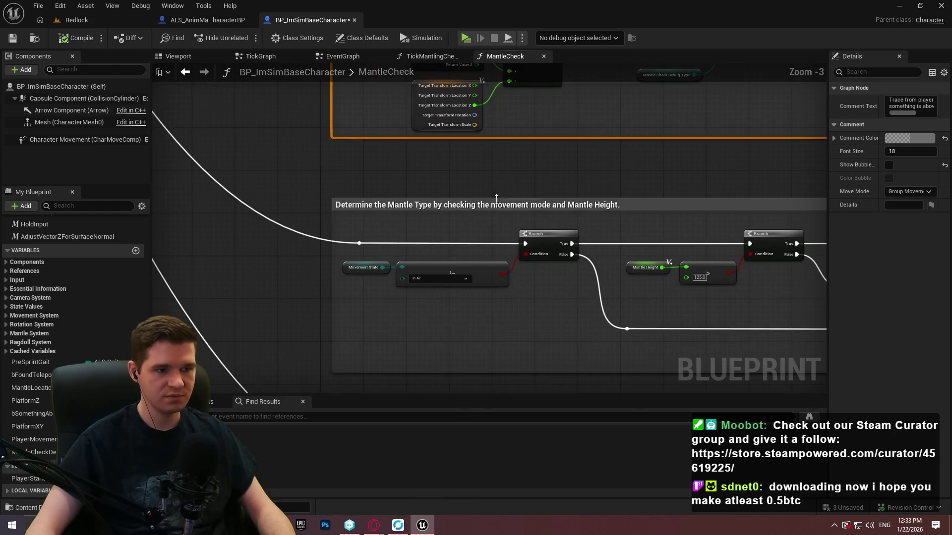
Step: Enable Show Bubble on the trace, Mantle Type and start-the-Mantle comments
{"action": "scroll", "coordinate": [472, 138], "scroll_direction": "down", "scroll_amount": 4}
{"action": "left_click_drag", "start_coordinate": [472, 137], "coordinate": [417, 365]}
{"action": "scroll", "coordinate": [476, 347], "scroll_direction": "up", "scroll_amount": 4}
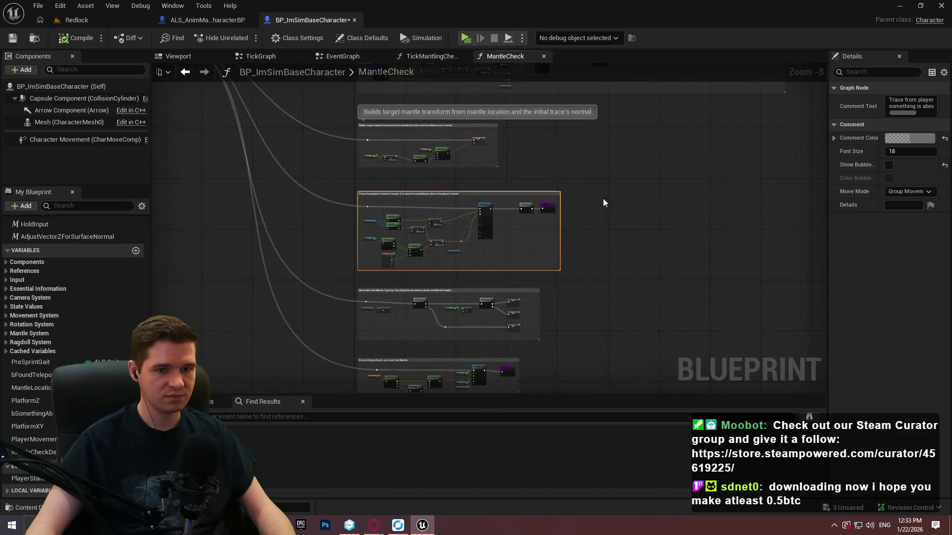
{"action": "left_click", "coordinate": [888, 166]}
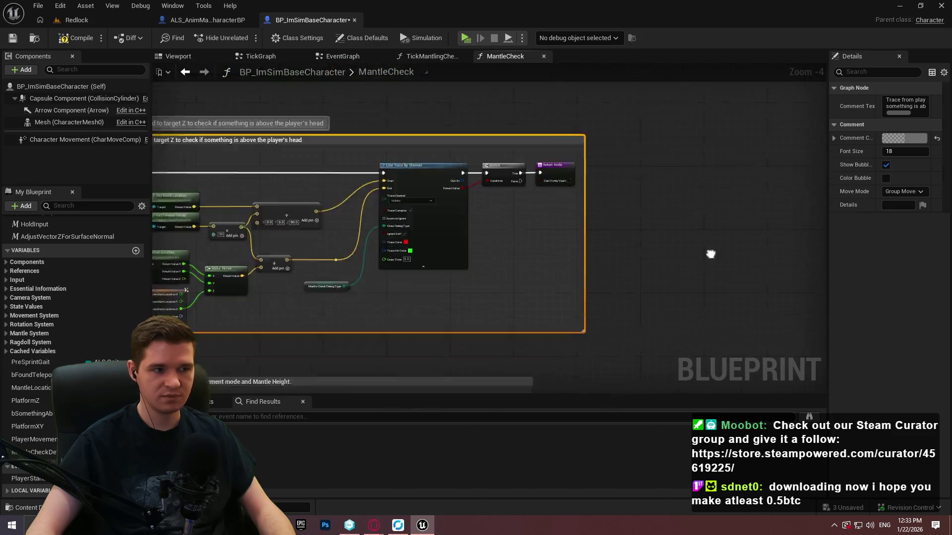
{"action": "left_click", "coordinate": [541, 237]}
{"action": "left_click", "coordinate": [889, 165]}
{"action": "left_click_drag", "start_coordinate": [436, 387], "coordinate": [463, 182]}
{"action": "left_click", "coordinate": [439, 133]}
{"action": "left_click", "coordinate": [888, 159]}
Step: Select several comment groups together and move them right and down
{"action": "scroll", "coordinate": [612, 285], "scroll_direction": "down", "scroll_amount": 7}
{"action": "mouse_move", "coordinate": [612, 285]}
{"action": "left_mouse_down"}
{"action": "mouse_move", "coordinate": [496, 389]}
{"action": "mouse_move", "coordinate": [198, 268]}
{"action": "mouse_move", "coordinate": [611, 243]}
{"action": "left_mouse_up"}
{"action": "scroll", "coordinate": [645, 253], "scroll_direction": "up", "scroll_amount": 4}
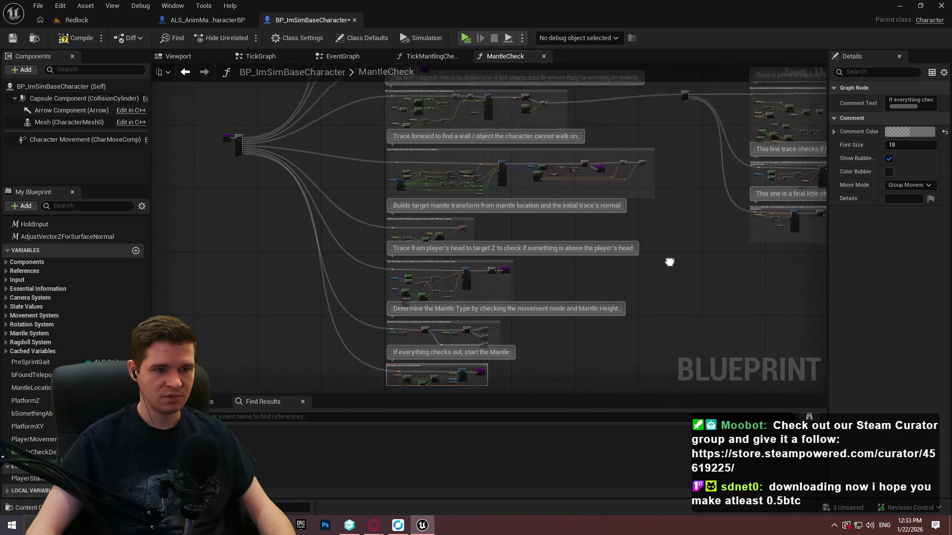
{"action": "left_click_drag", "start_coordinate": [552, 225], "coordinate": [575, 159]}
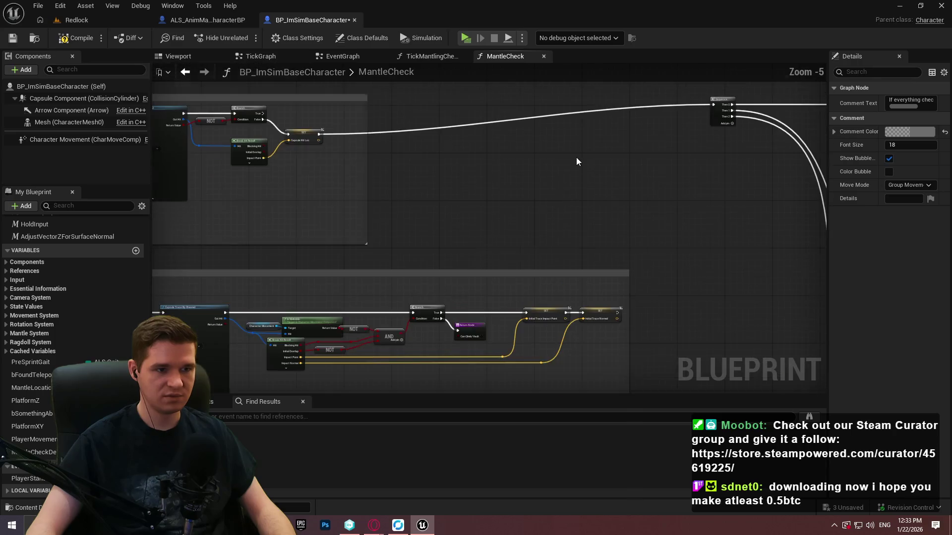
{"action": "scroll", "coordinate": [610, 171], "scroll_direction": "down", "scroll_amount": 3}
{"action": "mouse_move", "coordinate": [527, 198]}
{"action": "left_mouse_down"}
{"action": "mouse_move", "coordinate": [549, 257]}
{"action": "mouse_move", "coordinate": [676, 323]}
{"action": "mouse_move", "coordinate": [204, 85]}
{"action": "left_mouse_up"}
{"action": "scroll", "coordinate": [573, 158], "scroll_direction": "up", "scroll_amount": 2}
{"action": "scroll", "coordinate": [573, 158], "scroll_direction": "up", "scroll_amount": 5}
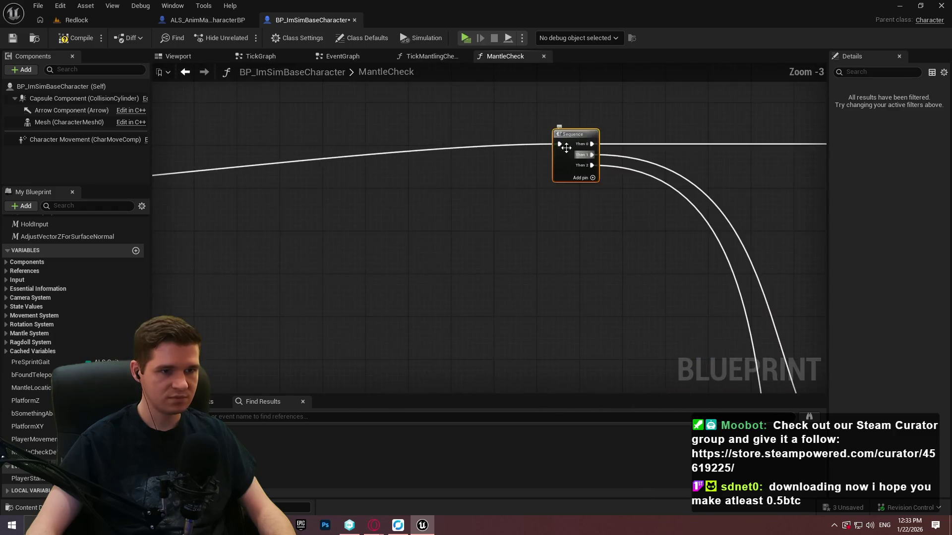
{"action": "scroll", "coordinate": [556, 156], "scroll_direction": "down", "scroll_amount": 3}
{"action": "left_click_drag", "start_coordinate": [563, 164], "coordinate": [589, 177]}
{"action": "scroll", "coordinate": [446, 163], "scroll_direction": "up", "scroll_amount": 3}
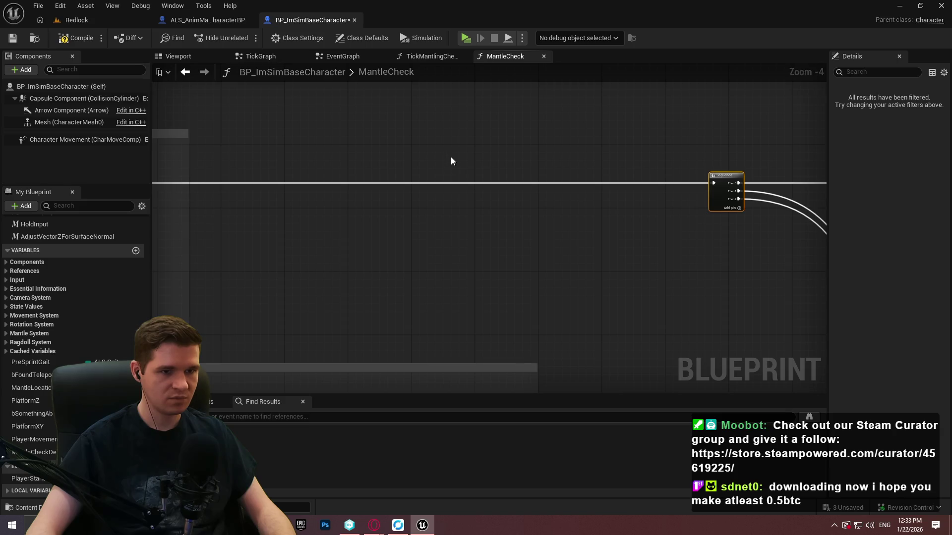
{"action": "scroll", "coordinate": [480, 150], "scroll_direction": "down", "scroll_amount": 9}
{"action": "mouse_move", "coordinate": [490, 184]}
{"action": "left_mouse_down"}
{"action": "mouse_move", "coordinate": [676, 266]}
{"action": "mouse_move", "coordinate": [661, 81]}
{"action": "mouse_move", "coordinate": [603, 233]}
{"action": "mouse_move", "coordinate": [582, 157]}
{"action": "left_mouse_up"}
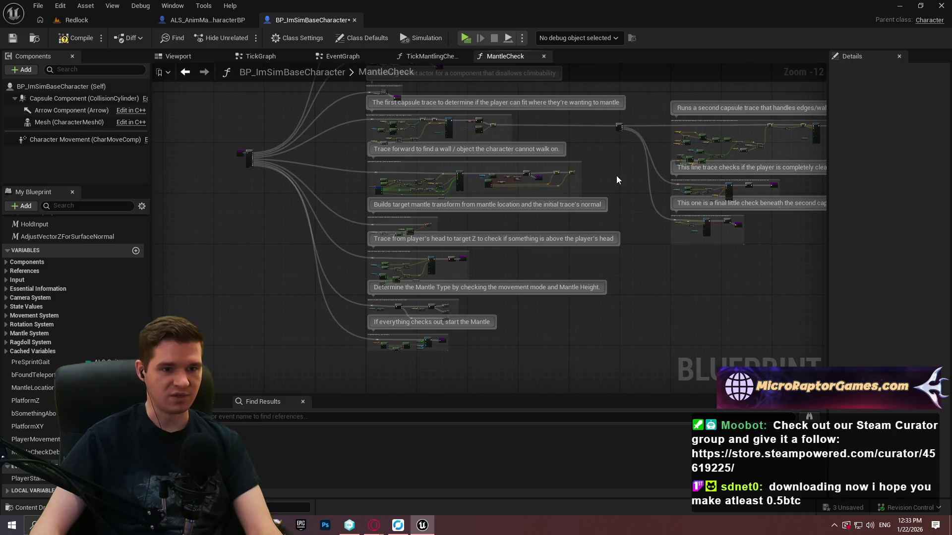
Step: Save the character blueprint, select the Mantle Check Debug Type node, and save all assets
{"action": "left_click", "coordinate": [14, 41]}
{"action": "scroll", "coordinate": [633, 168], "scroll_direction": "up", "scroll_amount": 9}
{"action": "mouse_move", "coordinate": [485, 148]}
{"action": "left_mouse_down"}
{"action": "mouse_move", "coordinate": [506, 195]}
{"action": "mouse_move", "coordinate": [494, 177]}
{"action": "mouse_move", "coordinate": [609, 310]}
{"action": "mouse_move", "coordinate": [570, 247]}
{"action": "mouse_move", "coordinate": [464, 202]}
{"action": "mouse_move", "coordinate": [518, 133]}
{"action": "left_mouse_up"}
{"action": "scroll", "coordinate": [506, 196], "scroll_direction": "down", "scroll_amount": 2}
{"action": "left_click", "coordinate": [362, 245]}
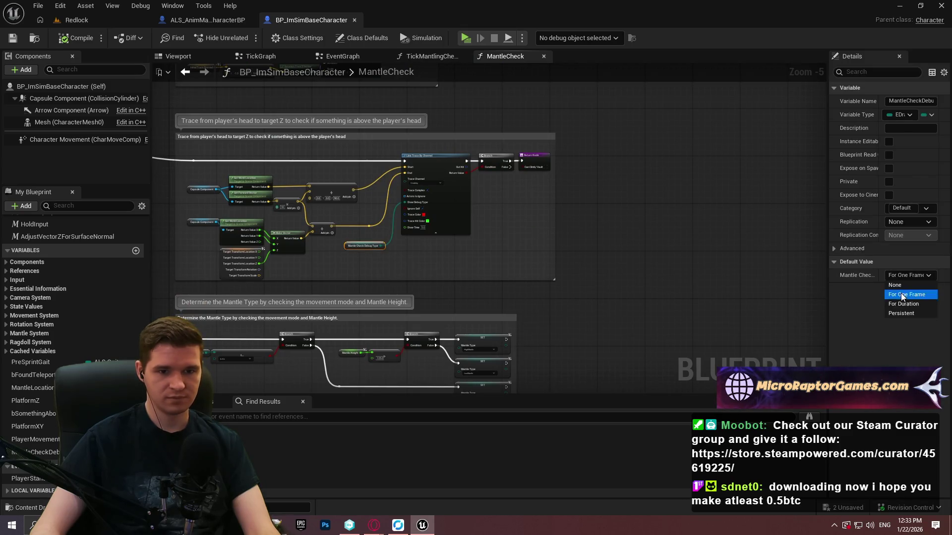
{"action": "left_click", "coordinate": [12, 38]}
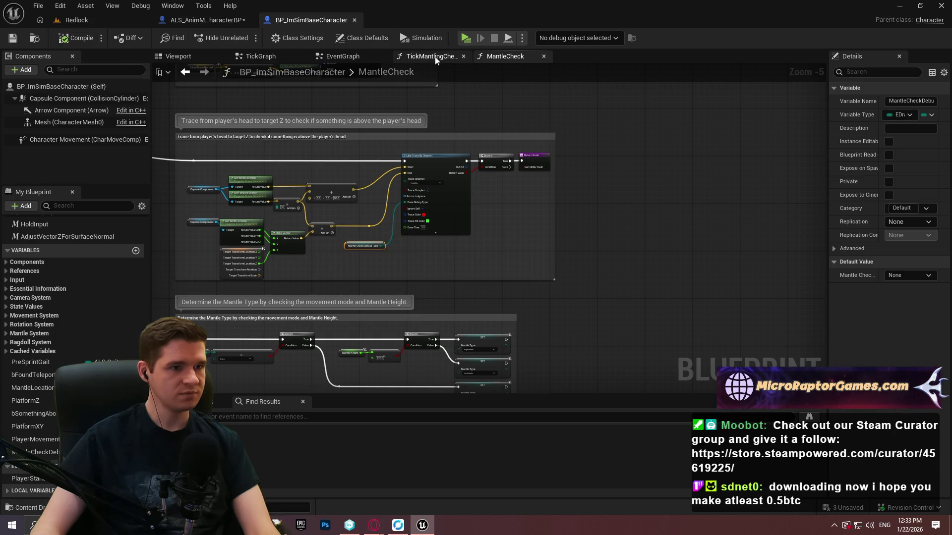
Step: In TickMantlingCheck, locate the line trace and set its debug drawing to None
{"action": "left_click", "coordinate": [436, 56]}
{"action": "scroll", "coordinate": [641, 215], "scroll_direction": "down", "scroll_amount": 2}
{"action": "scroll", "coordinate": [478, 272], "scroll_direction": "up", "scroll_amount": 2}
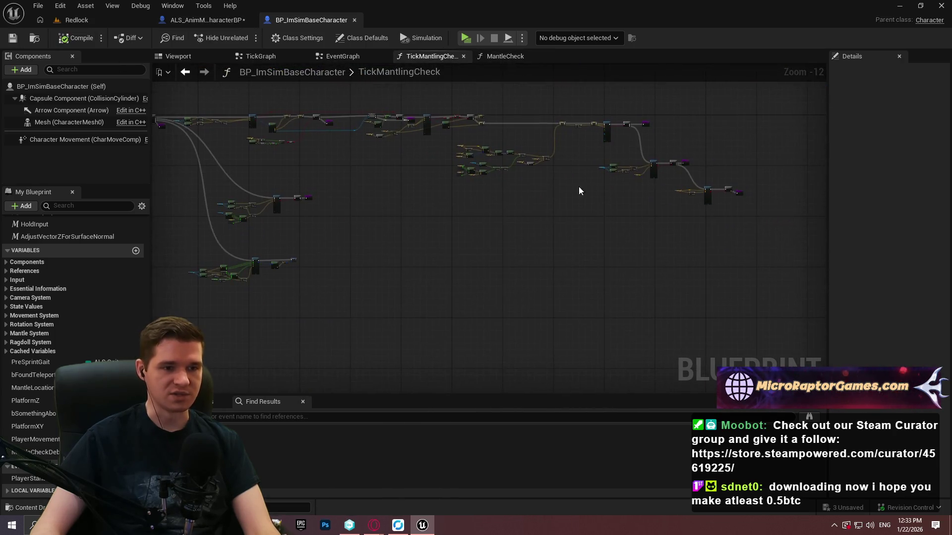
{"action": "scroll", "coordinate": [410, 187], "scroll_direction": "up", "scroll_amount": 2}
{"action": "mouse_move", "coordinate": [379, 170]}
{"action": "left_mouse_down"}
{"action": "mouse_move", "coordinate": [638, 187]}
{"action": "mouse_move", "coordinate": [494, 199]}
{"action": "left_mouse_up"}
{"action": "scroll", "coordinate": [316, 144], "scroll_direction": "up", "scroll_amount": 3}
{"action": "mouse_move", "coordinate": [389, 187]}
{"action": "left_mouse_down"}
{"action": "mouse_move", "coordinate": [128, 166]}
{"action": "mouse_move", "coordinate": [805, 216]}
{"action": "mouse_move", "coordinate": [508, 195]}
{"action": "mouse_move", "coordinate": [632, 195]}
{"action": "left_mouse_up"}
{"action": "scroll", "coordinate": [508, 195], "scroll_direction": "down", "scroll_amount": 5}
{"action": "scroll", "coordinate": [507, 195], "scroll_direction": "up", "scroll_amount": 2}
{"action": "scroll", "coordinate": [632, 195], "scroll_direction": "up", "scroll_amount": 4}
{"action": "left_click_drag", "start_coordinate": [575, 386], "coordinate": [465, 204]}
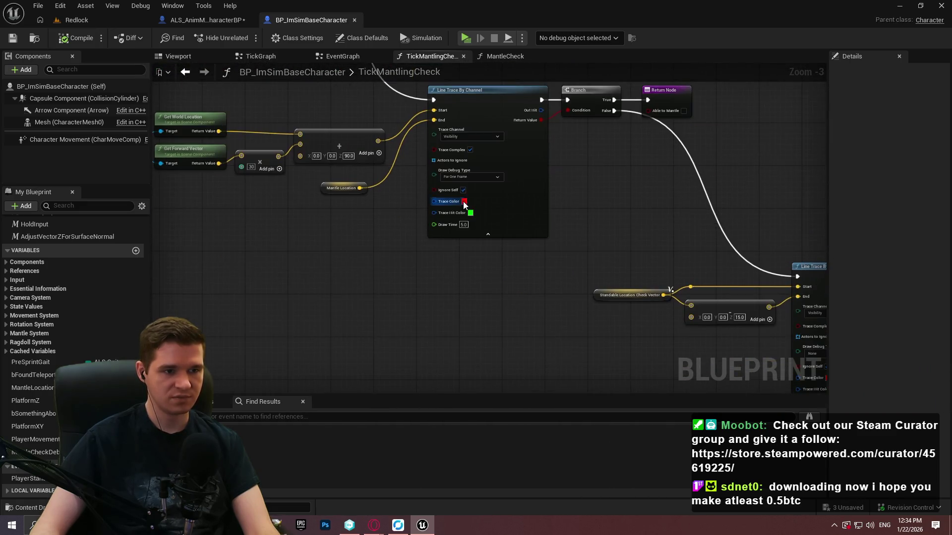
{"action": "left_click", "coordinate": [456, 189]}
Step: Make the trace colour red and Draw Debug Type None, then compile and save
{"action": "mouse_move", "coordinate": [249, 198]}
{"action": "left_mouse_down"}
{"action": "mouse_move", "coordinate": [477, 233]}
{"action": "mouse_move", "coordinate": [537, 212]}
{"action": "mouse_move", "coordinate": [657, 253]}
{"action": "mouse_move", "coordinate": [475, 290]}
{"action": "left_mouse_up"}
{"action": "scroll", "coordinate": [537, 212], "scroll_direction": "down", "scroll_amount": 3}
{"action": "scroll", "coordinate": [656, 253], "scroll_direction": "up", "scroll_amount": 3}
{"action": "scroll", "coordinate": [475, 290], "scroll_direction": "up", "scroll_amount": 3}
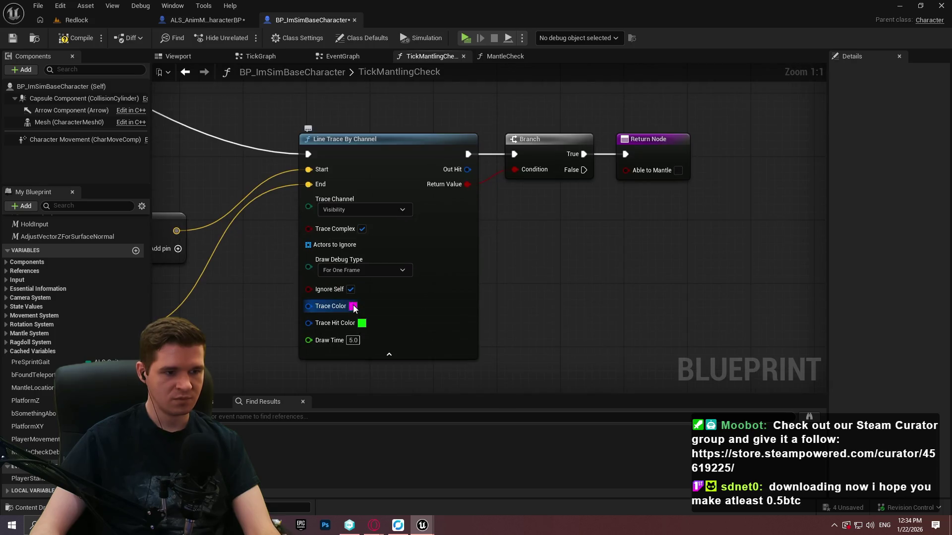
{"action": "left_click", "coordinate": [354, 307]}
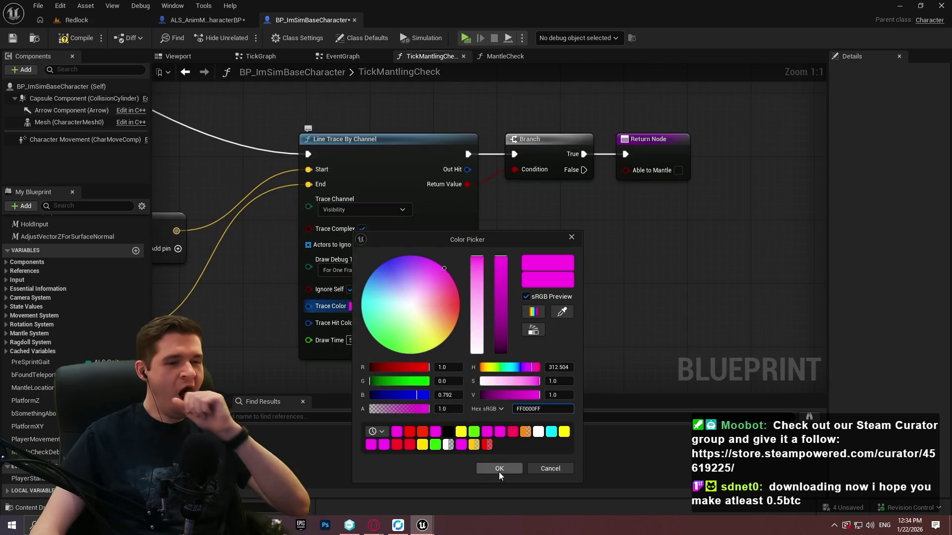
{"action": "left_click", "coordinate": [499, 468]}
{"action": "scroll", "coordinate": [525, 357], "scroll_direction": "down", "scroll_amount": 5}
{"action": "scroll", "coordinate": [457, 239], "scroll_direction": "up", "scroll_amount": 5}
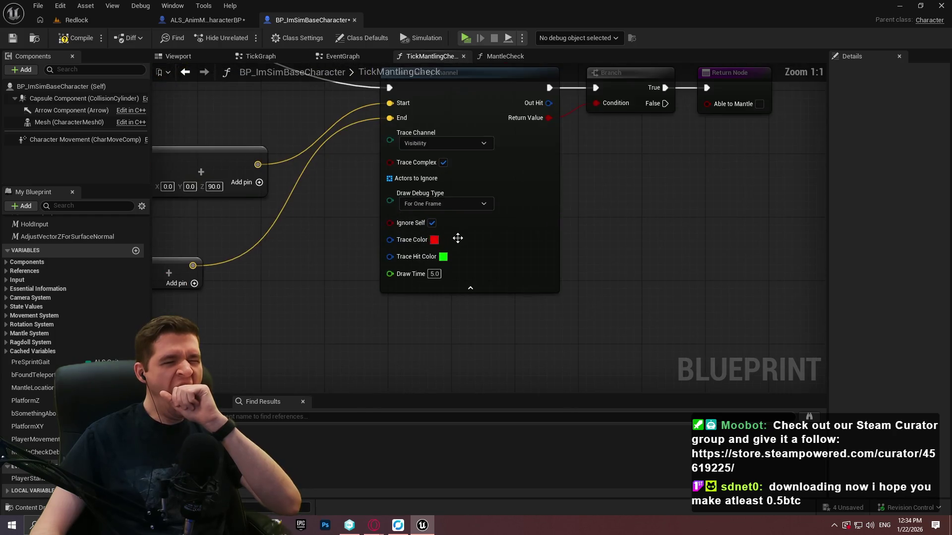
{"action": "left_click", "coordinate": [446, 203]}
{"action": "left_click", "coordinate": [417, 215]}
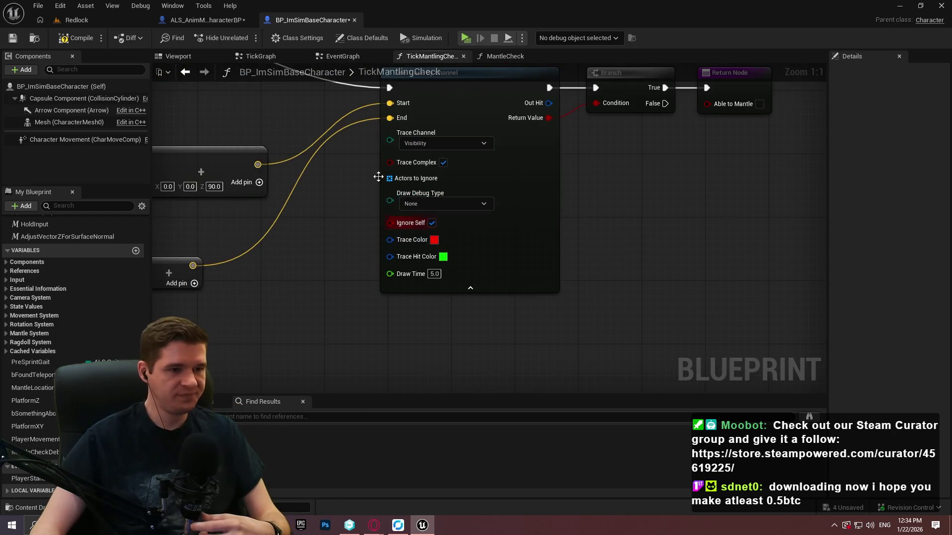
{"action": "left_click", "coordinate": [62, 44]}
{"action": "left_click", "coordinate": [10, 40]}
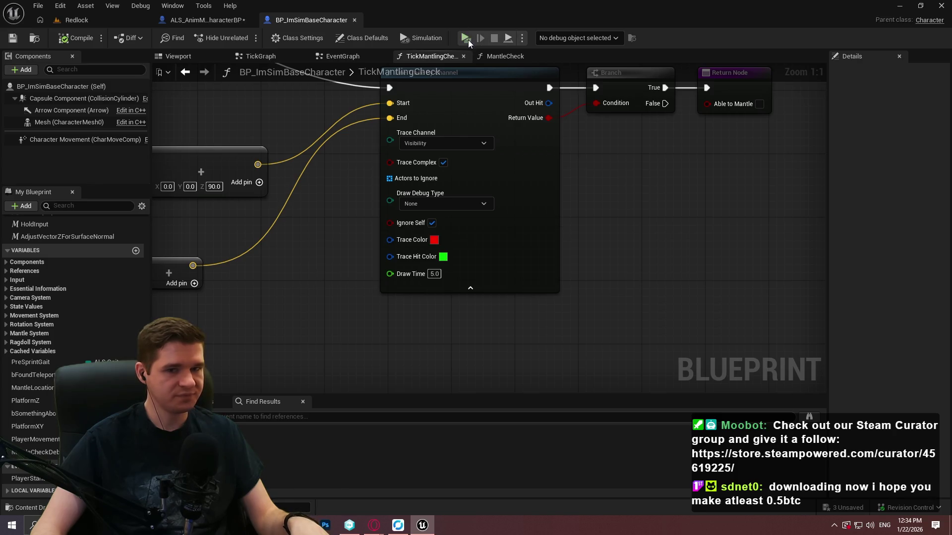
Step: Launch the standalone Redlock preview and mantle up the ledge onto the purple beam
{"action": "key", "text": "alt+p"}
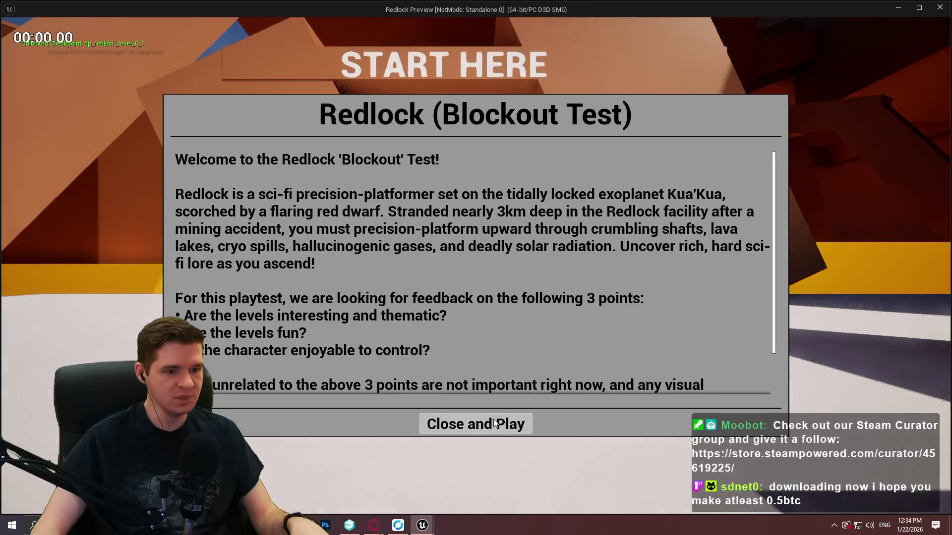
{"action": "left_click", "coordinate": [517, 422]}
{"action": "key", "text": "w"}
{"action": "key", "text": "space"}
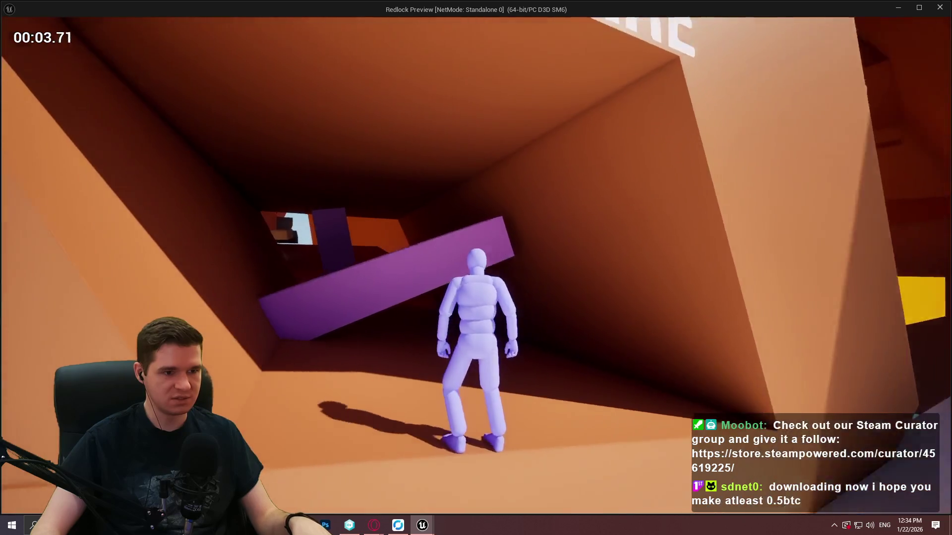
{"action": "key", "text": "space"}
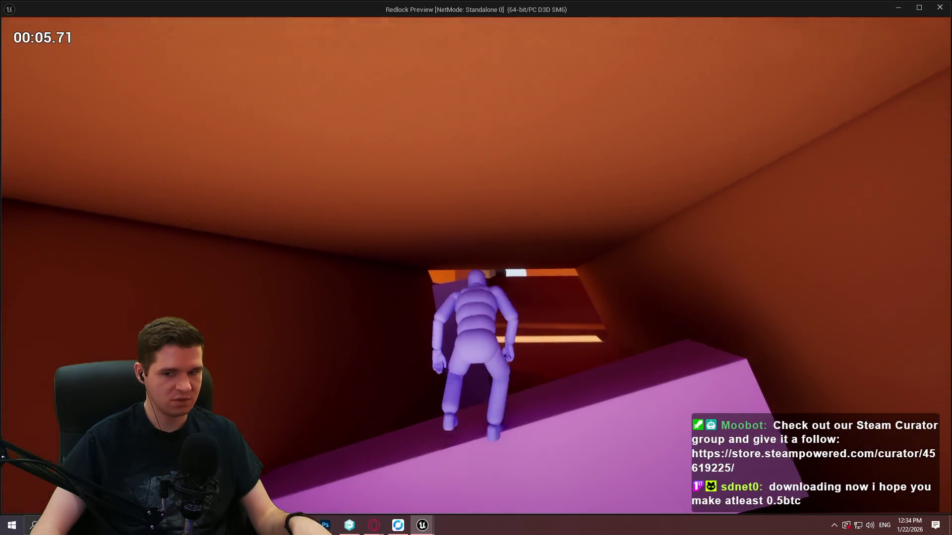
{"action": "key", "text": "space"}
{"action": "key", "text": "space"}
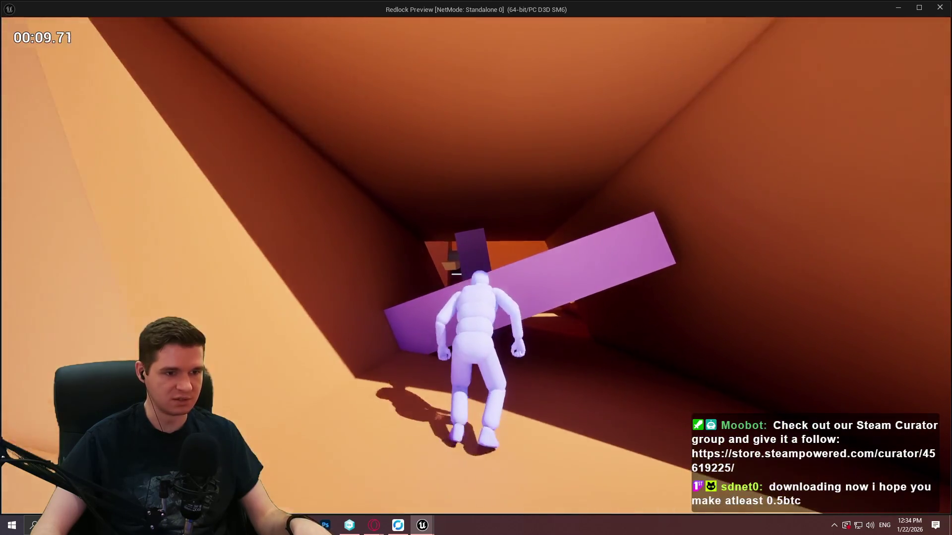
{"action": "key", "text": "space"}
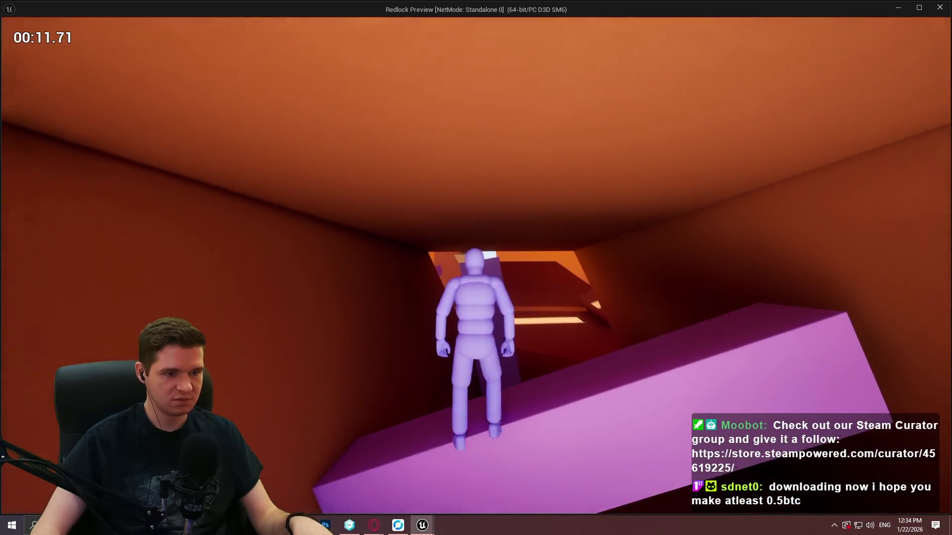
{"action": "key", "text": "space"}
Step: Climb the white block and taller wall, then run back to the orange START HERE wall
{"action": "key", "text": "w"}
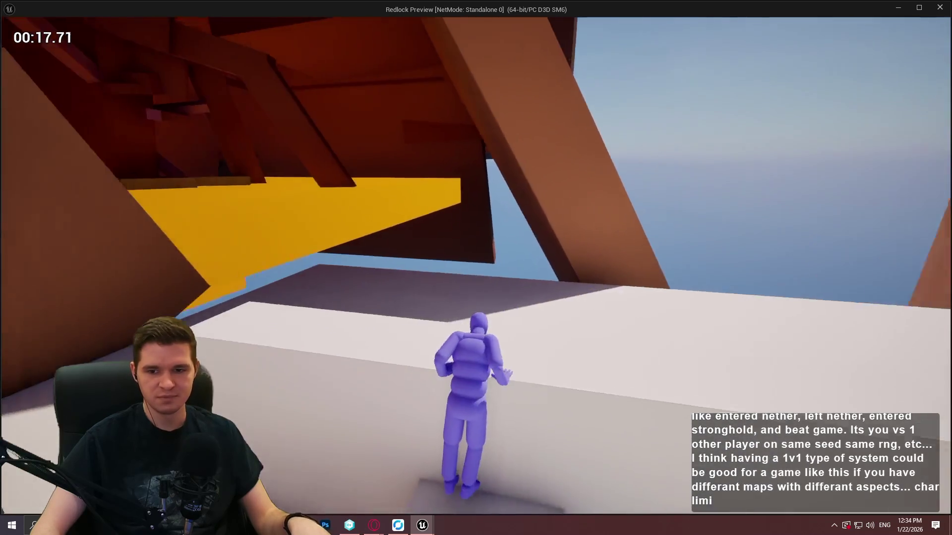
{"action": "key", "text": "space"}
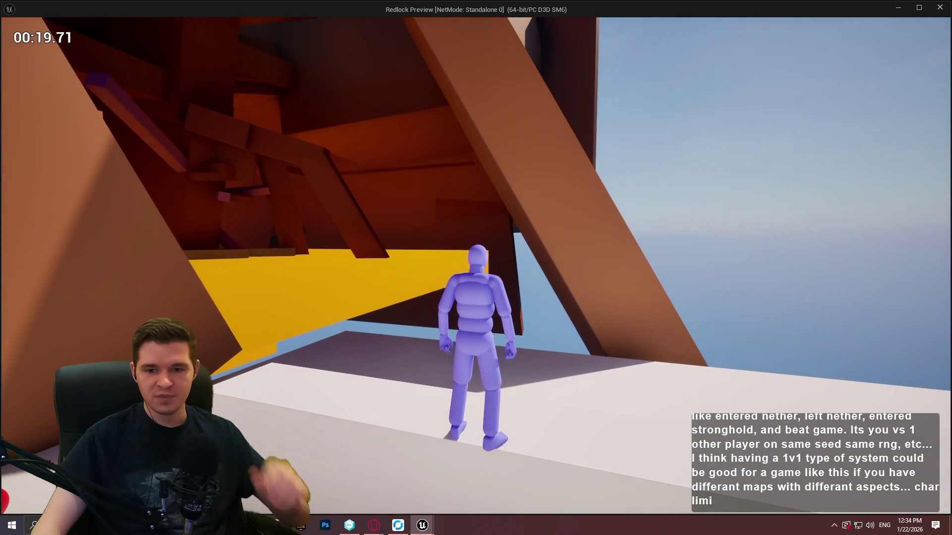
{"action": "key", "text": "w"}
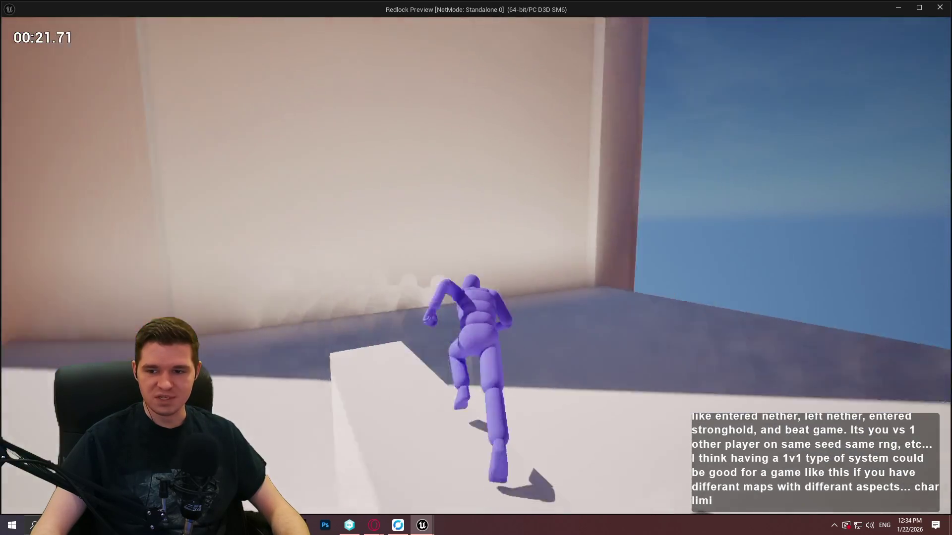
{"action": "key", "text": "w"}
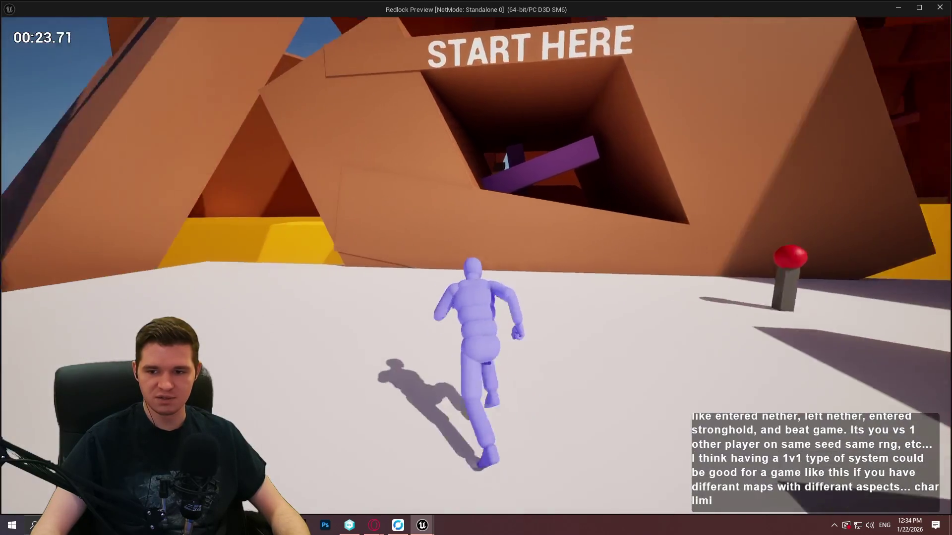
{"action": "key", "text": "w"}
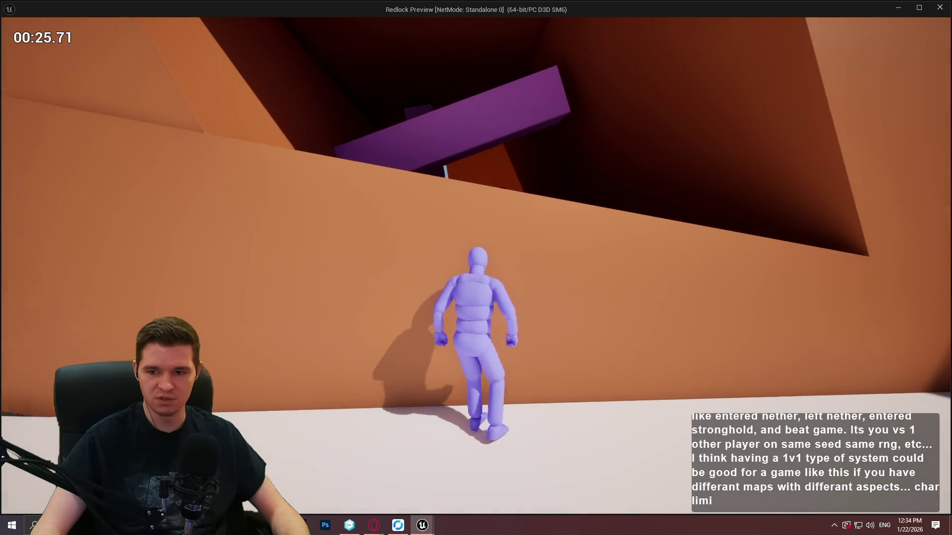
{"action": "key", "text": "w"}
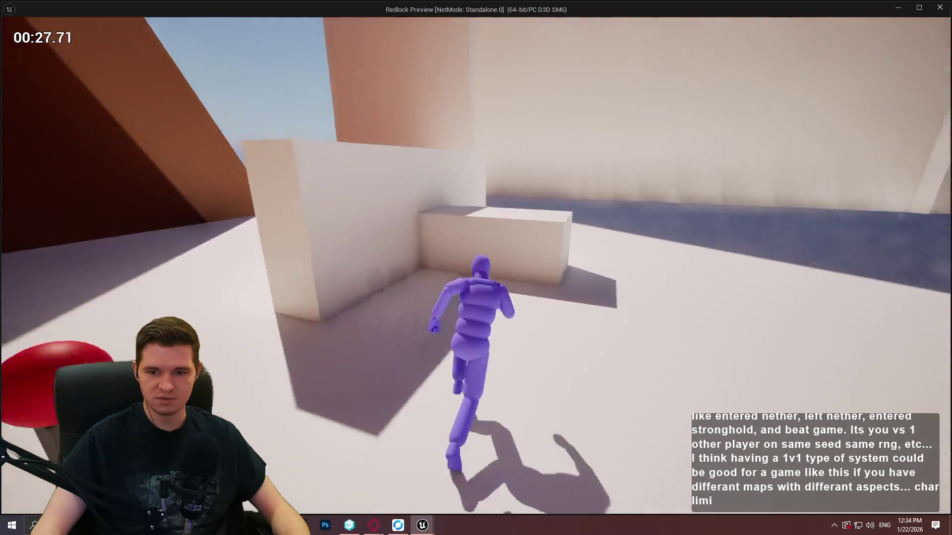
{"action": "key", "text": "w"}
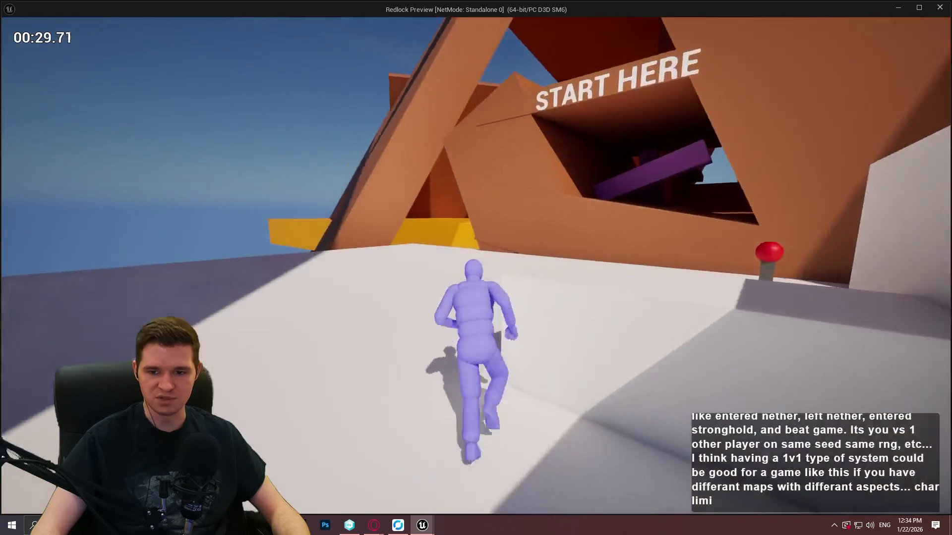
{"action": "key", "text": "w"}
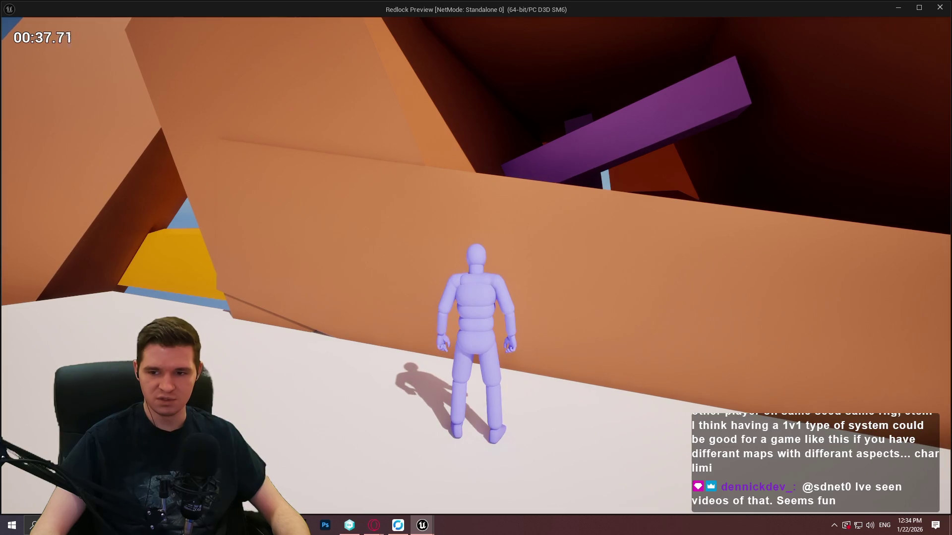
Step: Vault the white blocks and ledges, then mantle up the START HERE wall and low block
{"action": "key", "text": "w"}
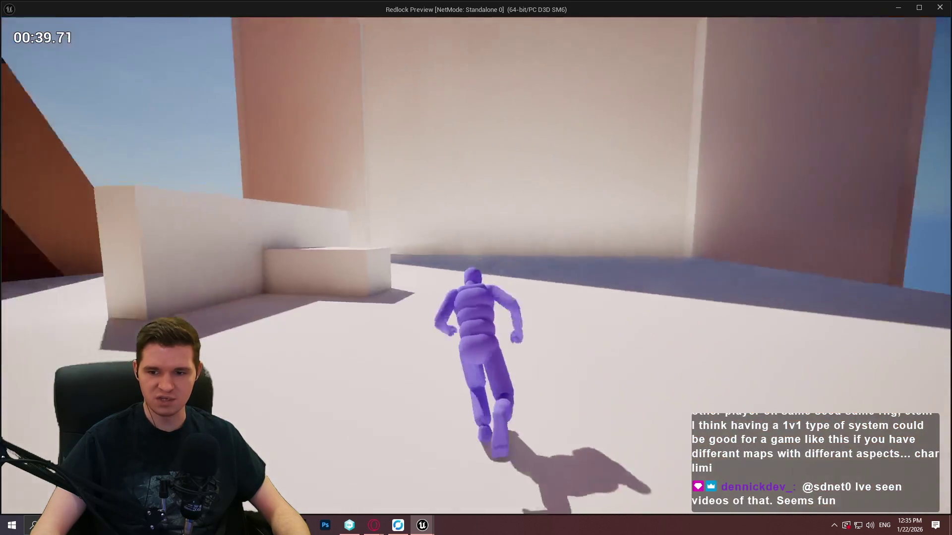
{"action": "key", "text": "space"}
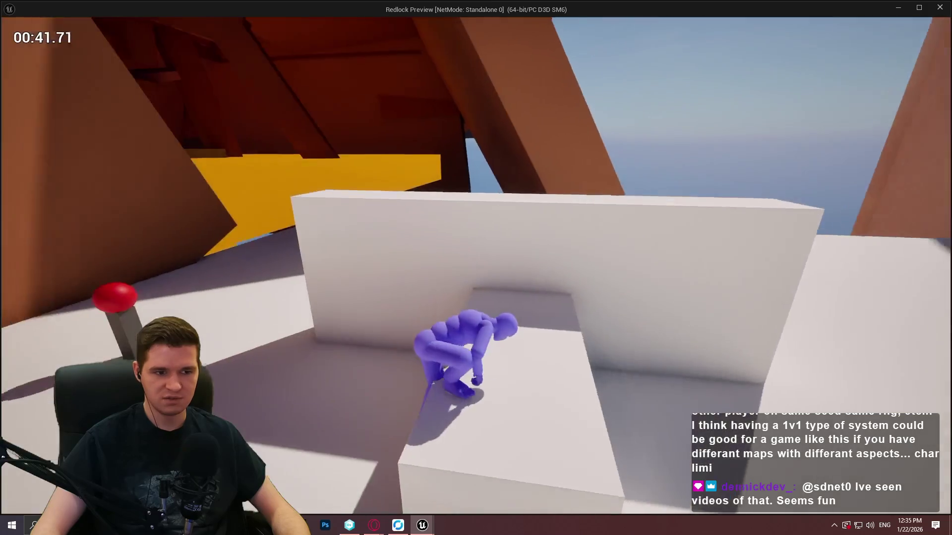
{"action": "key", "text": "space"}
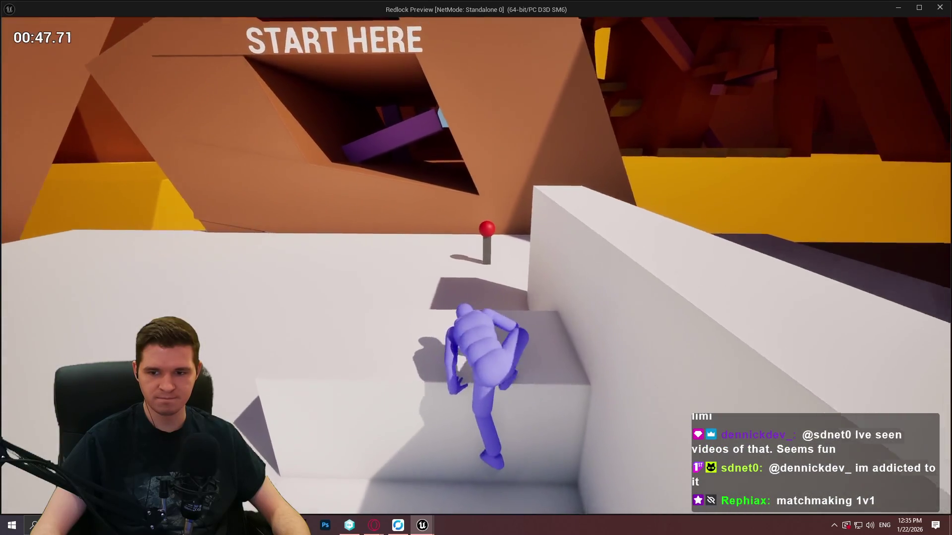
{"action": "key", "text": "space"}
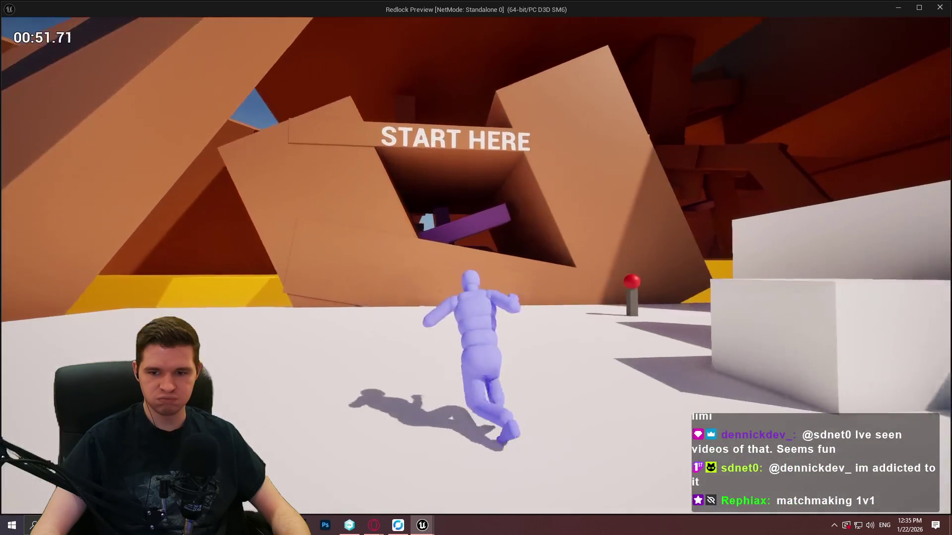
{"action": "key", "text": "space"}
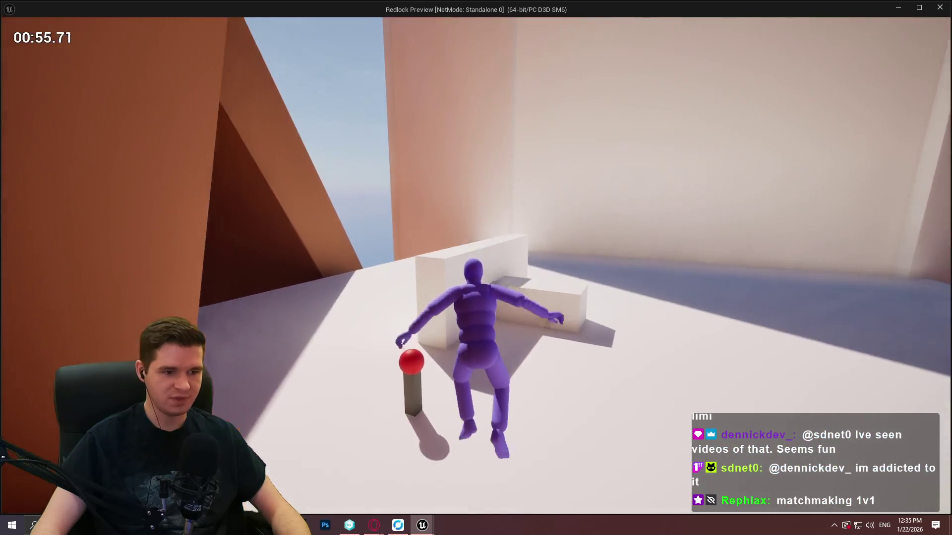
{"action": "key", "text": "space"}
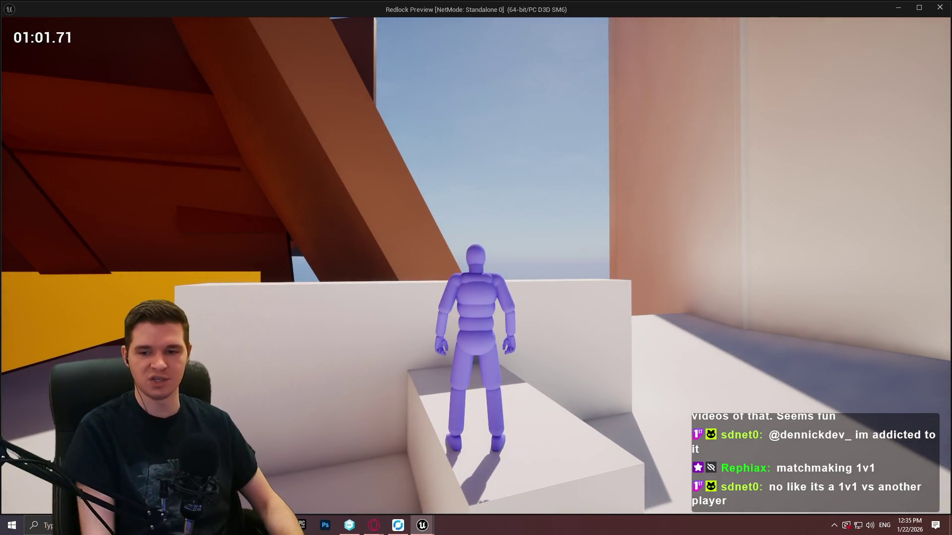
{"action": "key", "text": "a"}
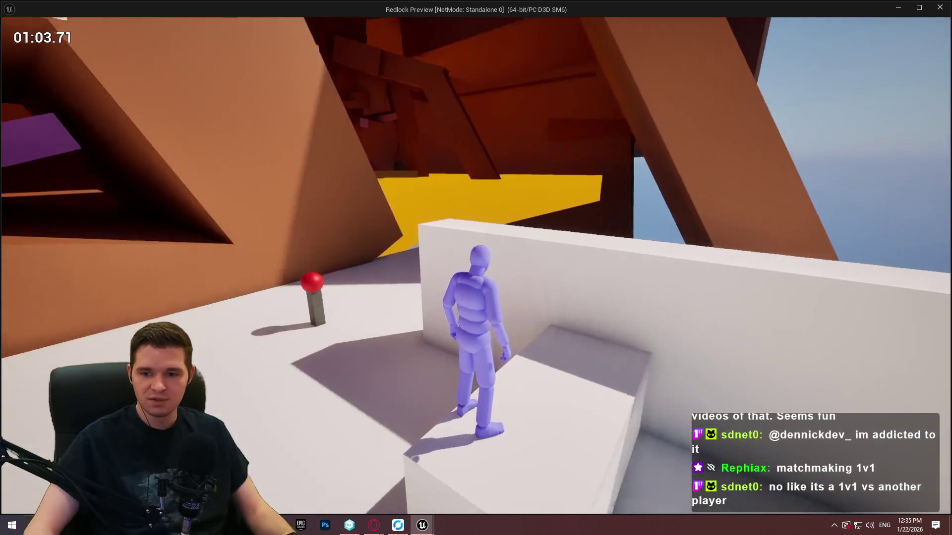
{"action": "key", "text": "w"}
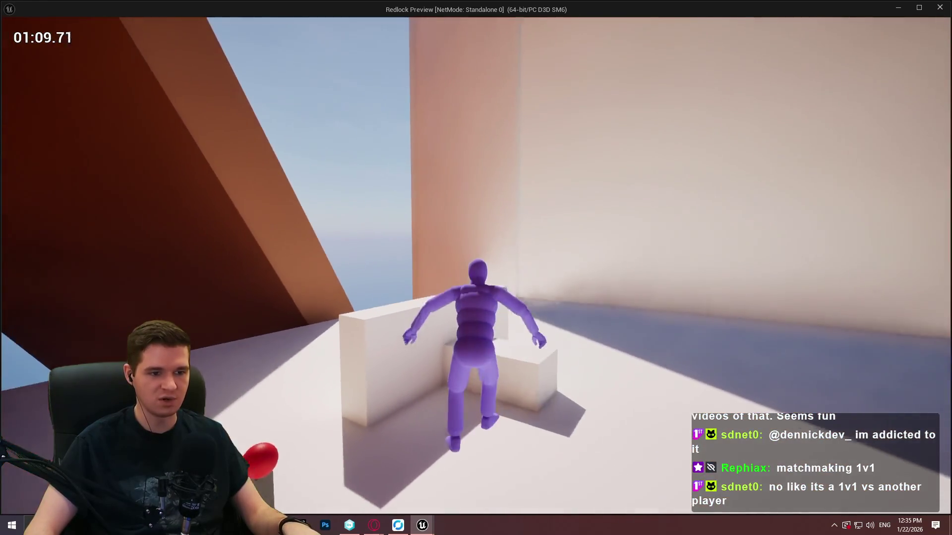
{"action": "key", "text": "w"}
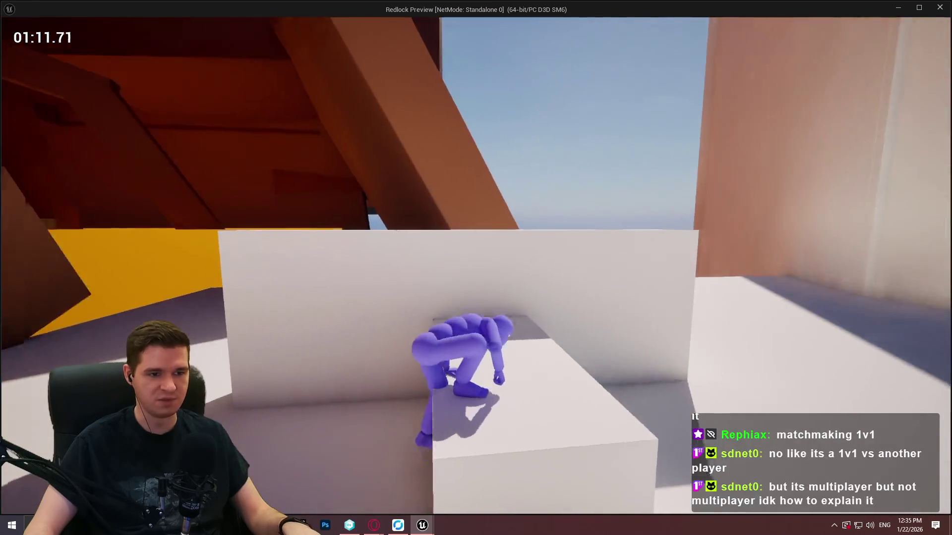
{"action": "key", "text": "w"}
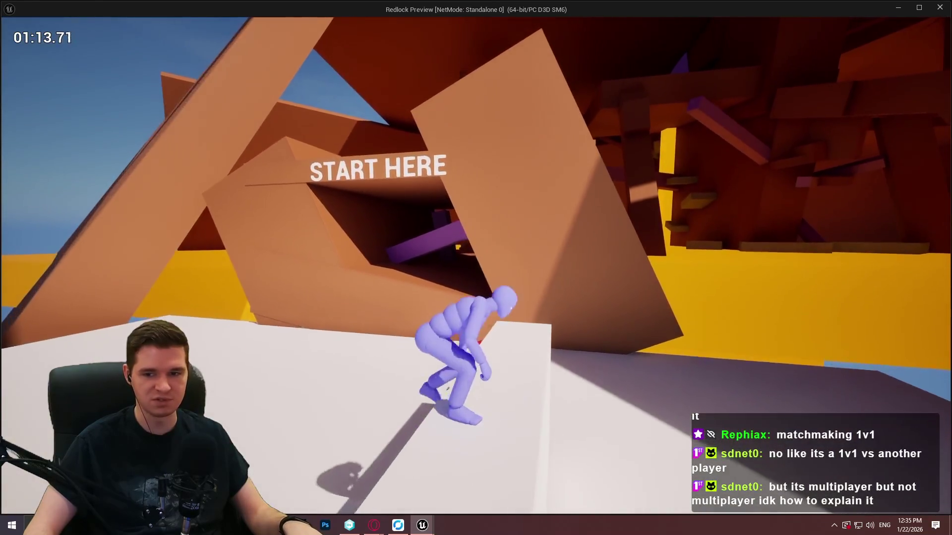
{"action": "key", "text": "w"}
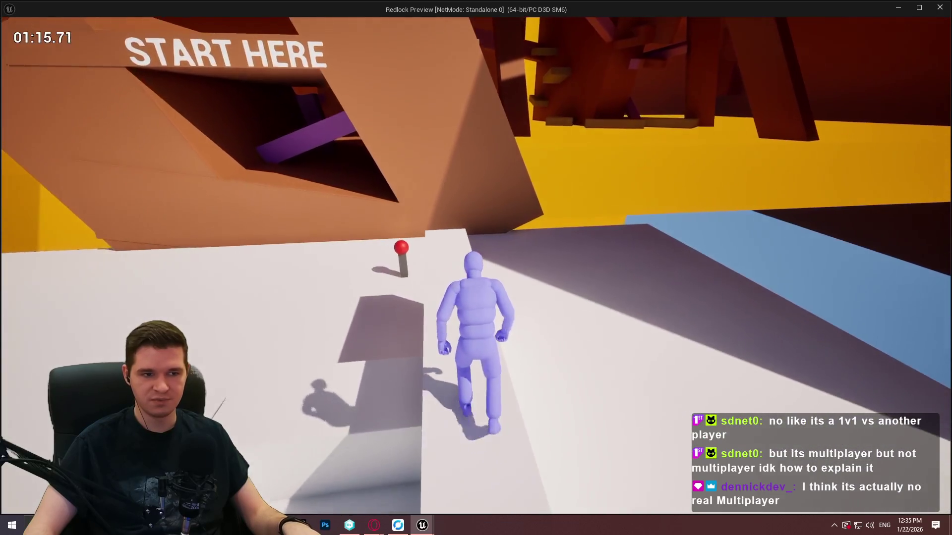
{"action": "key", "text": "w"}
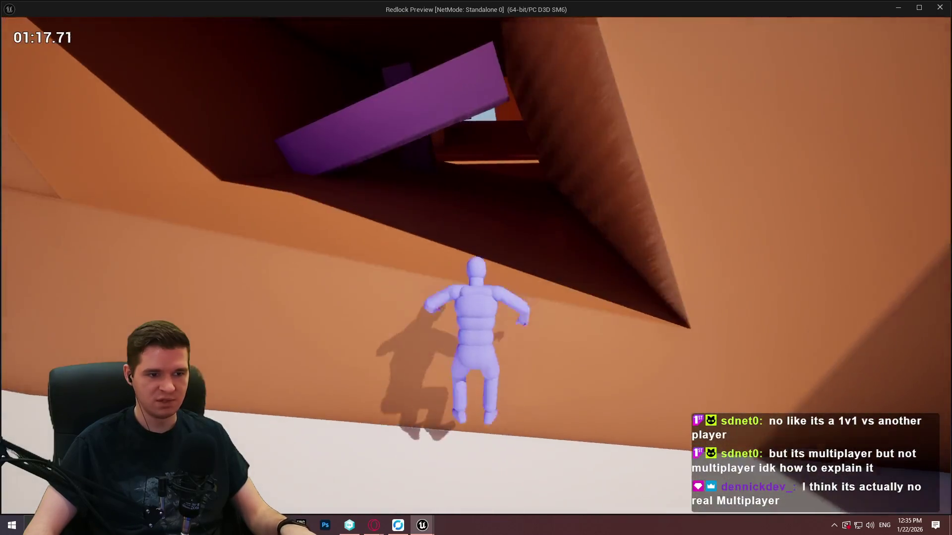
Step: Climb over the orange wall, vault the white blocks and walls, and finish facing START HERE
{"action": "key", "text": "w"}
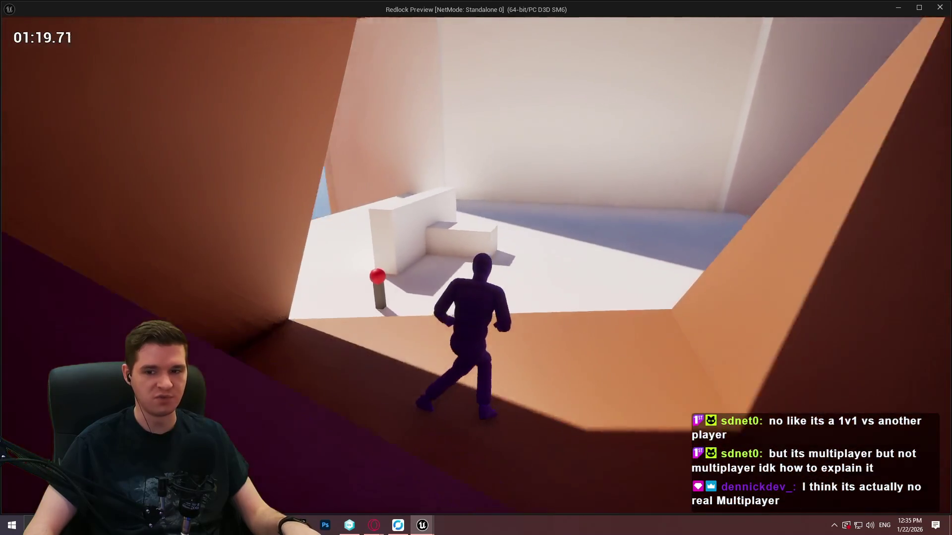
{"action": "key", "text": "w"}
{"action": "key", "text": "w"}
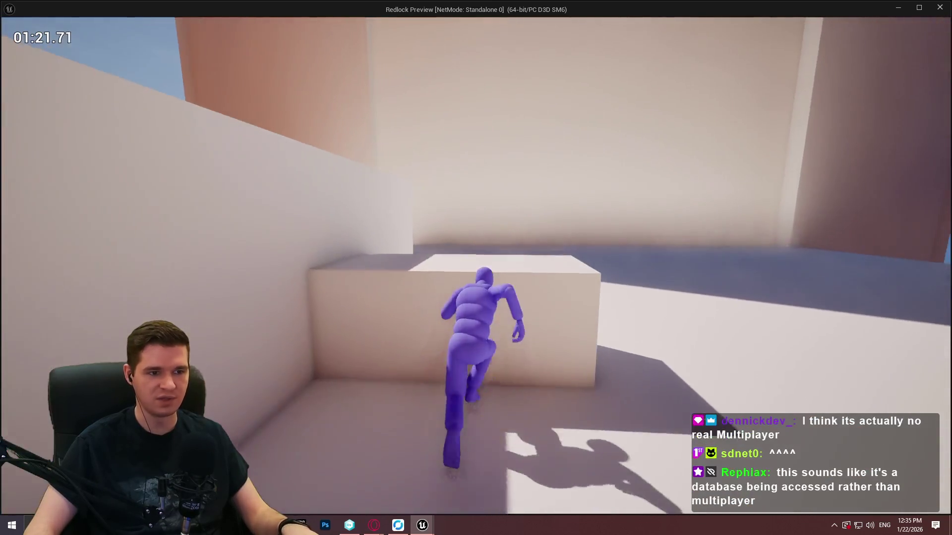
{"action": "key", "text": "w"}
{"action": "key", "text": "w"}
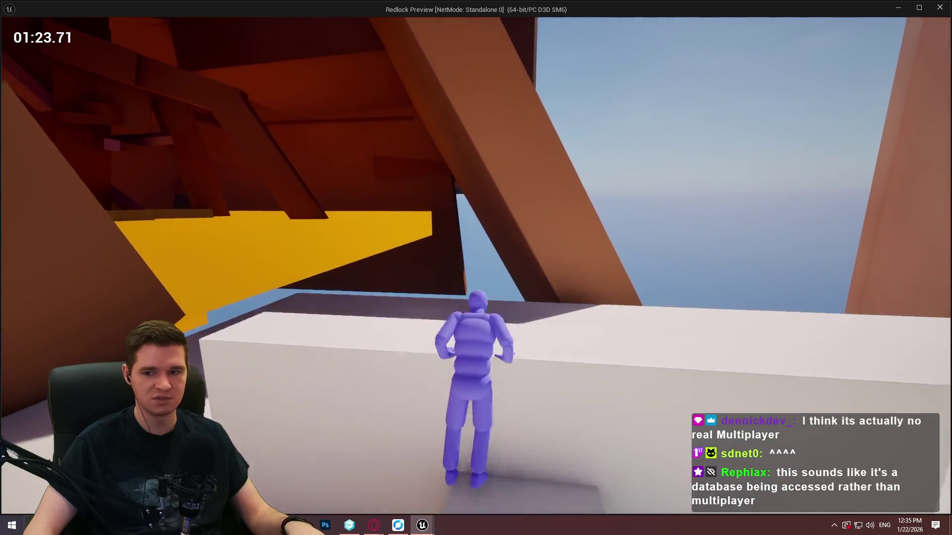
{"action": "key", "text": "w"}
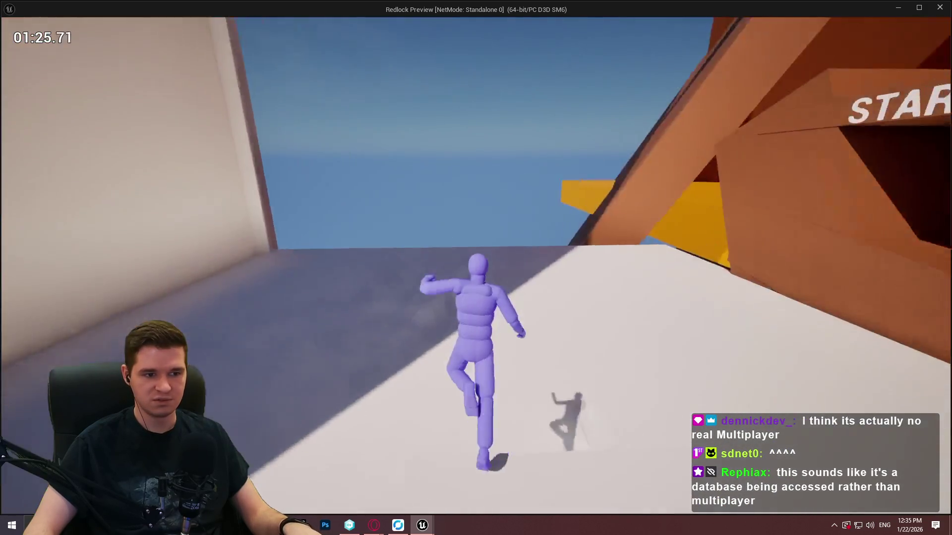
{"action": "key", "text": "w"}
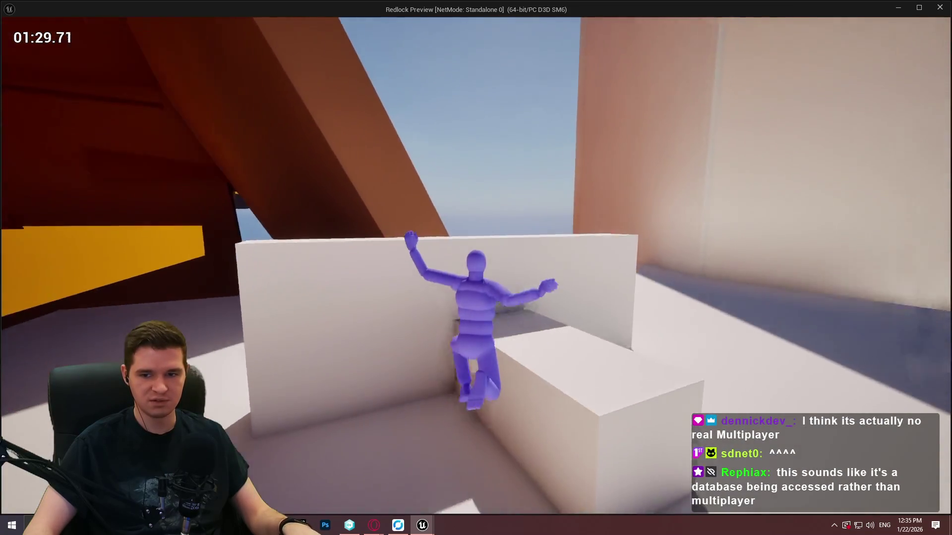
{"action": "key", "text": "w"}
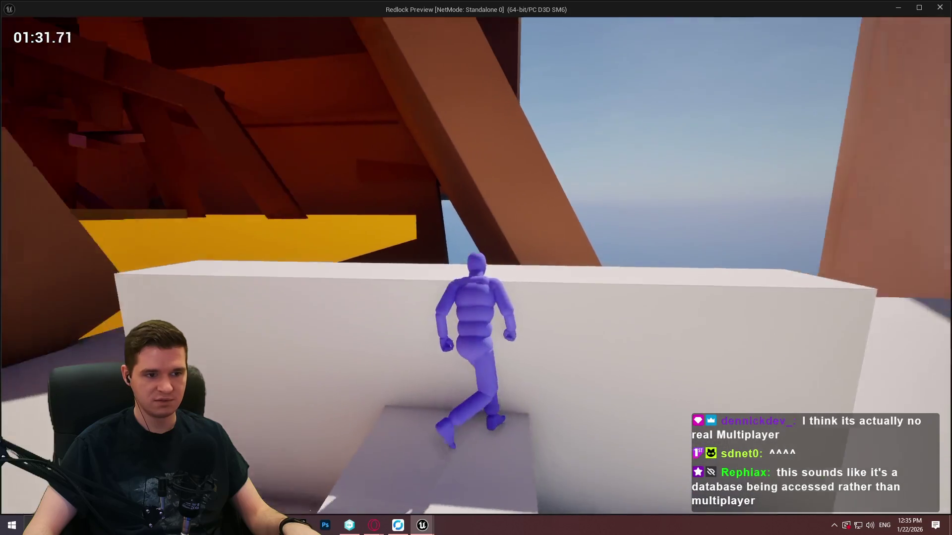
{"action": "key", "text": "w"}
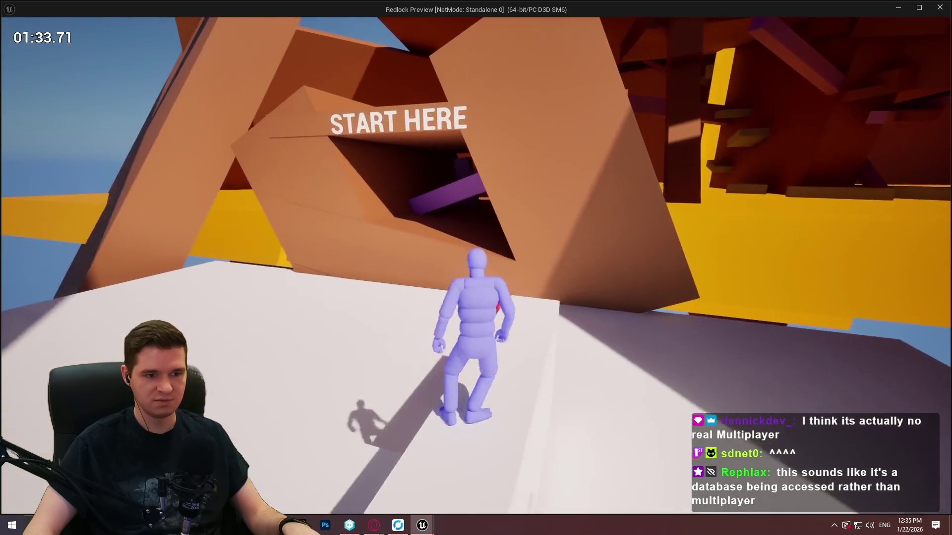
{"action": "key", "text": "w"}
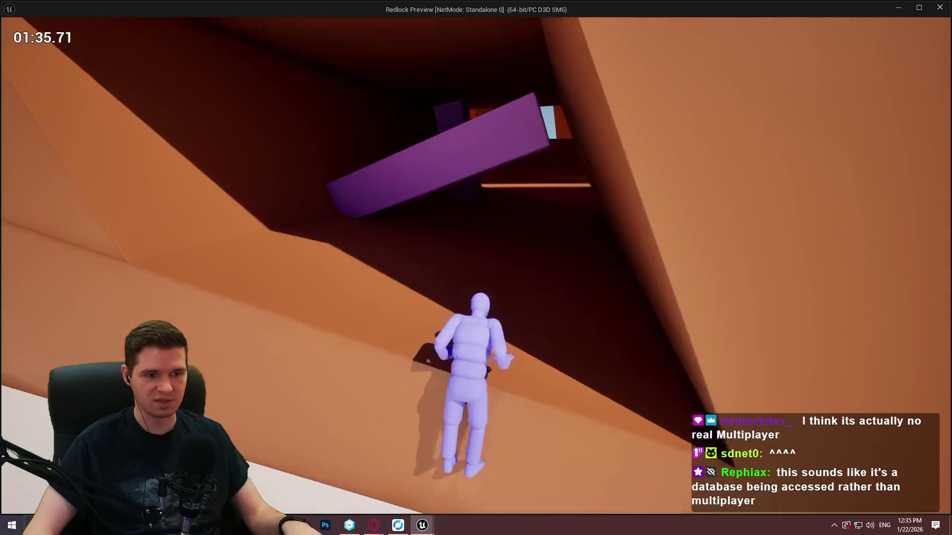
{"action": "key", "text": "w"}
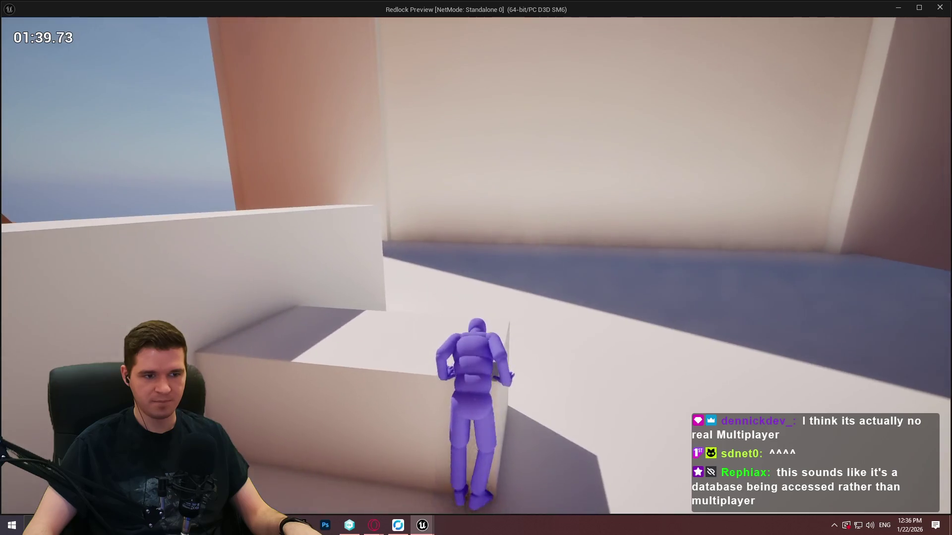
{"action": "key", "text": "w"}
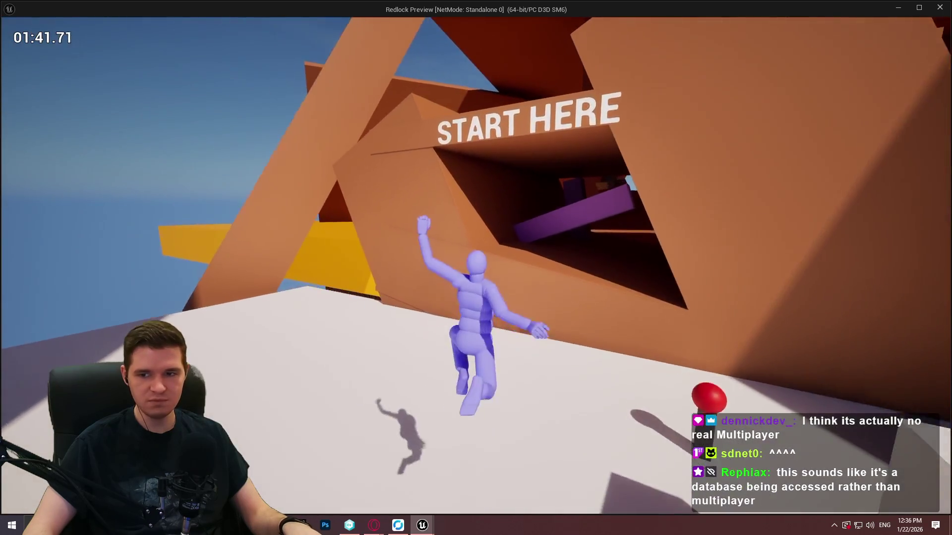
{"action": "key", "text": "w"}
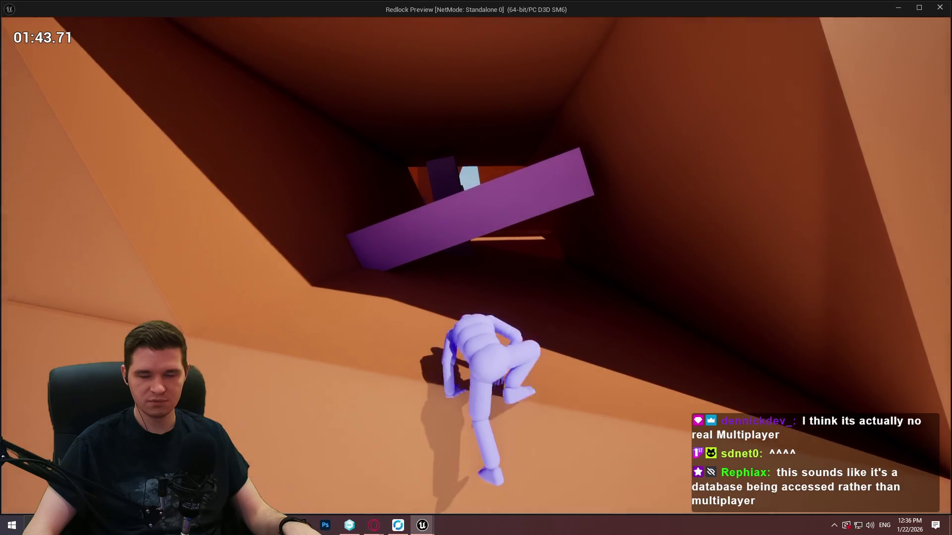
{"action": "key", "text": "w"}
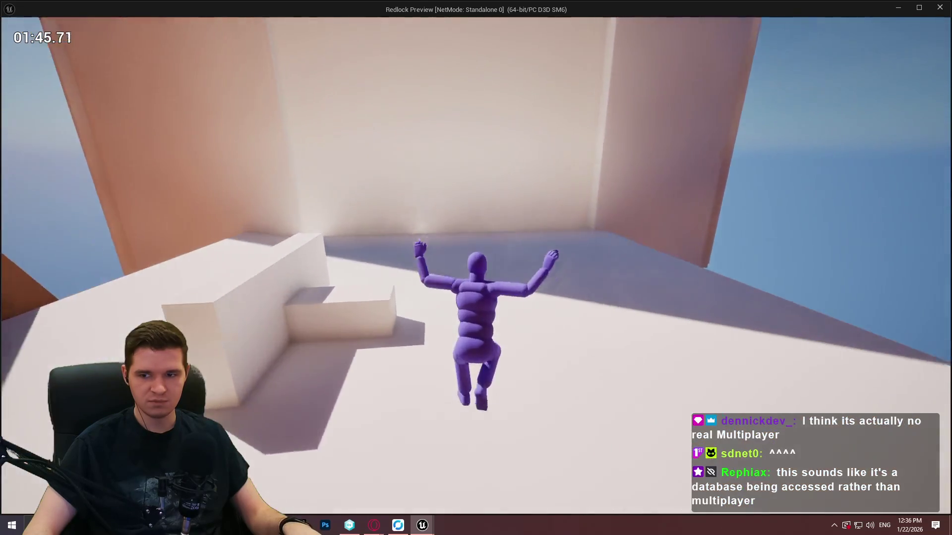
{"action": "key", "text": "w"}
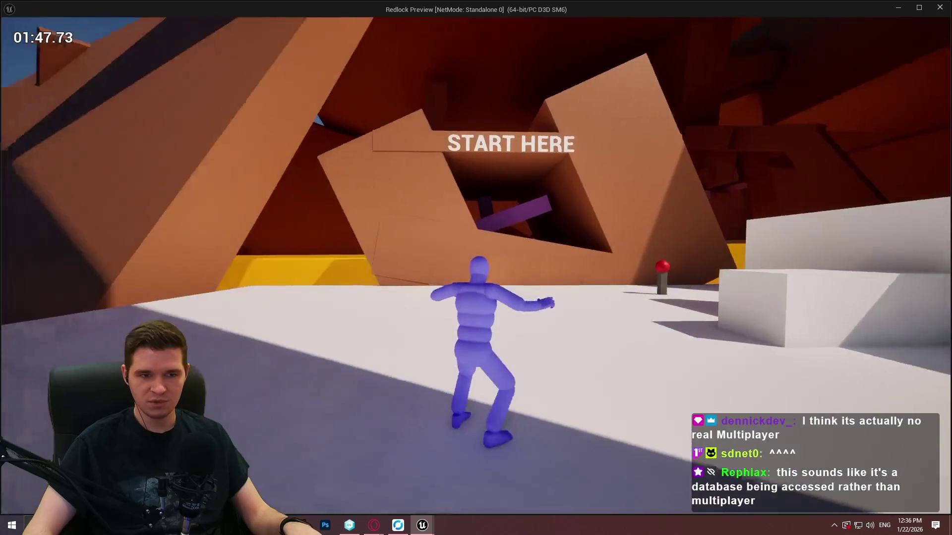
{"action": "key", "text": "w"}
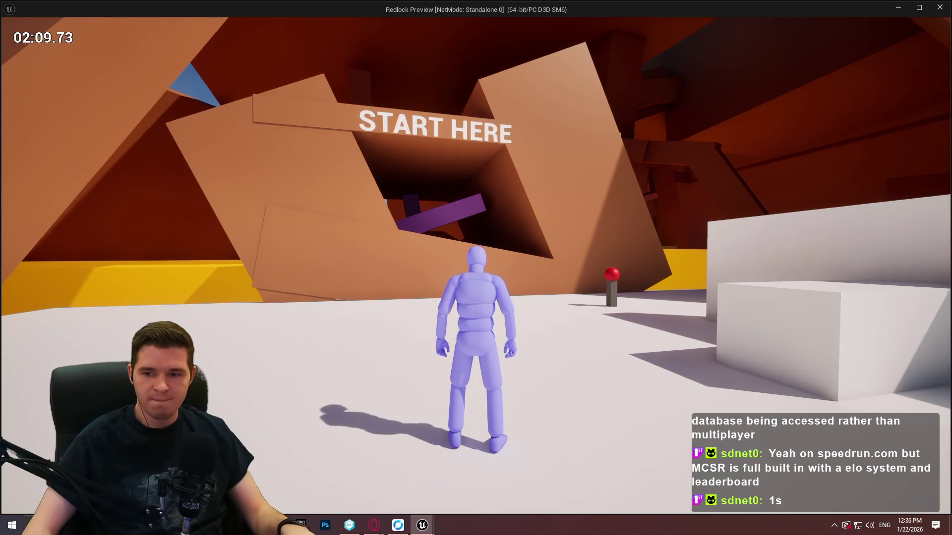
Step: Climb the START HERE wall, cross the purple beam, and scale a pillar and orange wall
{"action": "key", "text": "w"}
{"action": "key", "text": "space"}
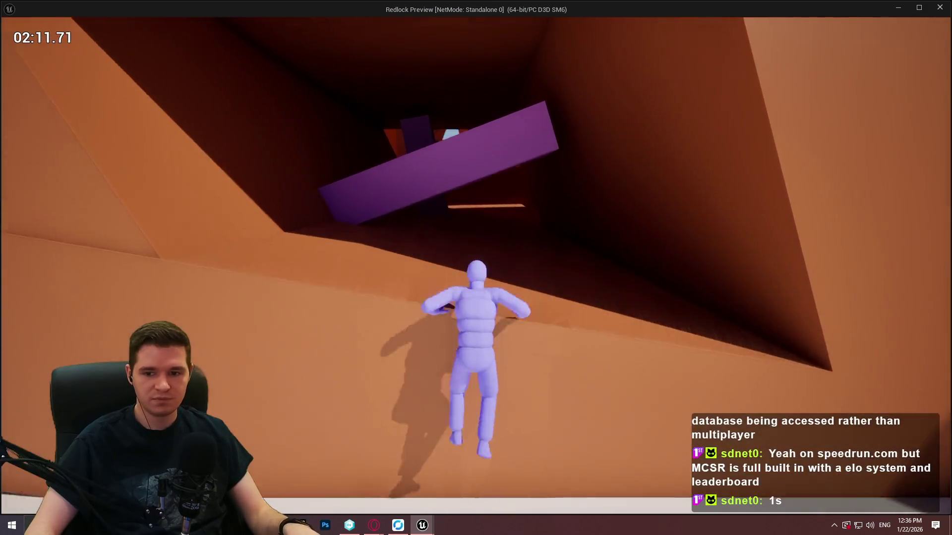
{"action": "key", "text": "w"}
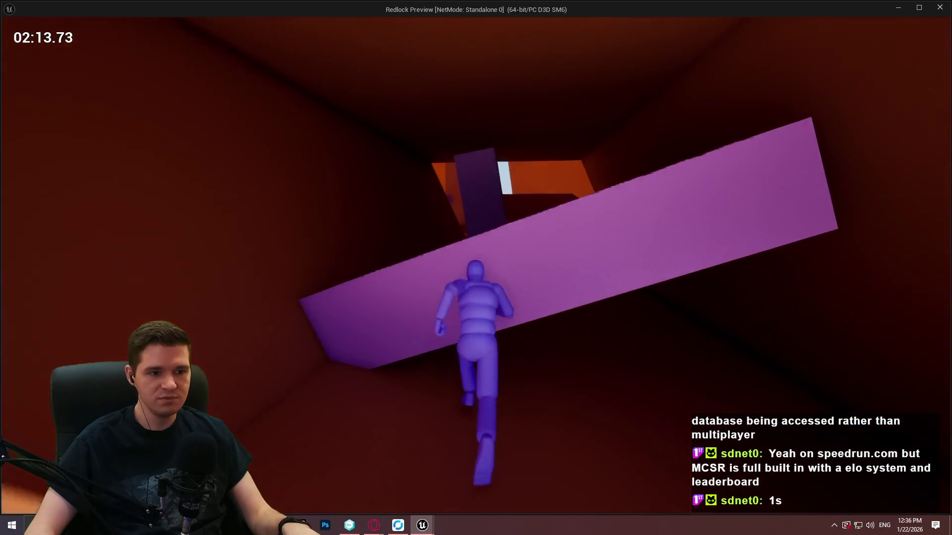
{"action": "key", "text": "w"}
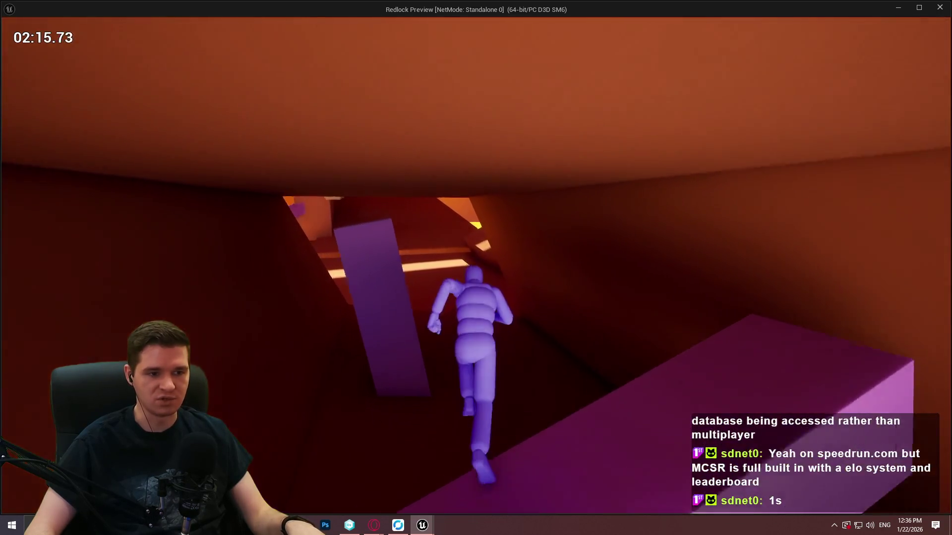
{"action": "key", "text": "w"}
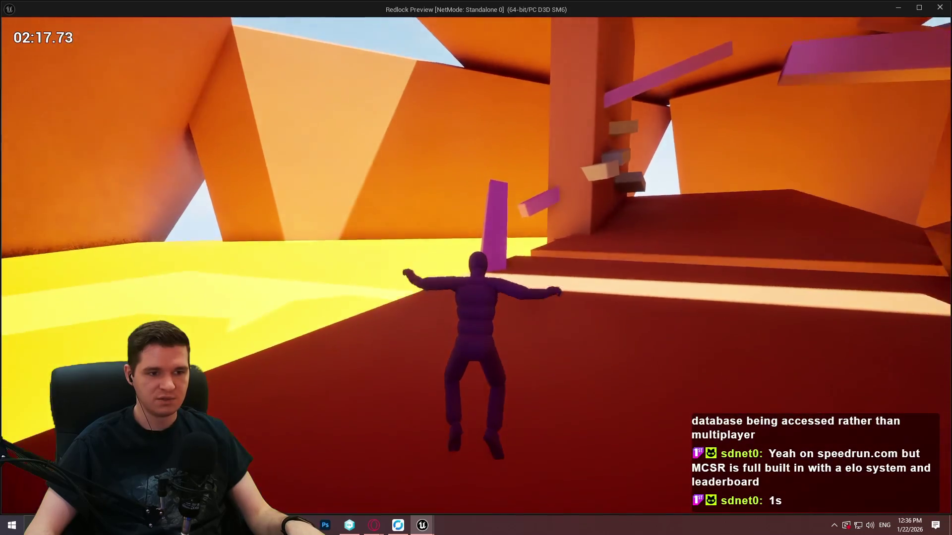
{"action": "key", "text": "w"}
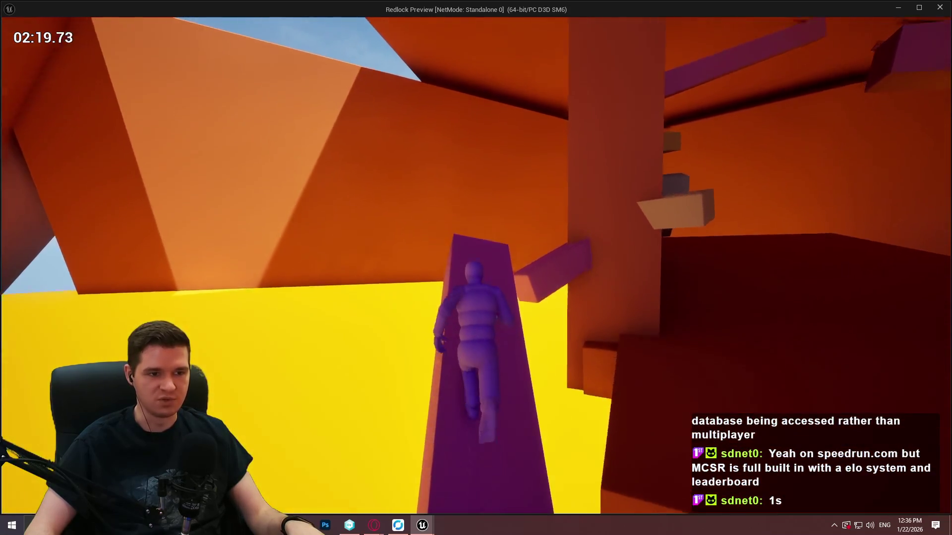
{"action": "key", "text": "w"}
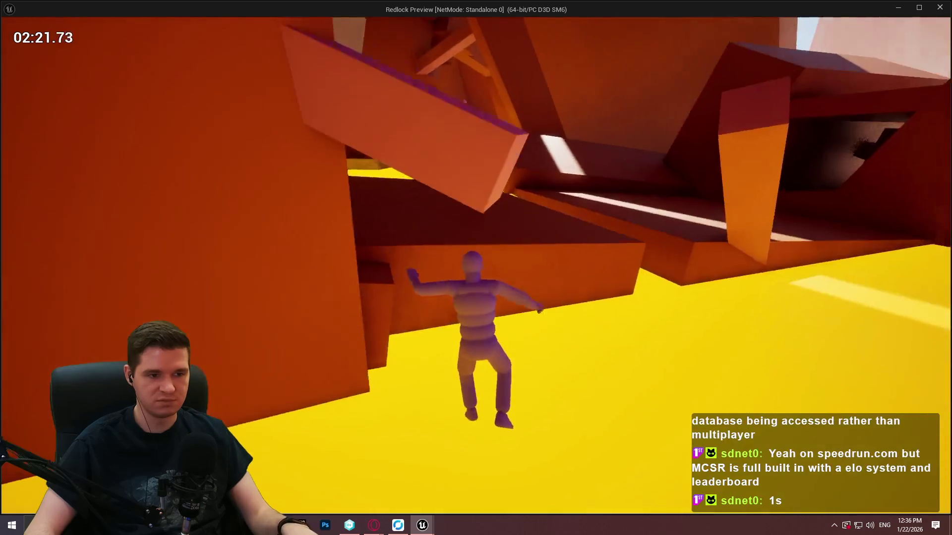
{"action": "key", "text": "w"}
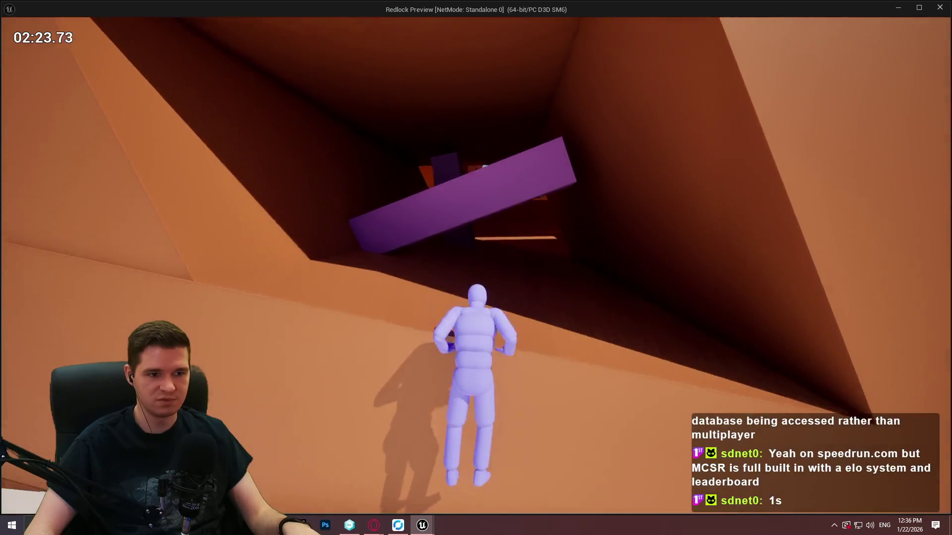
{"action": "key", "text": "w"}
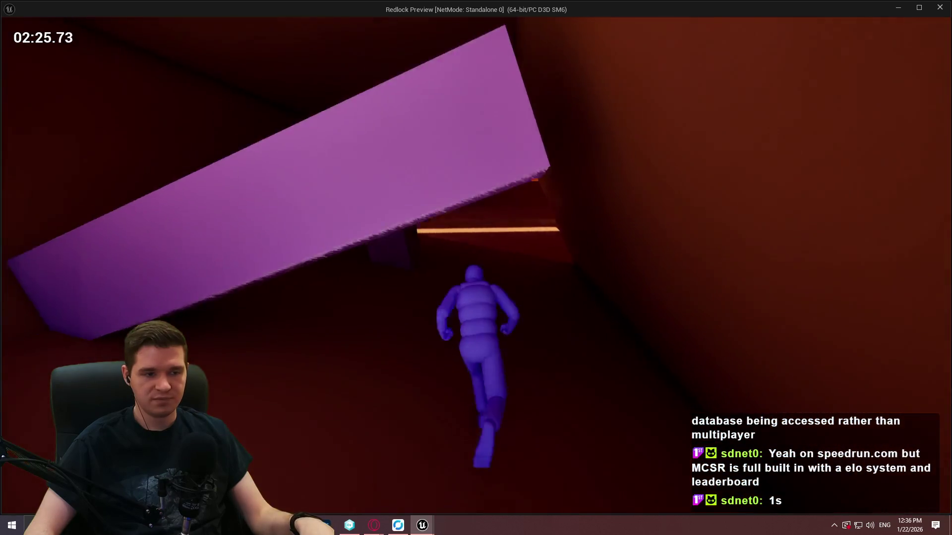
Step: Climb the purple pillar and mantle onto the ledge, higher block and wall panel
{"action": "key", "text": "w"}
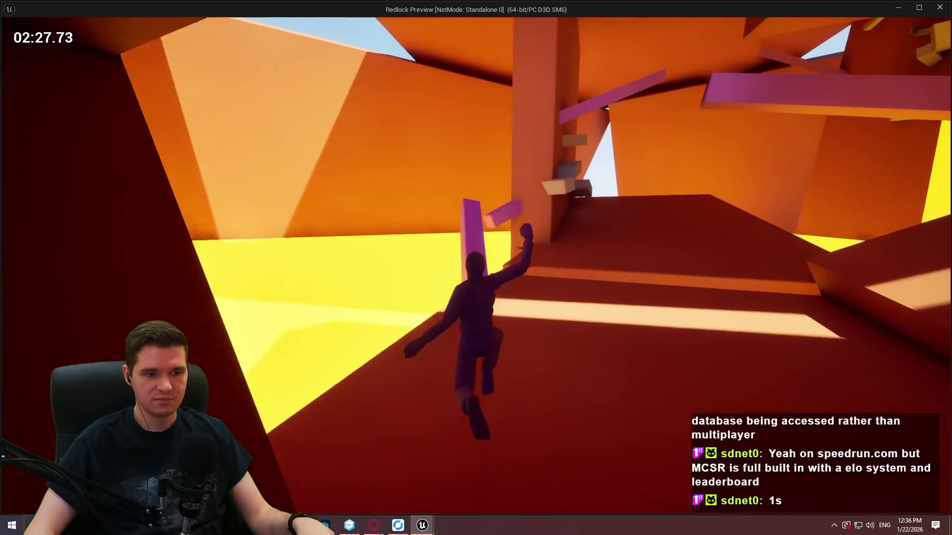
{"action": "key", "text": "w"}
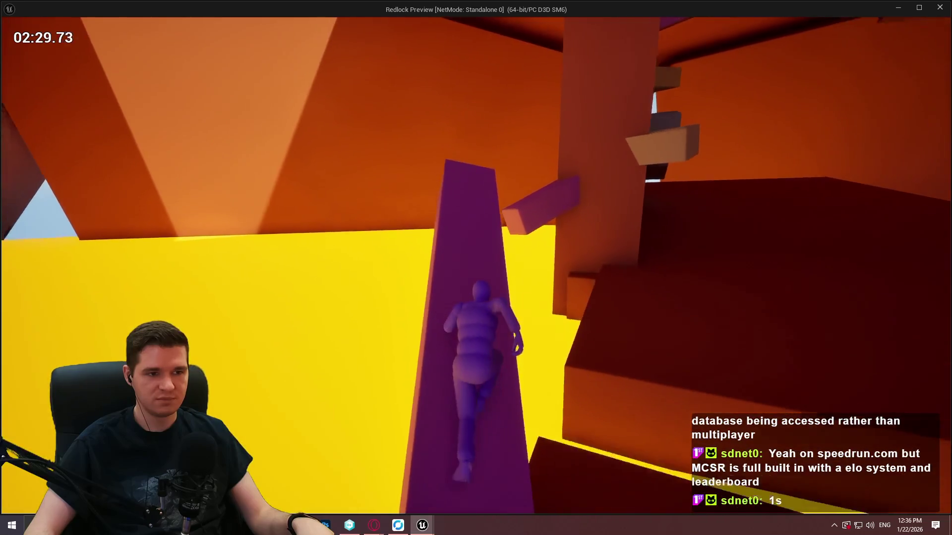
{"action": "key", "text": "w"}
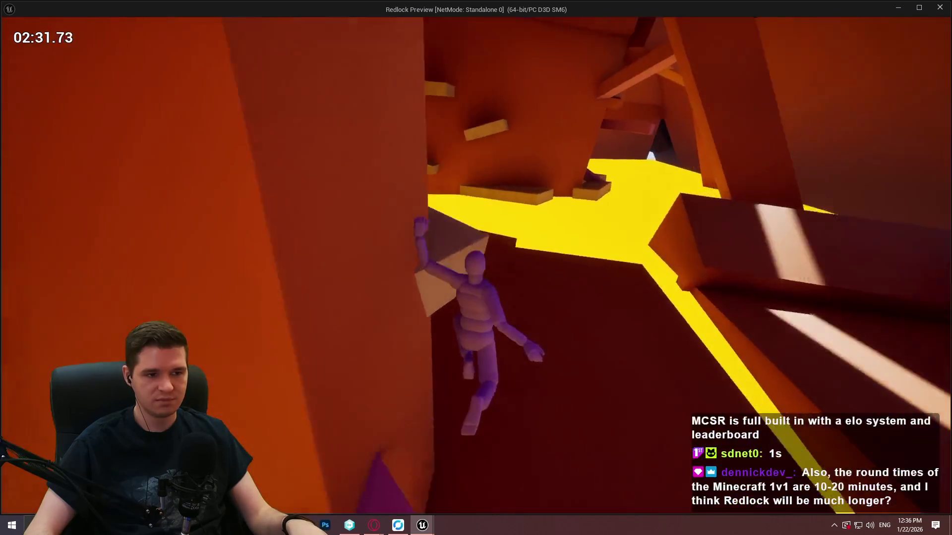
{"action": "key", "text": "space"}
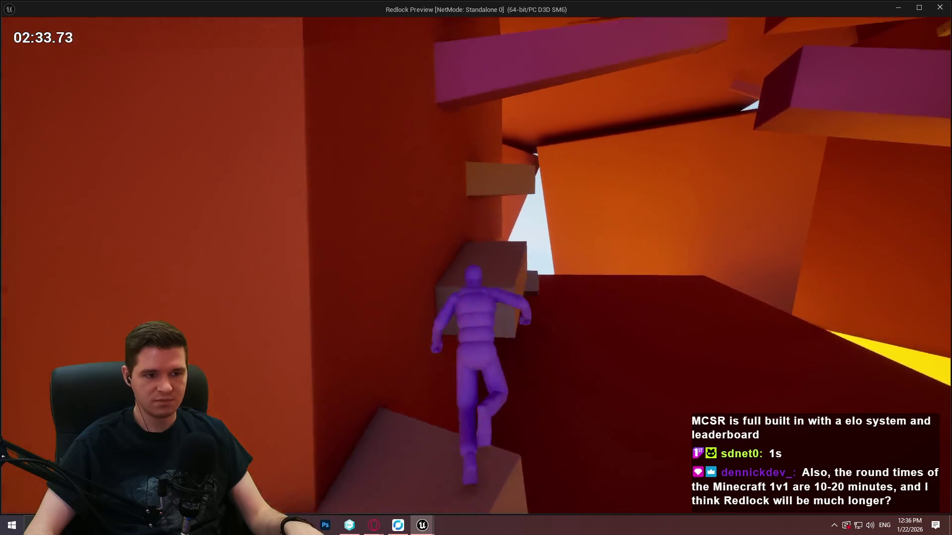
{"action": "key", "text": "w"}
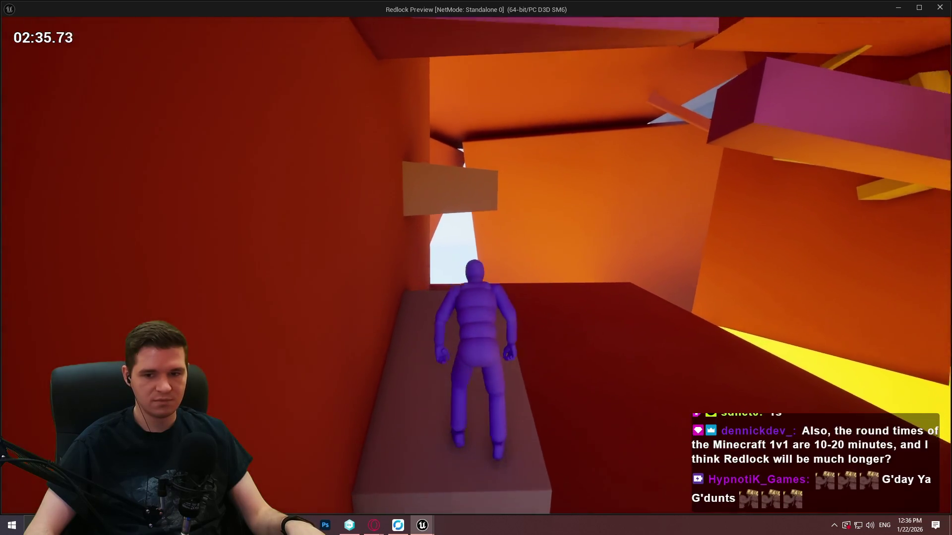
{"action": "key", "text": "space"}
{"action": "key", "text": "w"}
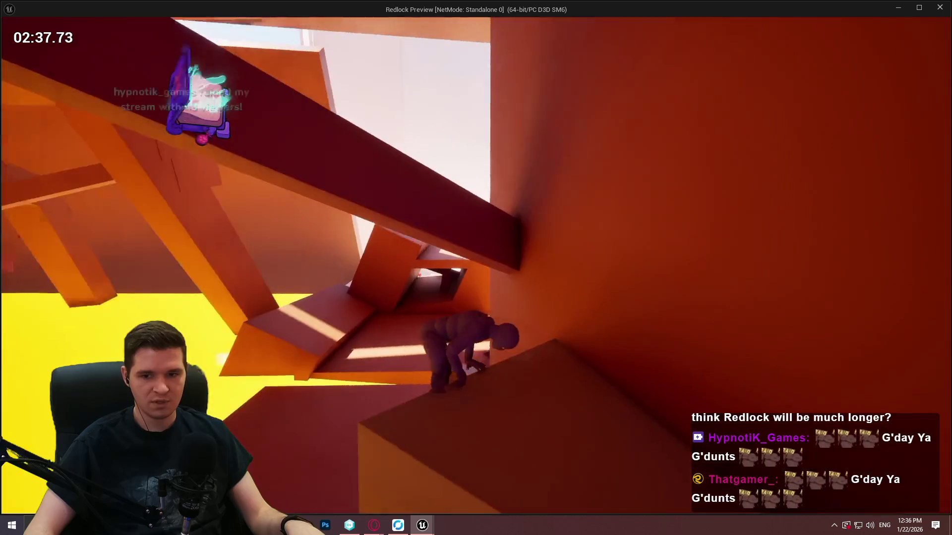
Step: Climb the next purple pillar, run the dark beam to the wall block, then exit the preview
{"action": "key", "text": "space"}
{"action": "key", "text": "w"}
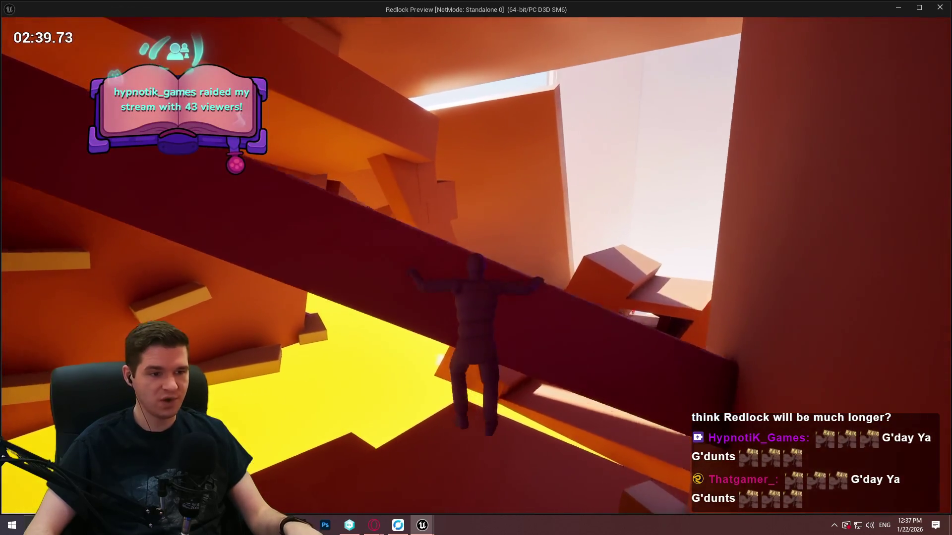
{"action": "key", "text": "space"}
{"action": "key", "text": "w"}
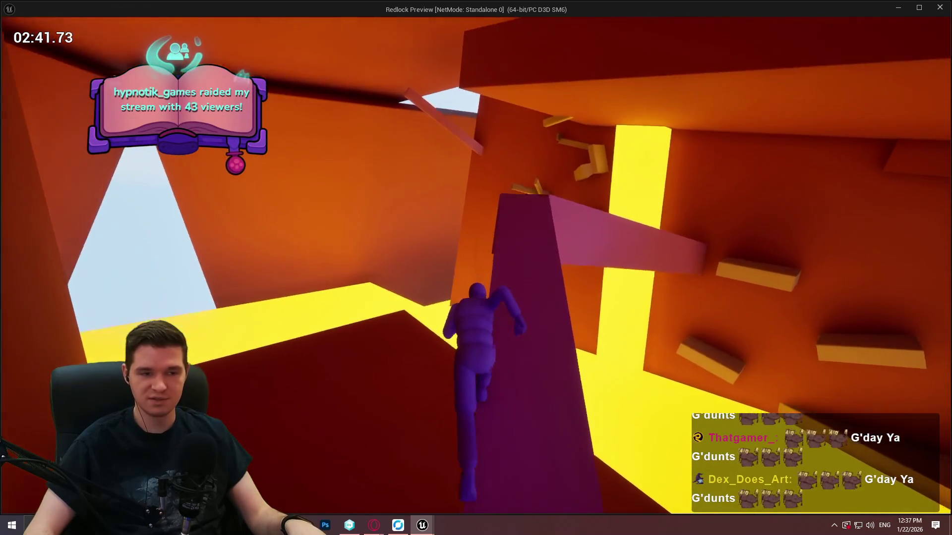
{"action": "key", "text": "w"}
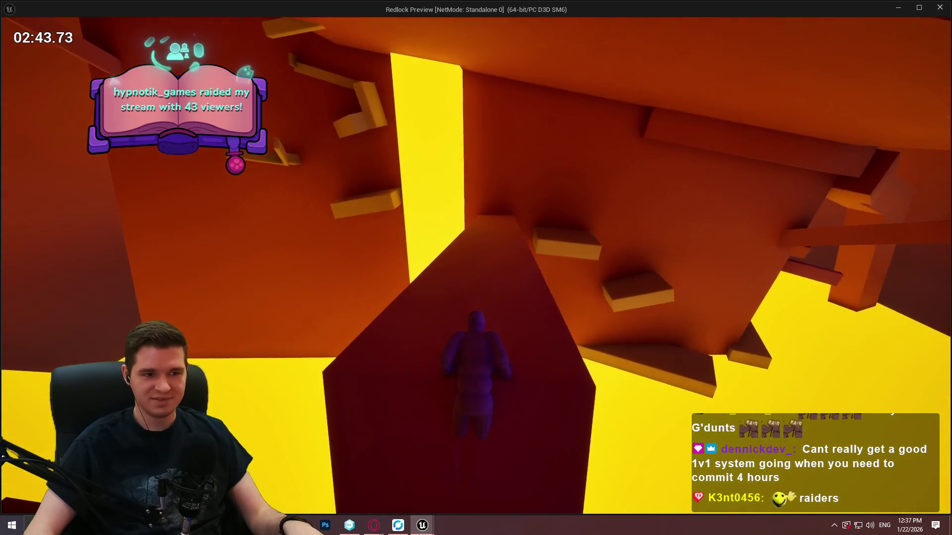
{"action": "key", "text": "w"}
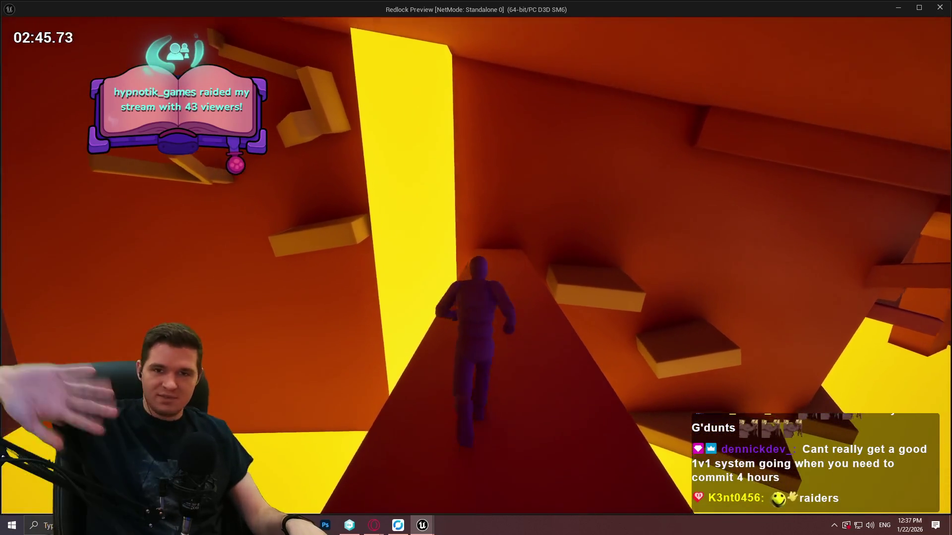
{"action": "key", "text": "space"}
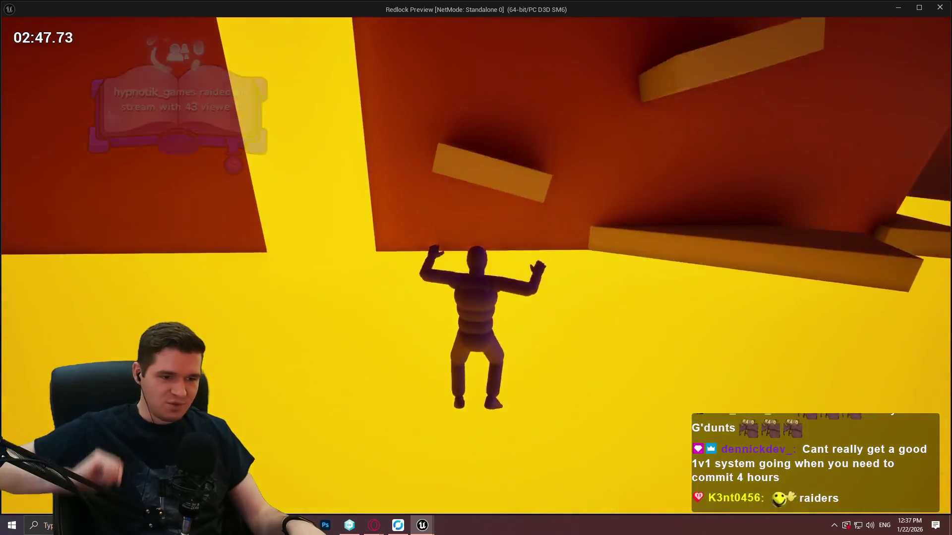
{"action": "key", "text": "w"}
{"action": "key", "text": "Escape"}
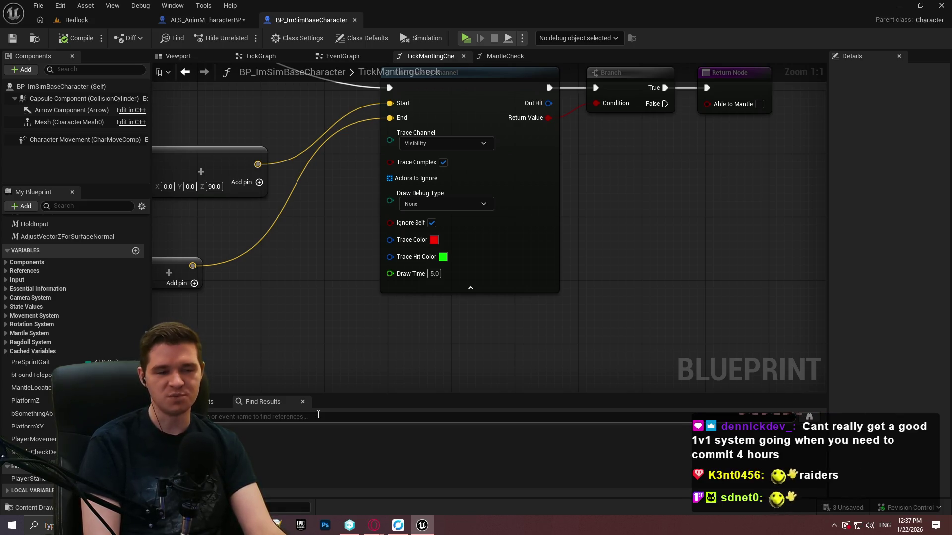
{"action": "scroll", "coordinate": [534, 292], "scroll_direction": "down", "scroll_amount": 5}
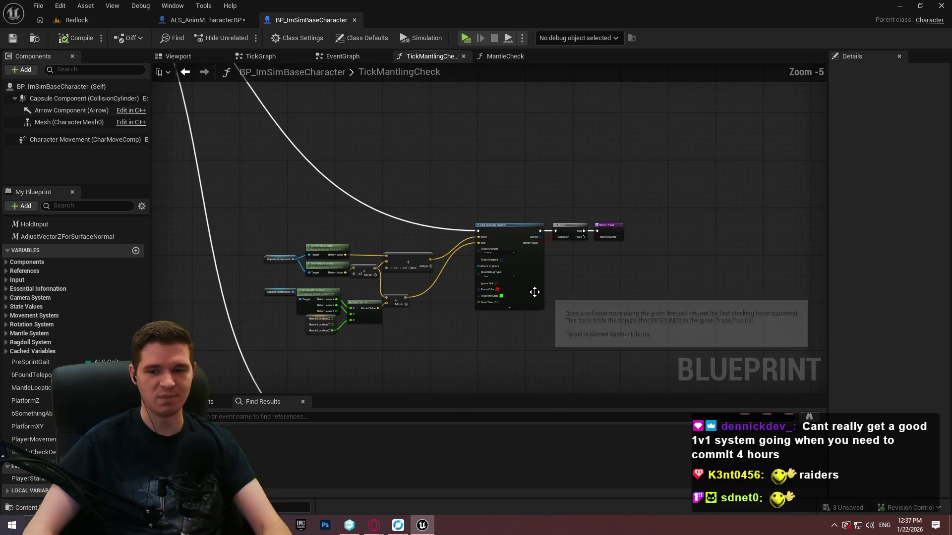
{"action": "scroll", "coordinate": [620, 307], "scroll_direction": "down", "scroll_amount": 3}
{"action": "scroll", "coordinate": [506, 233], "scroll_direction": "up", "scroll_amount": 1}
{"action": "mouse_move", "coordinate": [506, 233]}
{"action": "left_mouse_down"}
{"action": "mouse_move", "coordinate": [289, 228]}
{"action": "mouse_move", "coordinate": [508, 271]}
{"action": "left_mouse_up"}
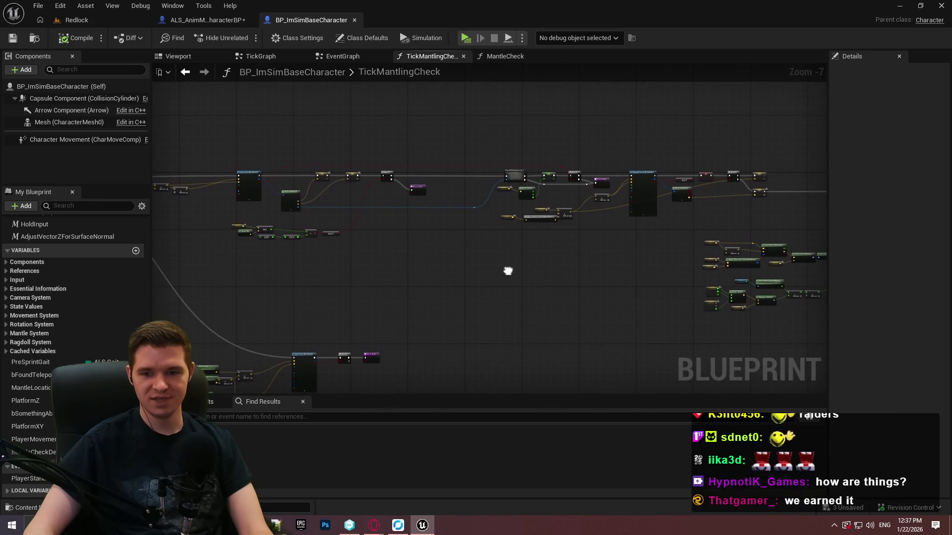
{"action": "scroll", "coordinate": [496, 276], "scroll_direction": "up", "scroll_amount": 2}
{"action": "left_click_drag", "start_coordinate": [560, 257], "coordinate": [678, 270]}
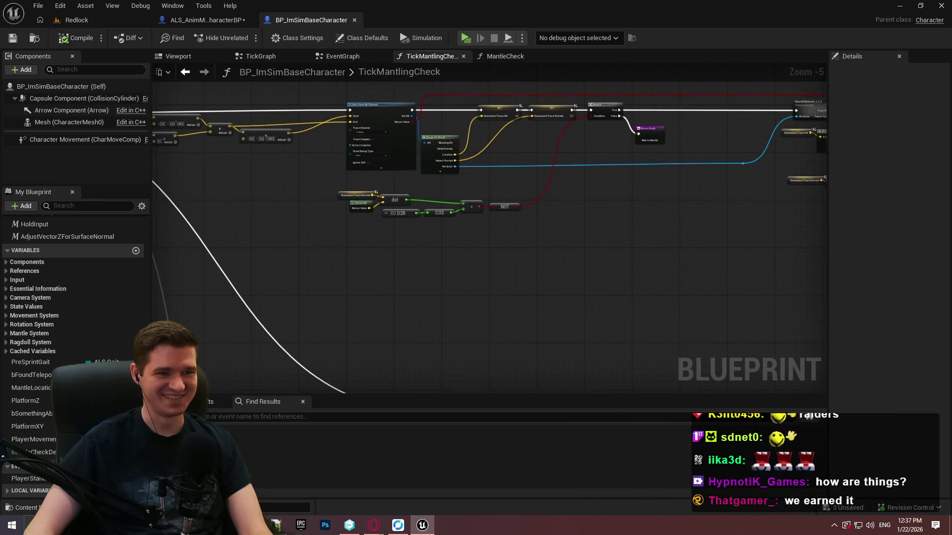
{"action": "scroll", "coordinate": [664, 310], "scroll_direction": "down", "scroll_amount": 2}
{"action": "scroll", "coordinate": [476, 259], "scroll_direction": "up", "scroll_amount": 4}
{"action": "scroll", "coordinate": [529, 244], "scroll_direction": "up", "scroll_amount": 3}
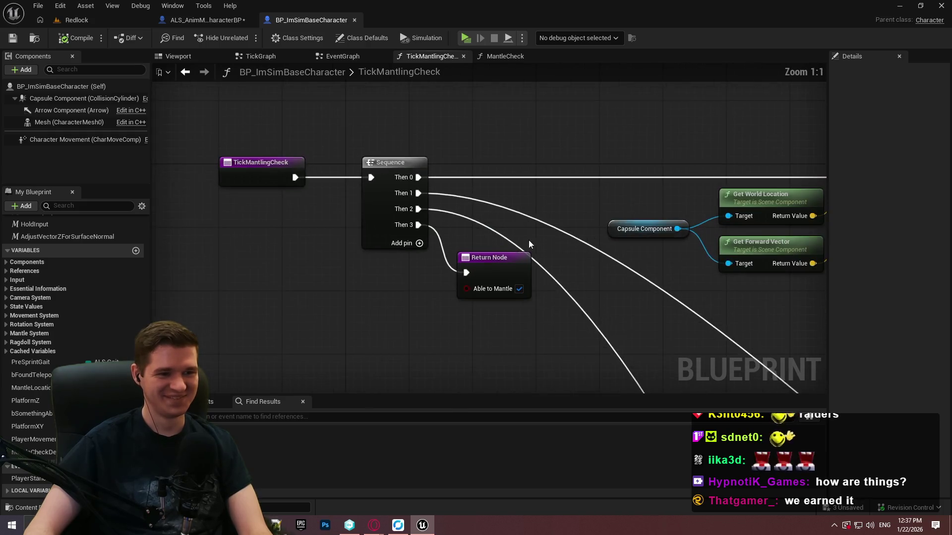
{"action": "left_click_drag", "start_coordinate": [529, 244], "coordinate": [369, 211]}
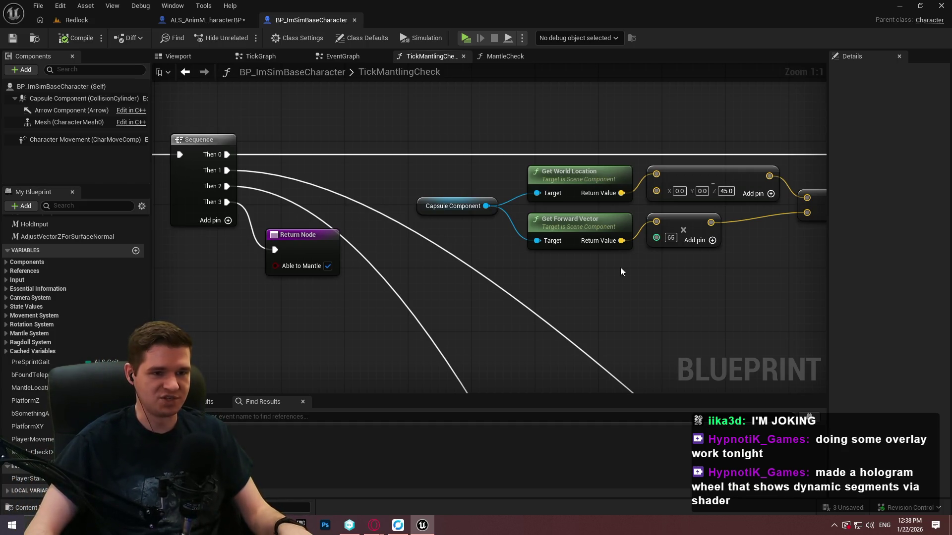
{"action": "scroll", "coordinate": [496, 268], "scroll_direction": "down", "scroll_amount": 8}
{"action": "scroll", "coordinate": [670, 237], "scroll_direction": "up", "scroll_amount": 3}
{"action": "scroll", "coordinate": [678, 263], "scroll_direction": "down", "scroll_amount": 3}
{"action": "scroll", "coordinate": [554, 214], "scroll_direction": "up", "scroll_amount": 2}
{"action": "scroll", "coordinate": [554, 214], "scroll_direction": "up", "scroll_amount": 4}
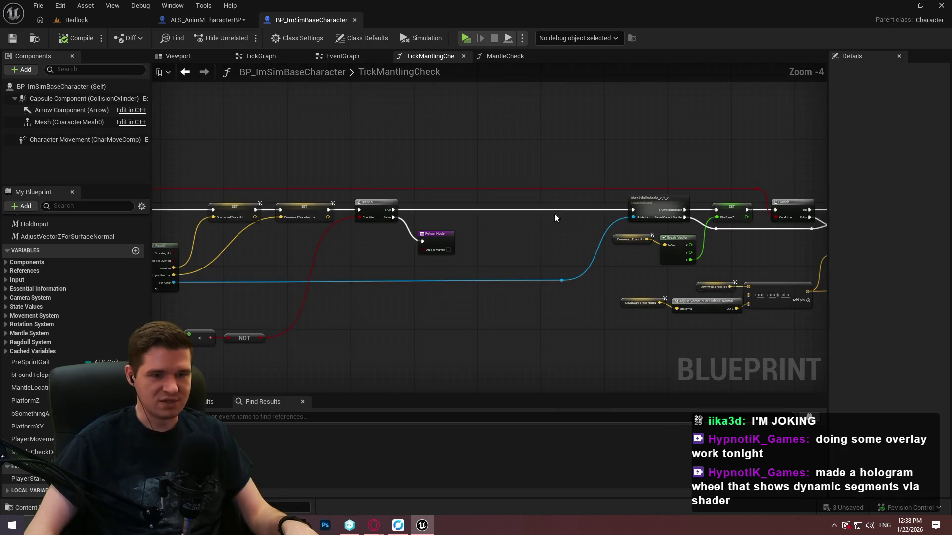
{"action": "left_click_drag", "start_coordinate": [744, 198], "coordinate": [233, 273]}
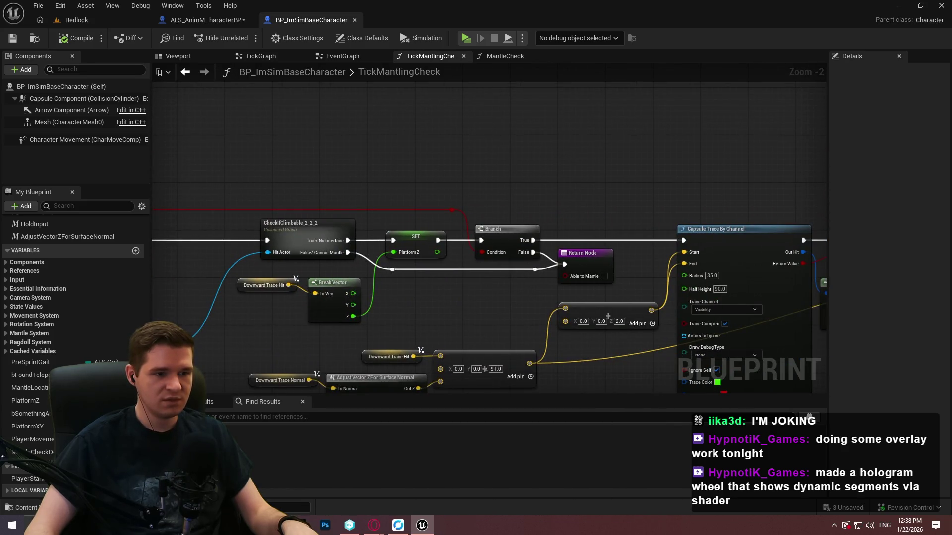
{"action": "mouse_move", "coordinate": [608, 315]}
{"action": "left_mouse_down"}
{"action": "mouse_move", "coordinate": [634, 198]}
{"action": "mouse_move", "coordinate": [546, 149]}
{"action": "mouse_move", "coordinate": [570, 154]}
{"action": "left_mouse_up"}
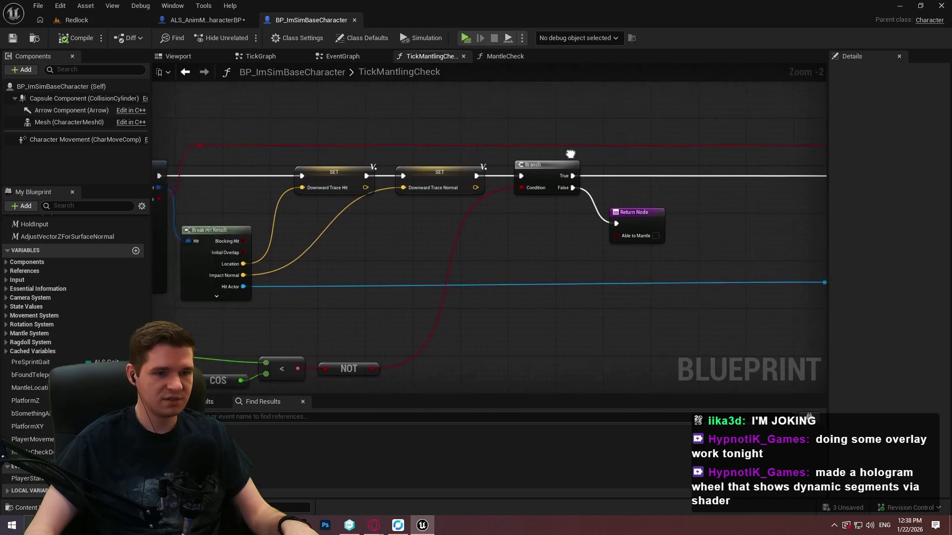
{"action": "scroll", "coordinate": [754, 136], "scroll_direction": "down", "scroll_amount": 4}
{"action": "scroll", "coordinate": [446, 133], "scroll_direction": "up", "scroll_amount": 3}
{"action": "scroll", "coordinate": [665, 221], "scroll_direction": "down", "scroll_amount": 9}
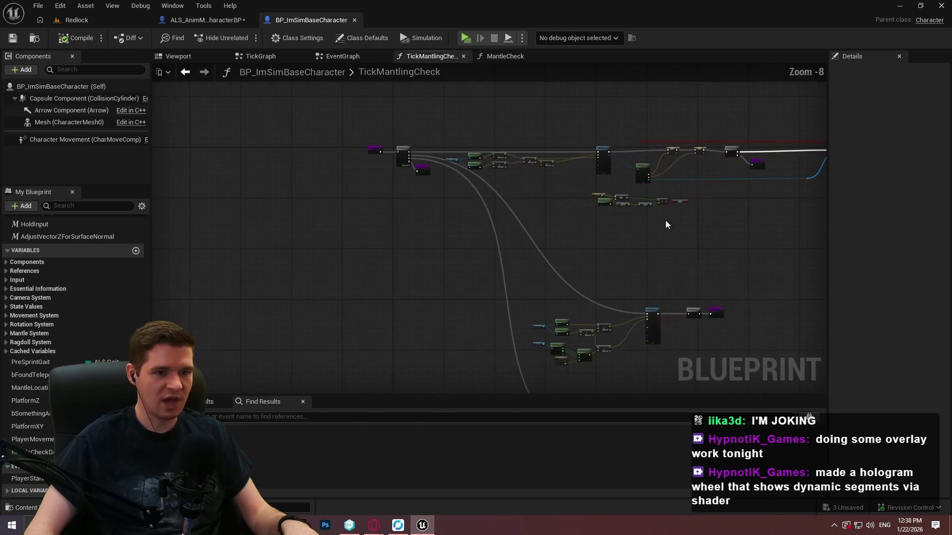
{"action": "left_click_drag", "start_coordinate": [523, 196], "coordinate": [390, 218]}
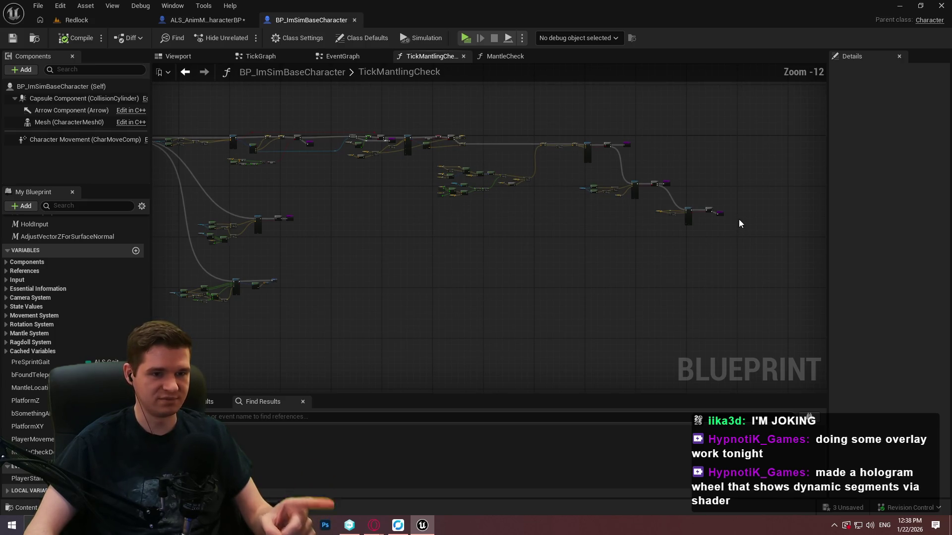
Step: Frame MantleCheck's second capsule trace, clearance trace and ground check comment sections
{"action": "left_click", "coordinate": [508, 56]}
{"action": "mouse_move", "coordinate": [595, 240]}
{"action": "left_mouse_down"}
{"action": "mouse_move", "coordinate": [453, 279]}
{"action": "mouse_move", "coordinate": [546, 245]}
{"action": "mouse_move", "coordinate": [546, 255]}
{"action": "left_mouse_up"}
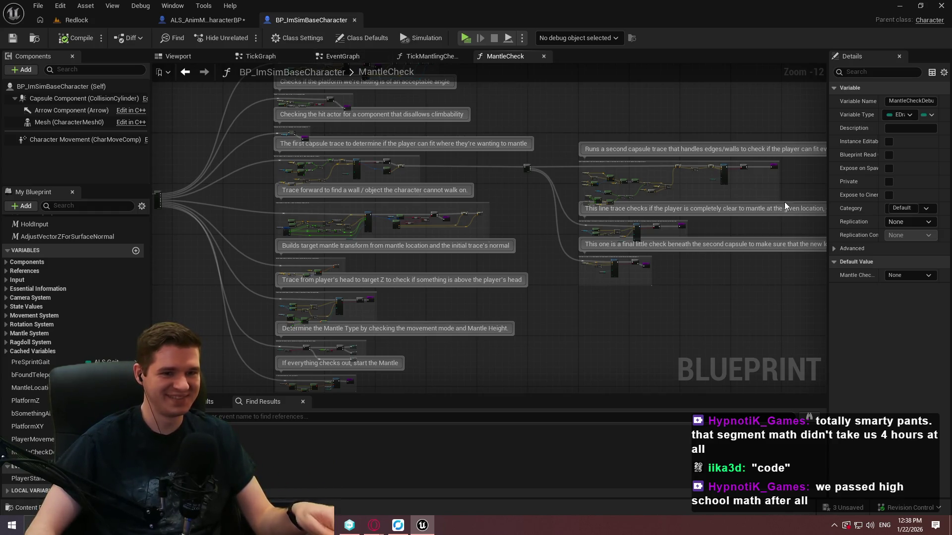
{"action": "scroll", "coordinate": [536, 251], "scroll_direction": "up", "scroll_amount": 3}
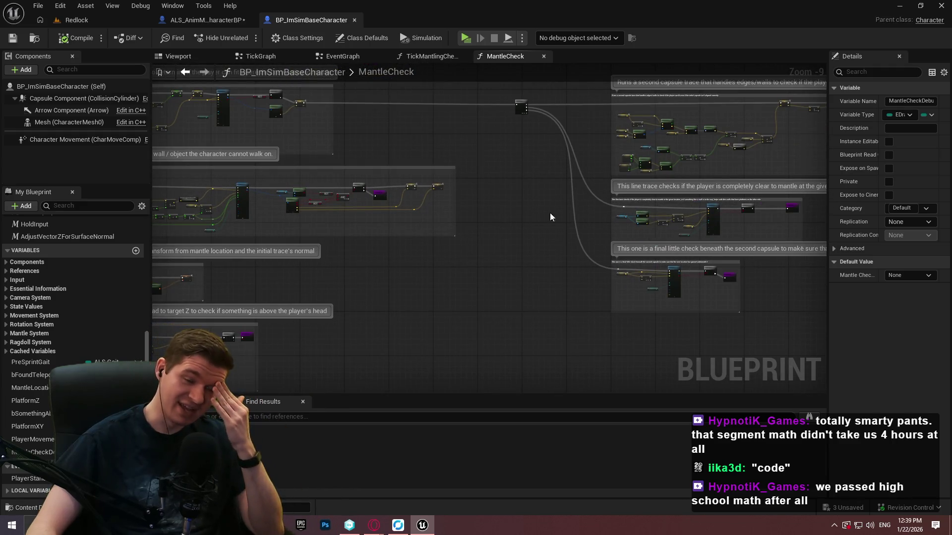
{"action": "left_click_drag", "start_coordinate": [549, 215], "coordinate": [390, 242]}
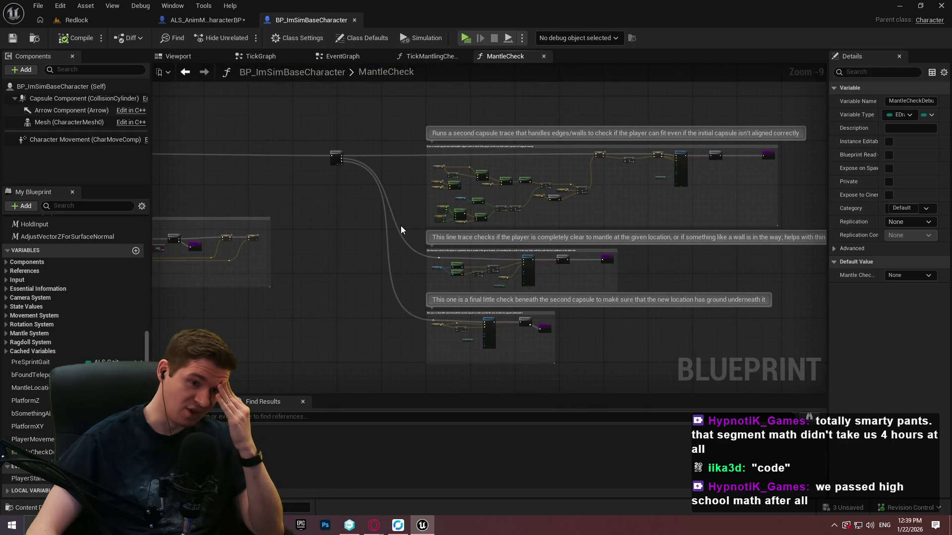
{"action": "left_click", "coordinate": [465, 38]}
Step: Dismiss the intro dialog and mantle the character onto the white wall ledge and corner
{"action": "left_click", "coordinate": [475, 422]}
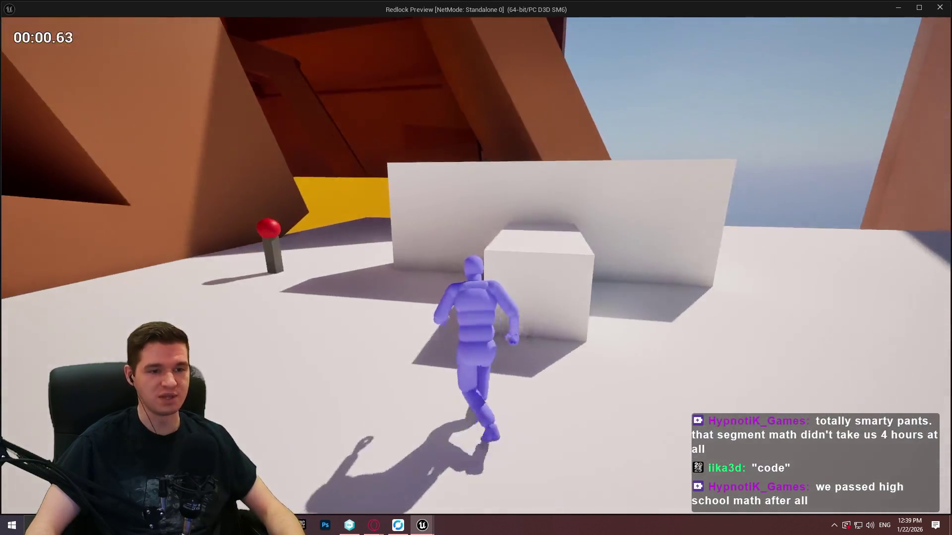
{"action": "key", "text": "w"}
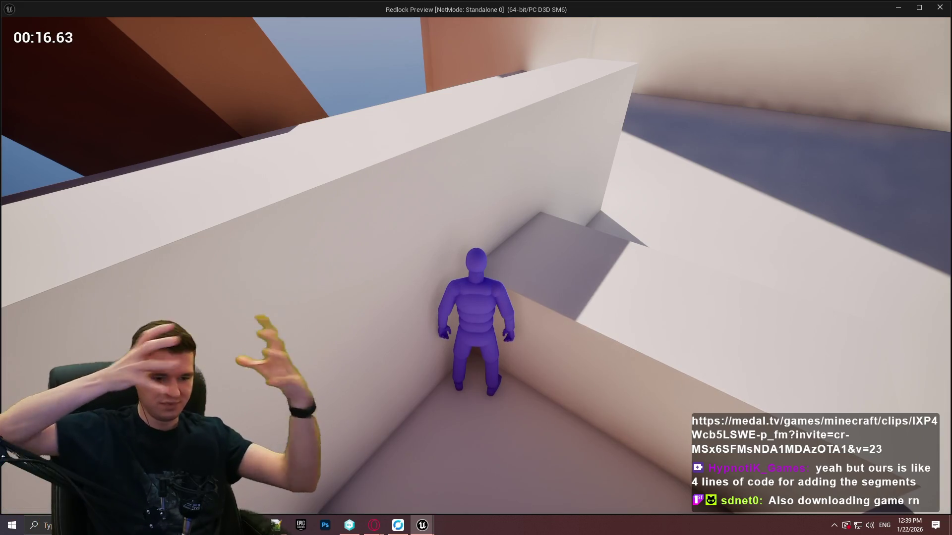
{"action": "key", "text": "space"}
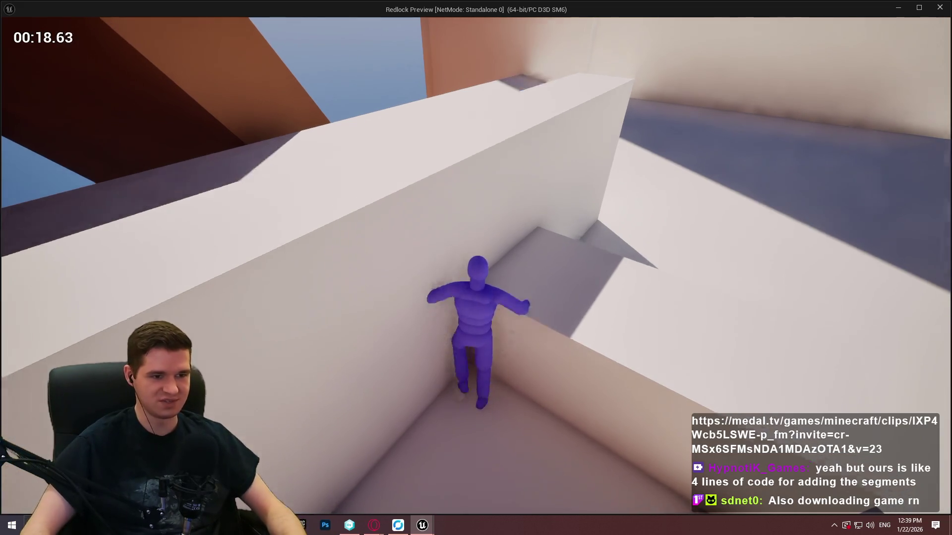
{"action": "key", "text": "w"}
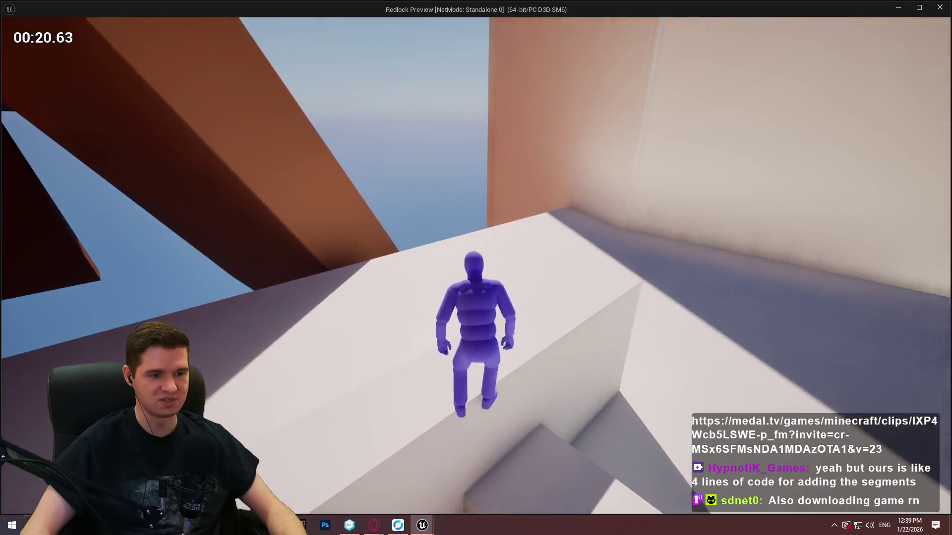
{"action": "key", "text": "space"}
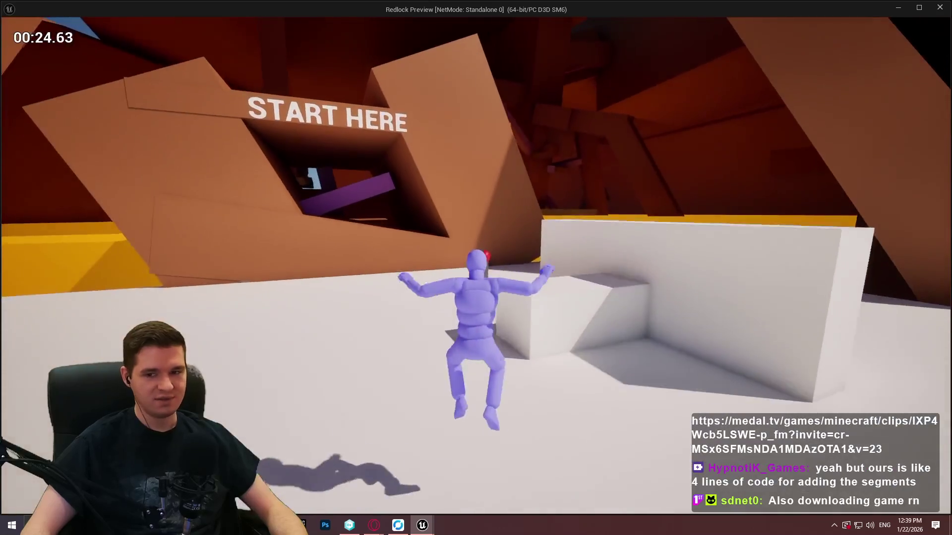
Step: Mantle the white wall near START HERE, climb the orange slope and reach the START structure
{"action": "key", "text": "space"}
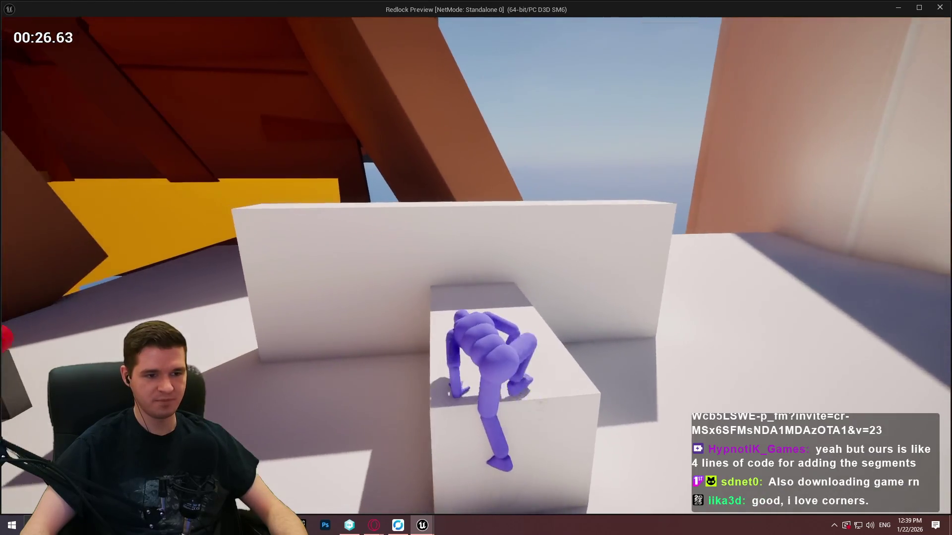
{"action": "key", "text": "space"}
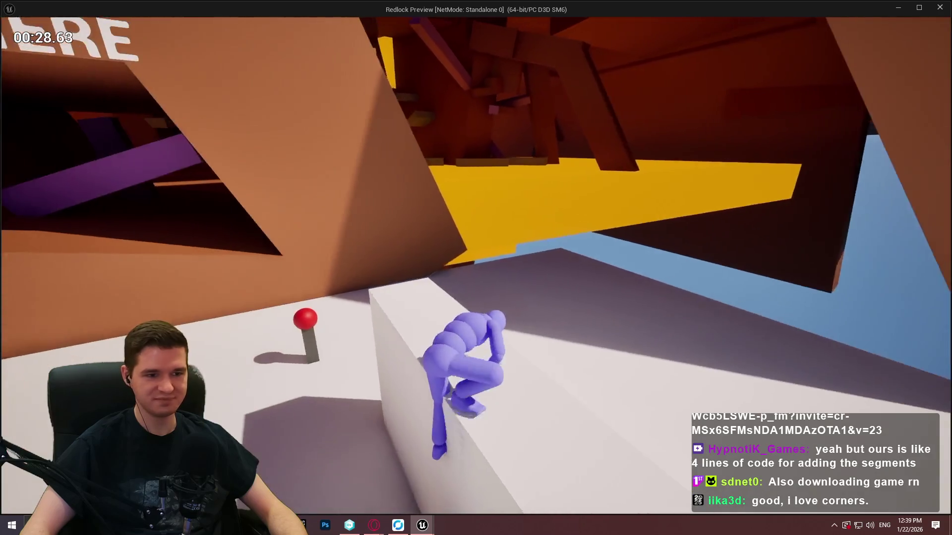
{"action": "key", "text": "space"}
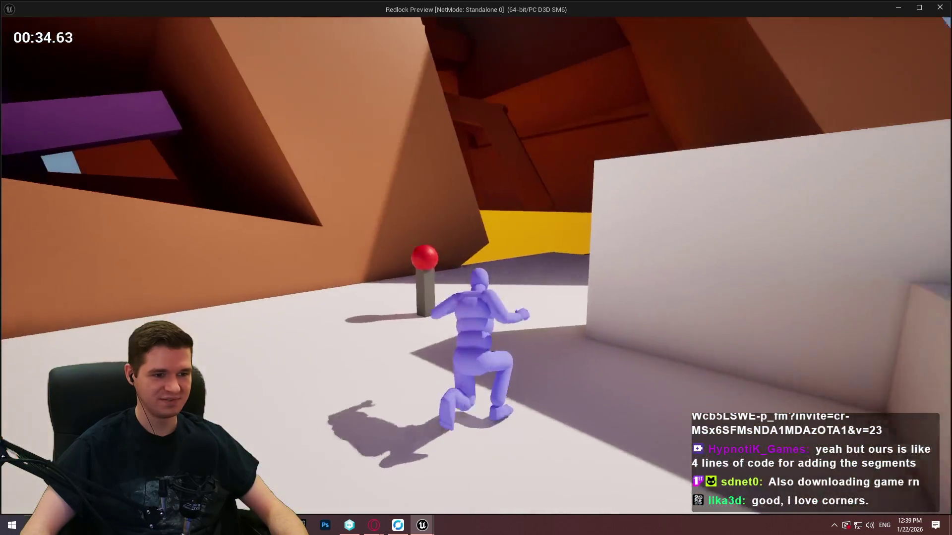
{"action": "key", "text": "space"}
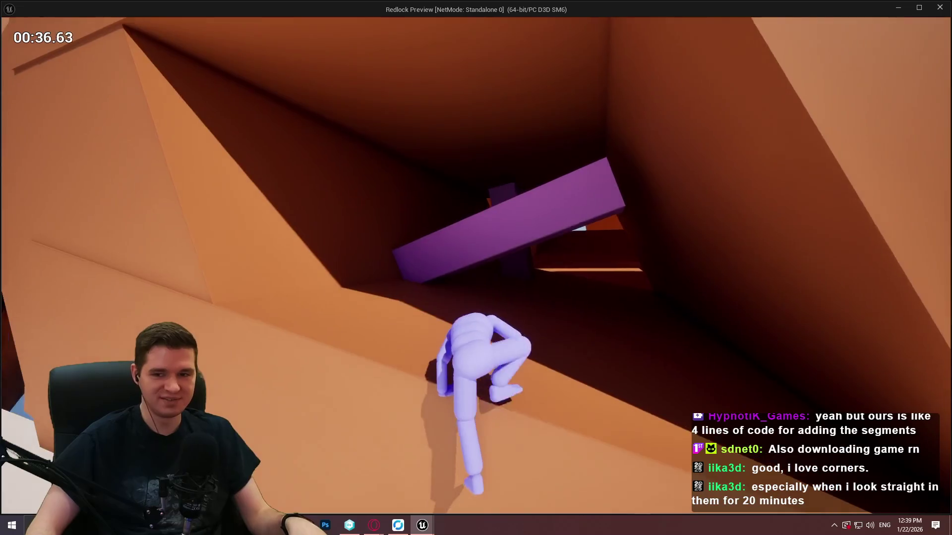
Step: Climb into the tunnel, run up the purple beam and pull up onto the beige ledge
{"action": "key", "text": "w"}
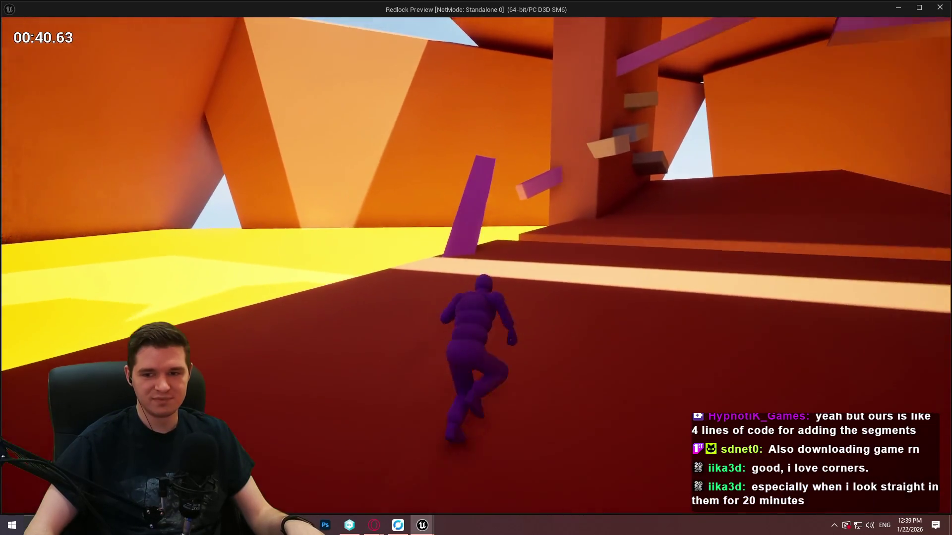
{"action": "key", "text": "w"}
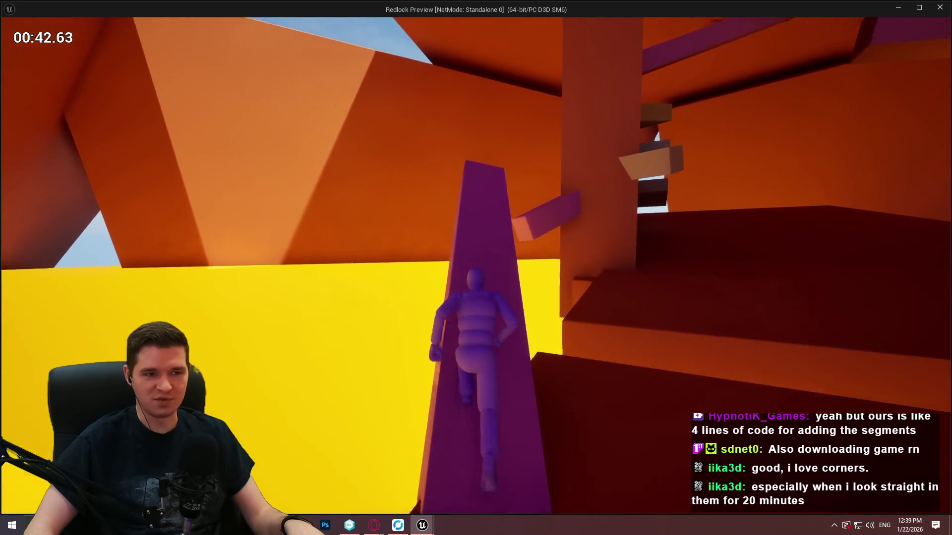
{"action": "key", "text": "w"}
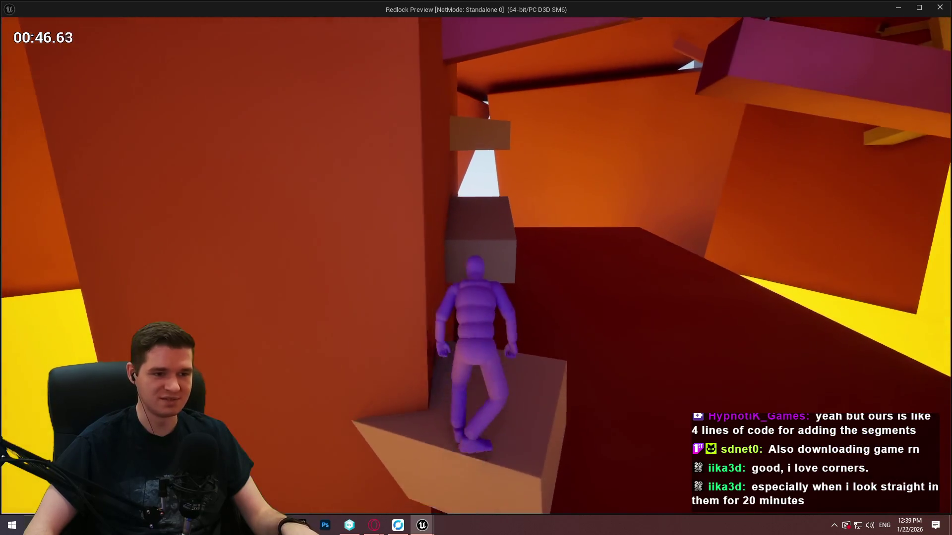
{"action": "key", "text": "space"}
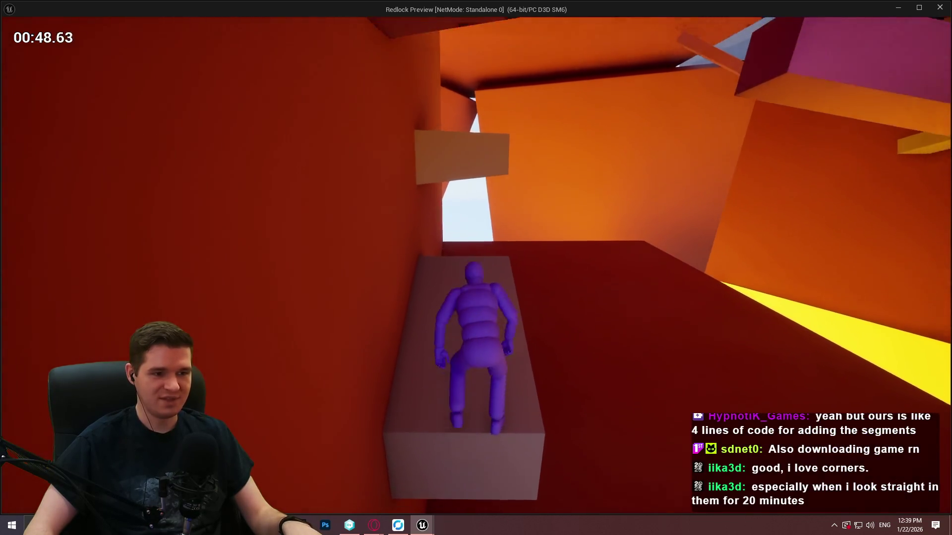
{"action": "key", "text": "space"}
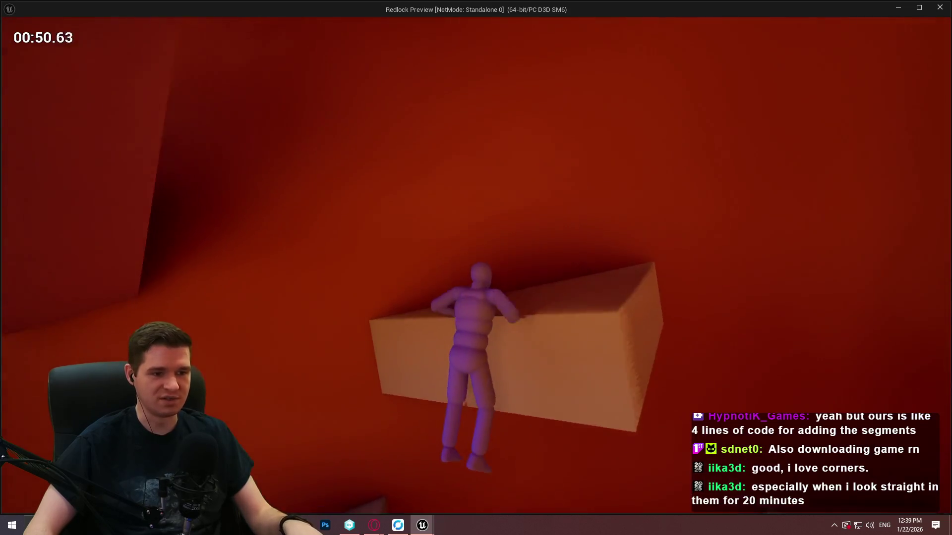
{"action": "key", "text": "w"}
Step: Jump onto the purple beam and pillar, then grab the wall ledge and run along the platform
{"action": "key", "text": "space"}
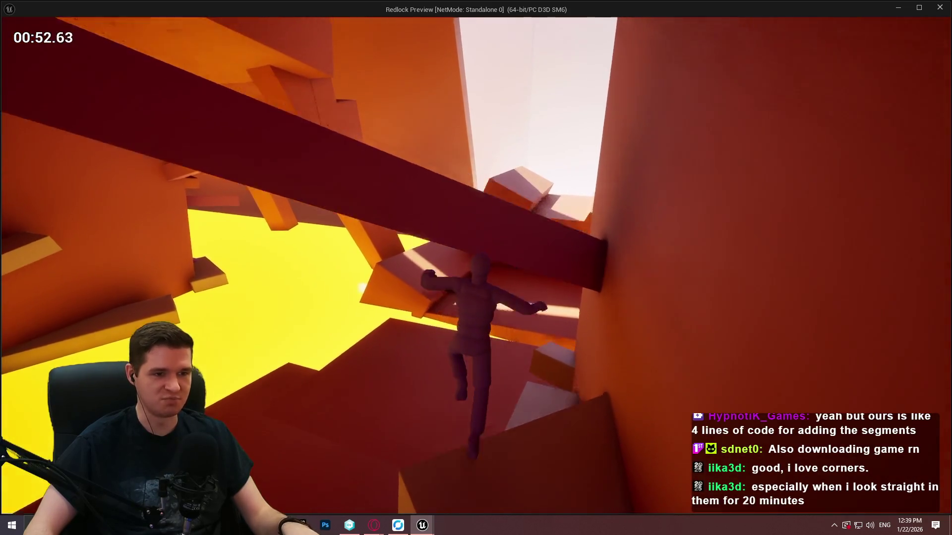
{"action": "key", "text": "w"}
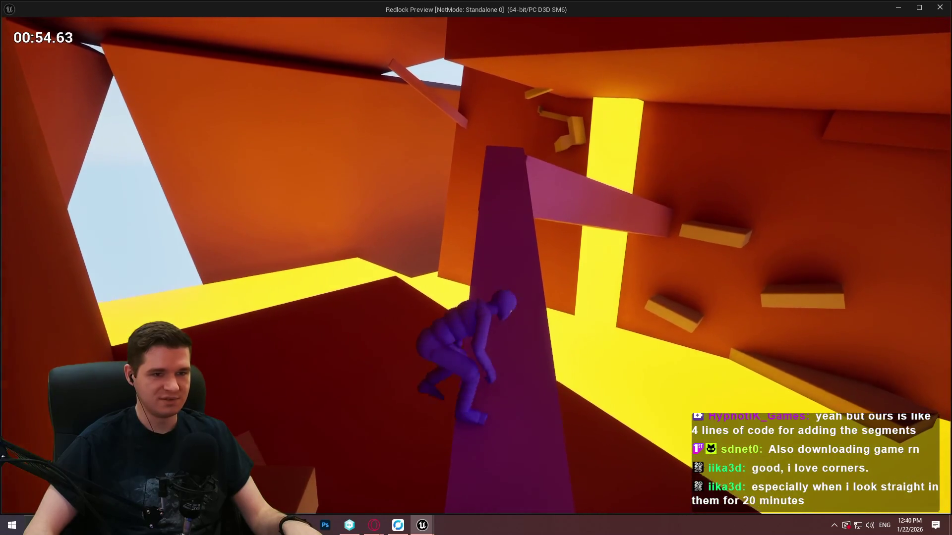
{"action": "key", "text": "w"}
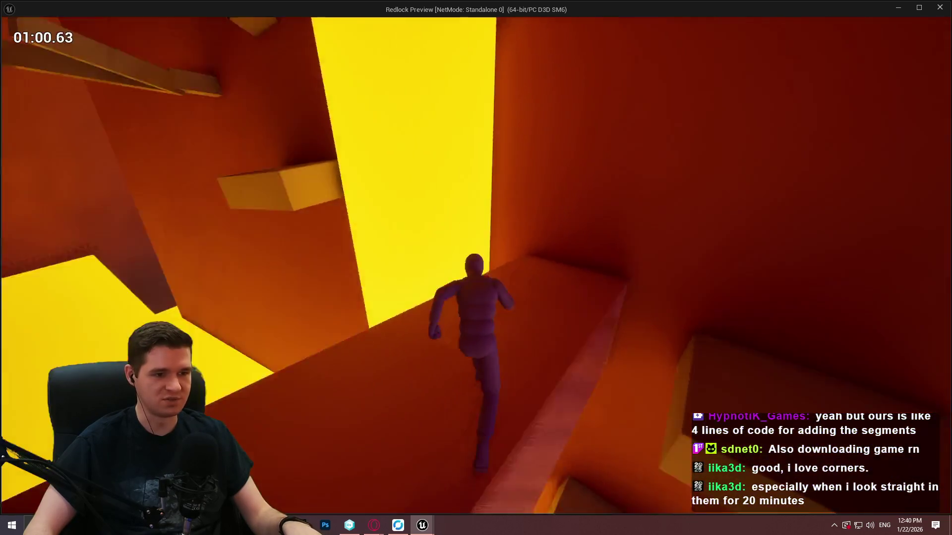
{"action": "key", "text": "space"}
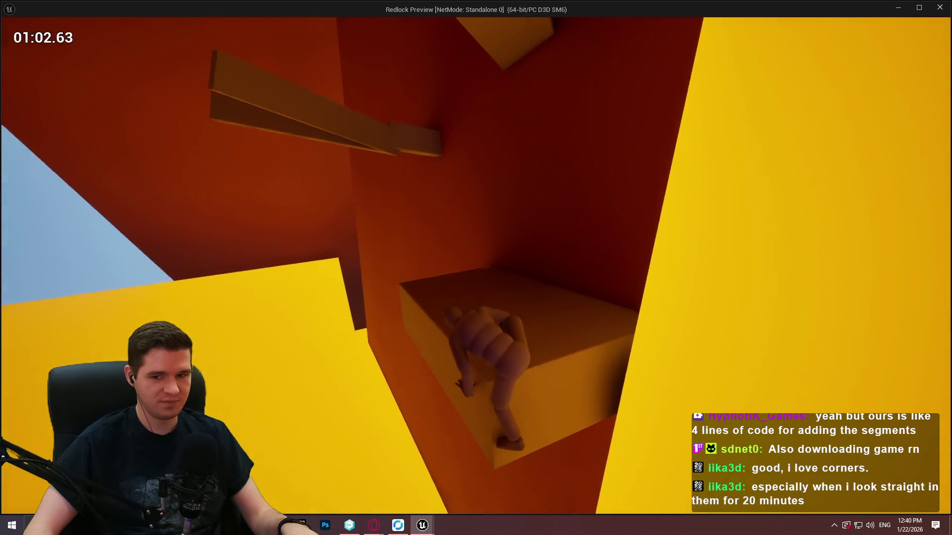
{"action": "key", "text": "w"}
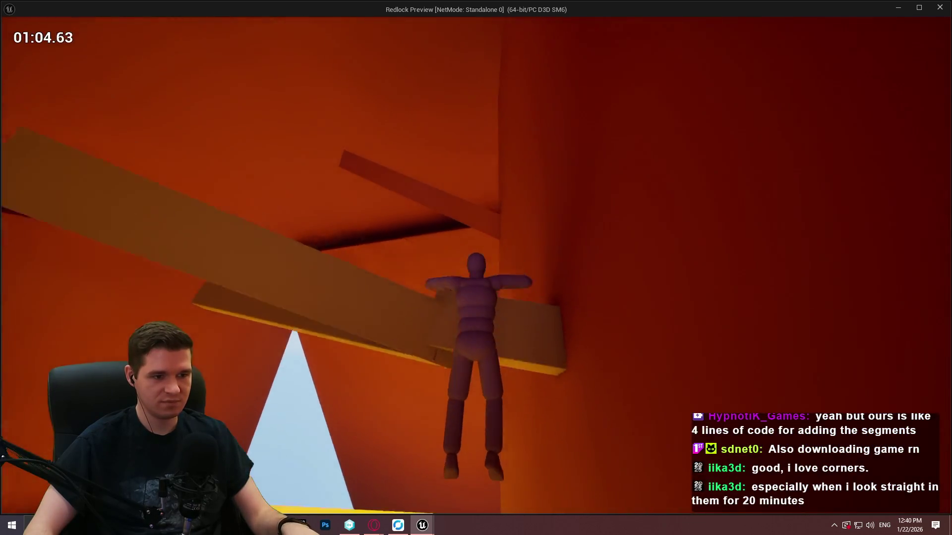
Step: Climb successive ledges up the wall toward the yellow opening
{"action": "key", "text": "w"}
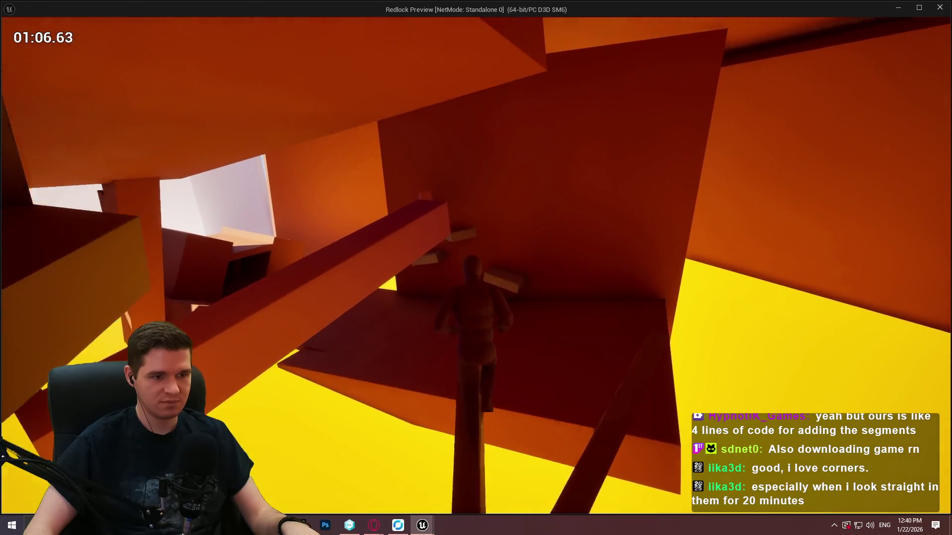
{"action": "key", "text": "w"}
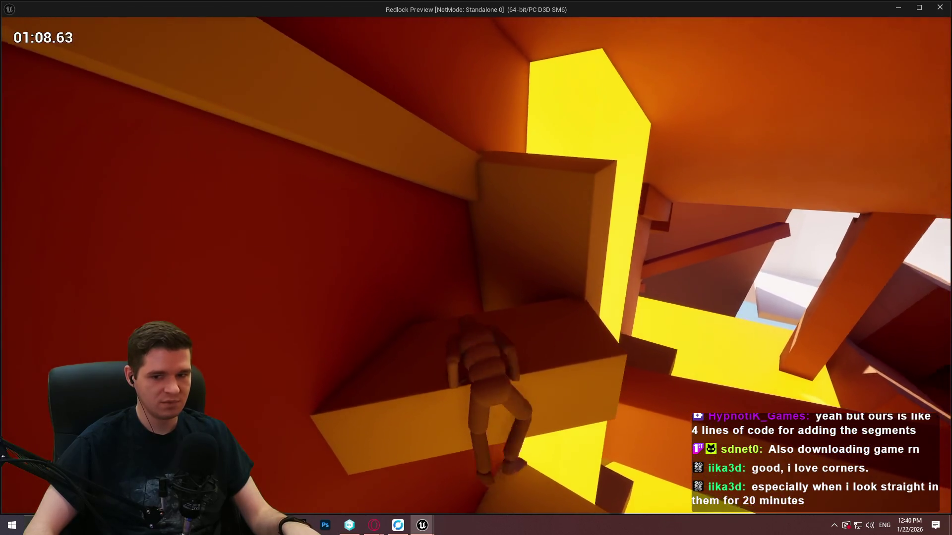
{"action": "key", "text": "w"}
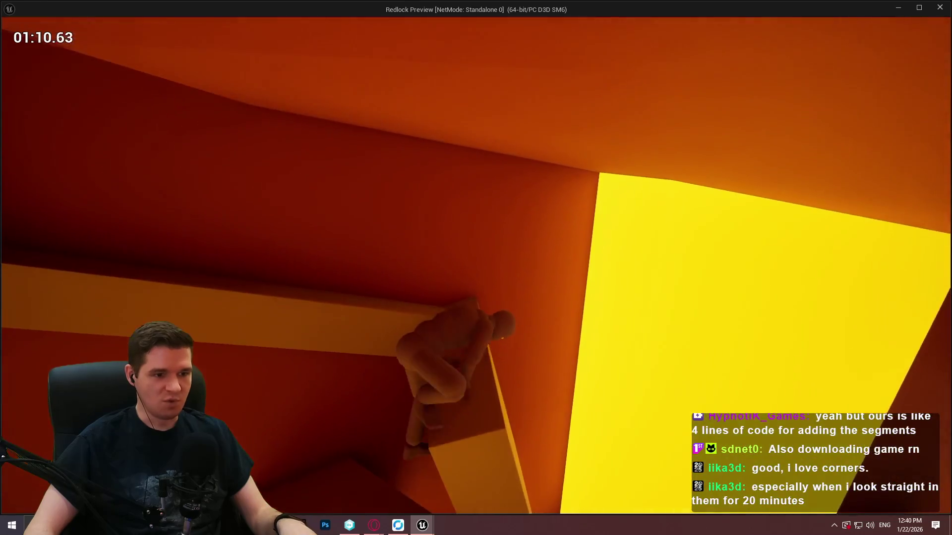
{"action": "key", "text": "w"}
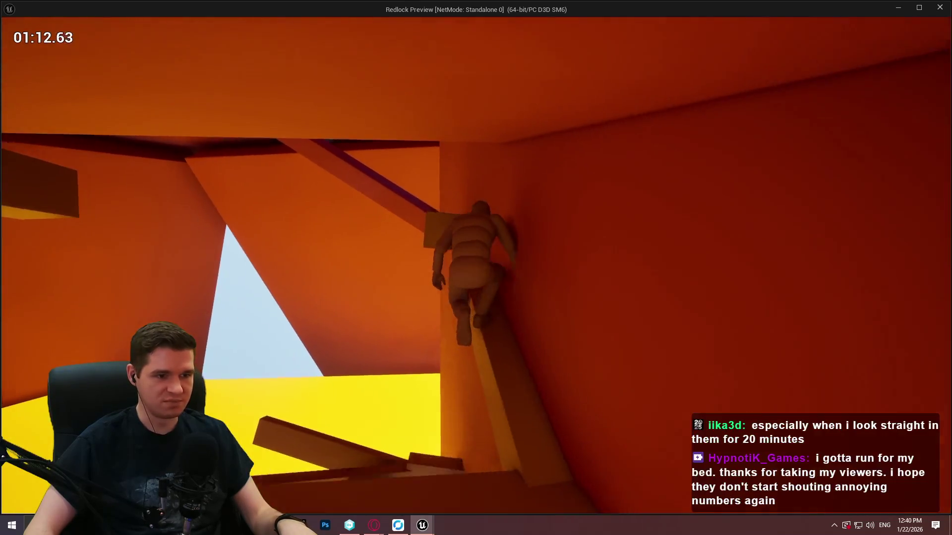
Step: Mantle up a series of alternating walls and ledges, then run along the top ledge
{"action": "key", "text": "w"}
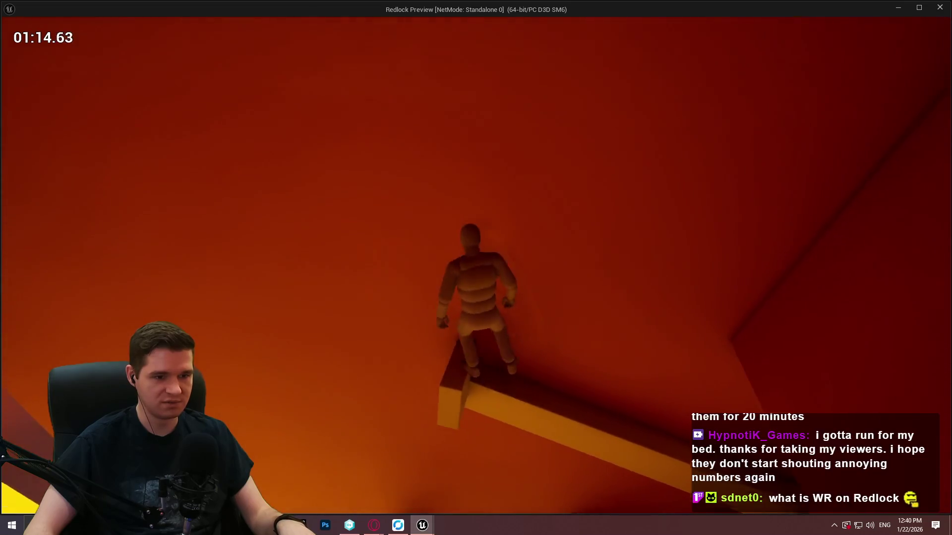
{"action": "key", "text": "w"}
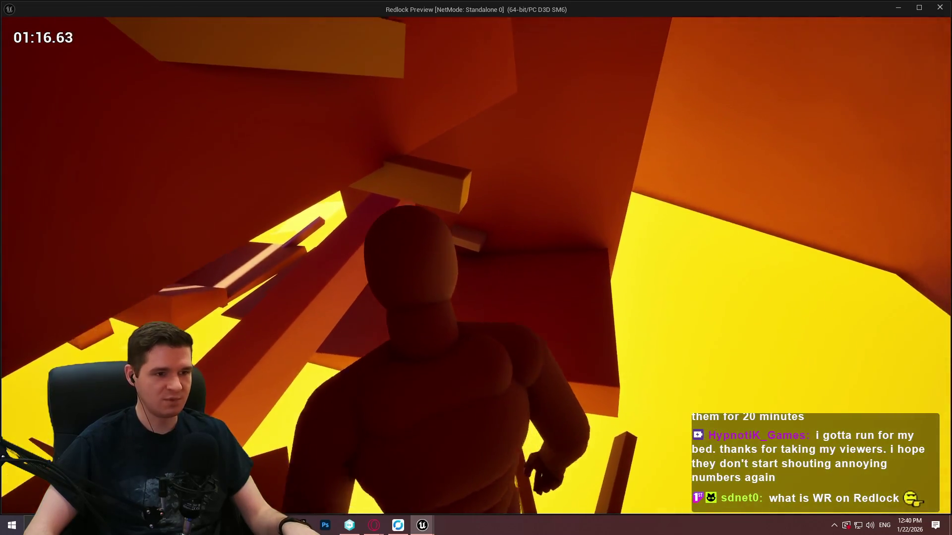
{"action": "key", "text": "w"}
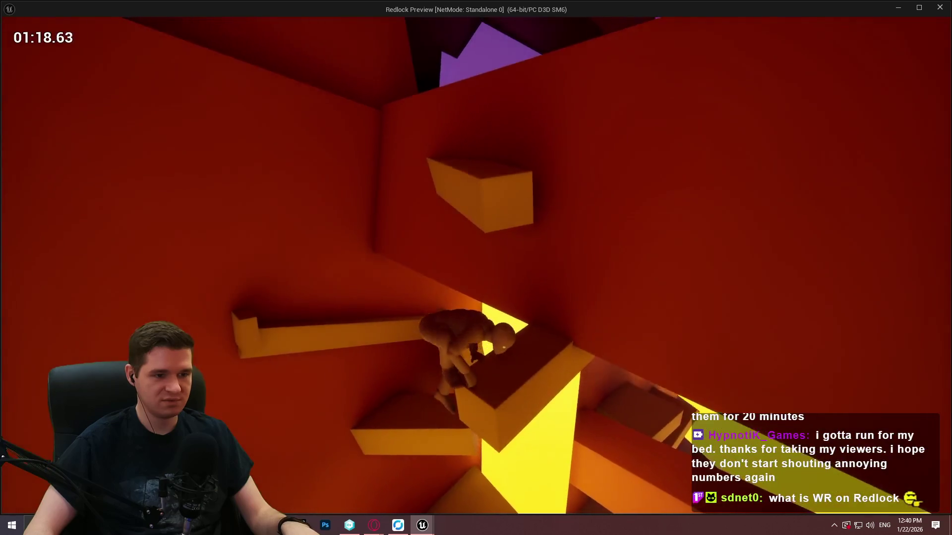
{"action": "key", "text": "w"}
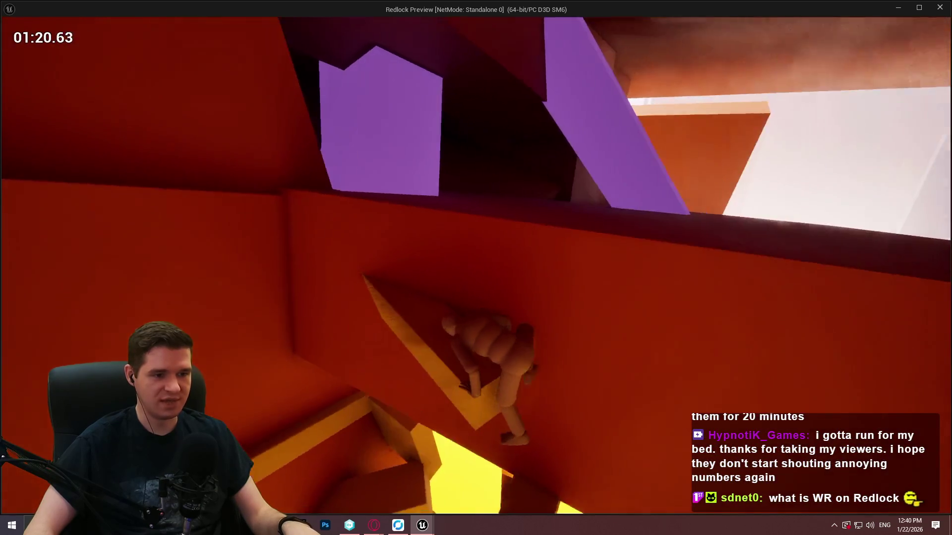
{"action": "key", "text": "w"}
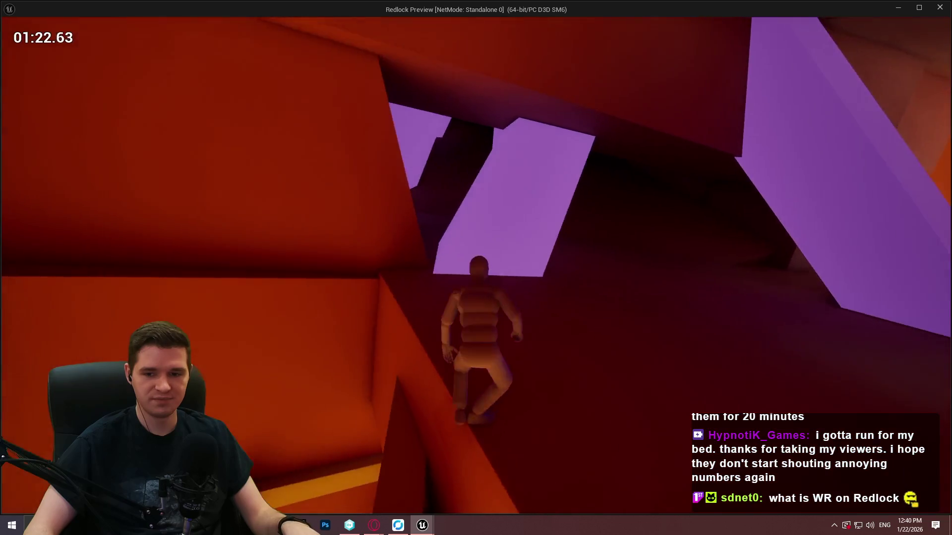
{"action": "key", "text": "w"}
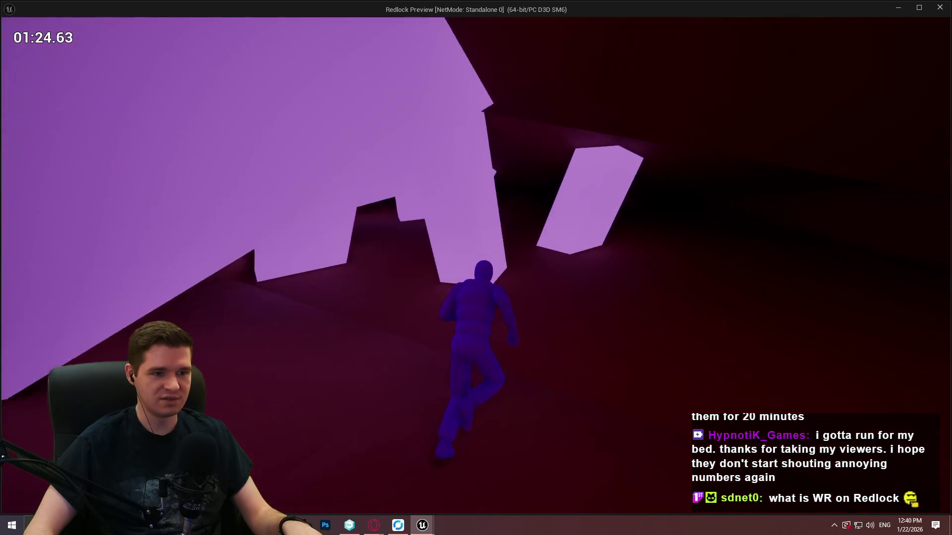
Step: Run through the dark area toward the orange opening and jump among the glowing platforms
{"action": "key", "text": "w"}
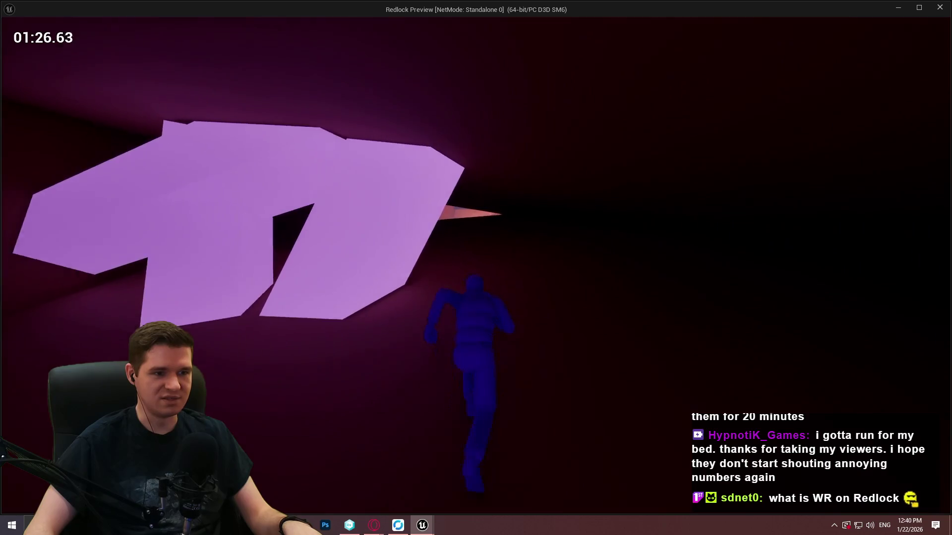
{"action": "key", "text": "w"}
{"action": "key", "text": "w"}
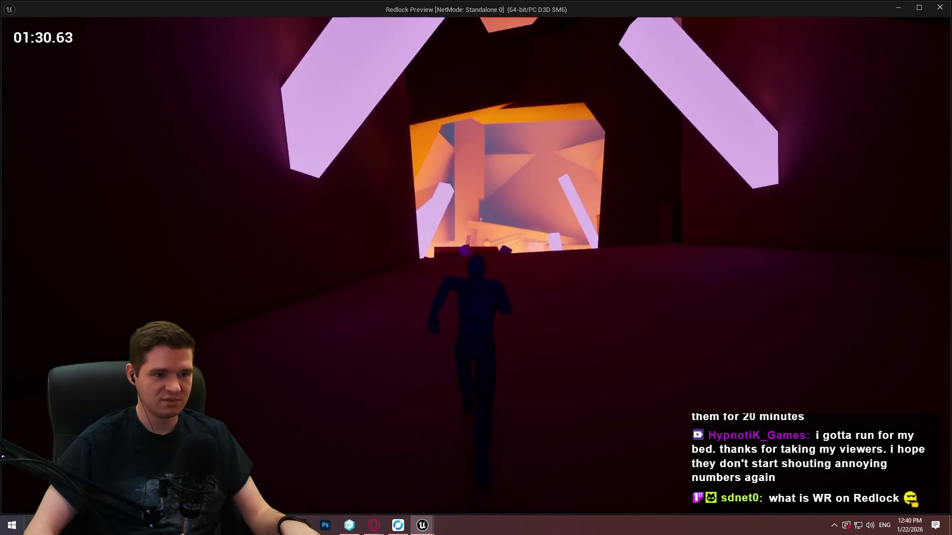
{"action": "key", "text": "w"}
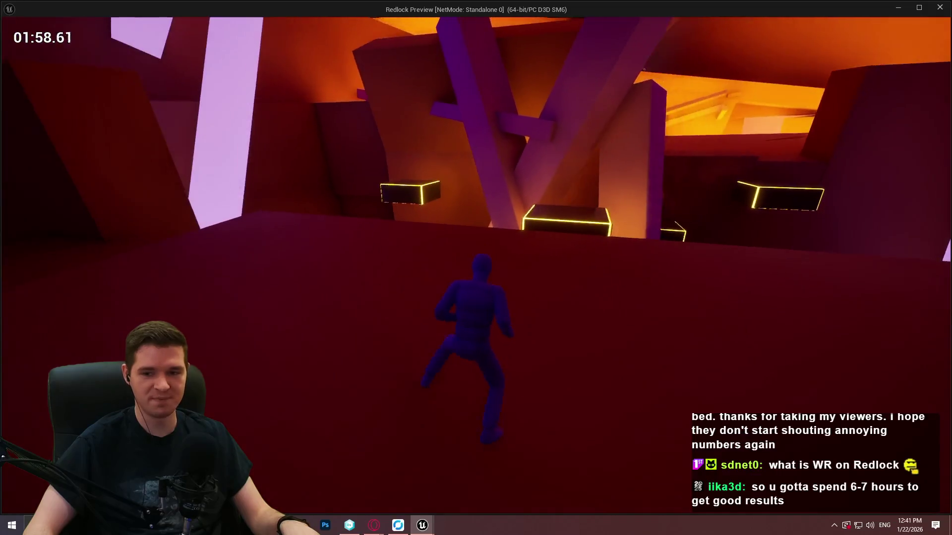
{"action": "key", "text": "w"}
{"action": "key", "text": "space"}
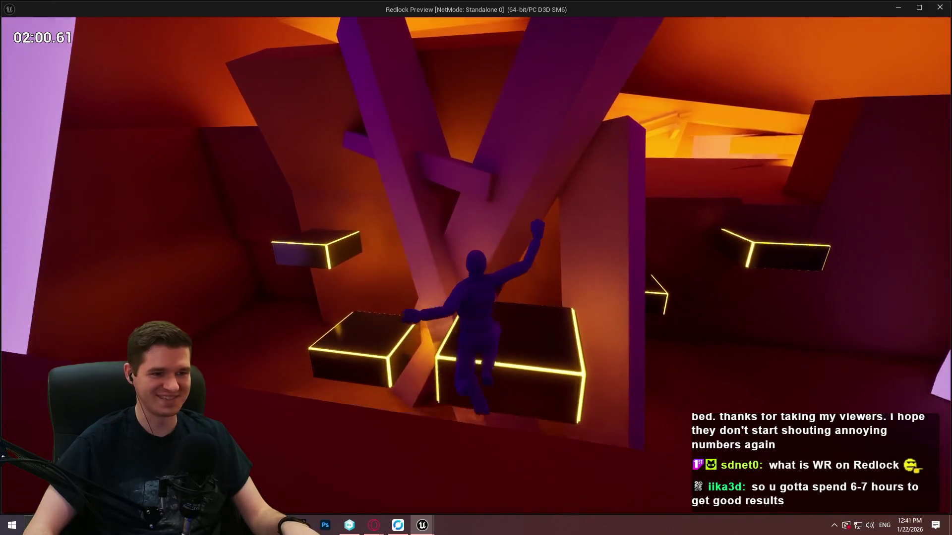
{"action": "key", "text": "w"}
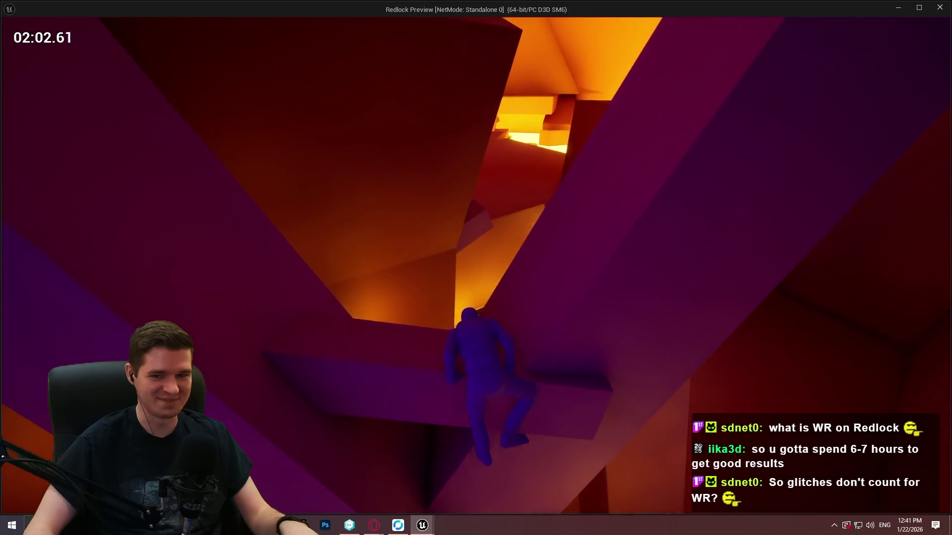
{"action": "key", "text": "w"}
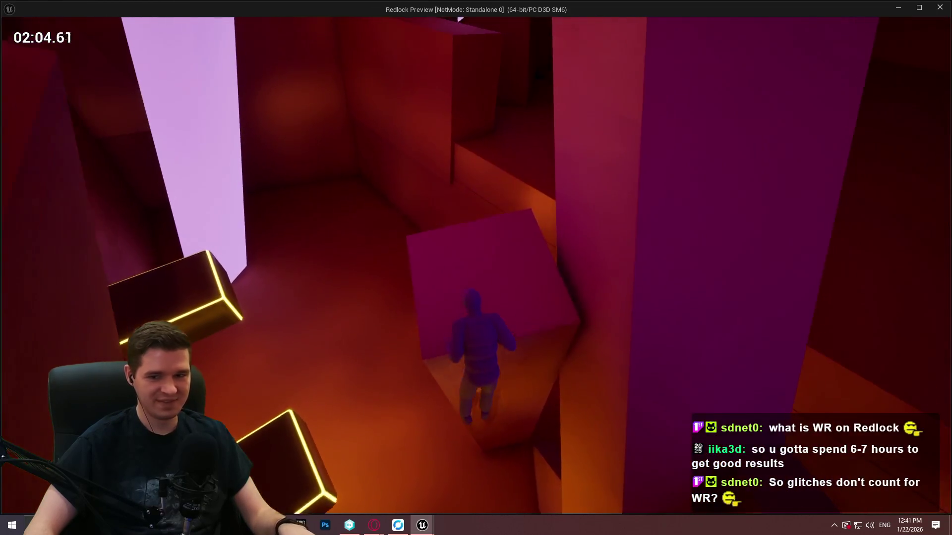
Step: Climb and mantle the red wall, then jump onto and climb the green boxes
{"action": "key", "text": "space"}
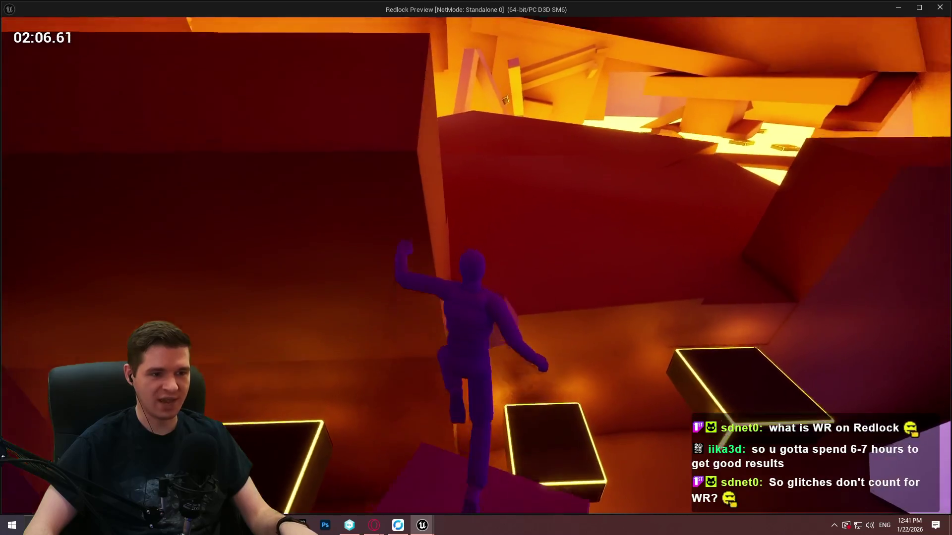
{"action": "key", "text": "w"}
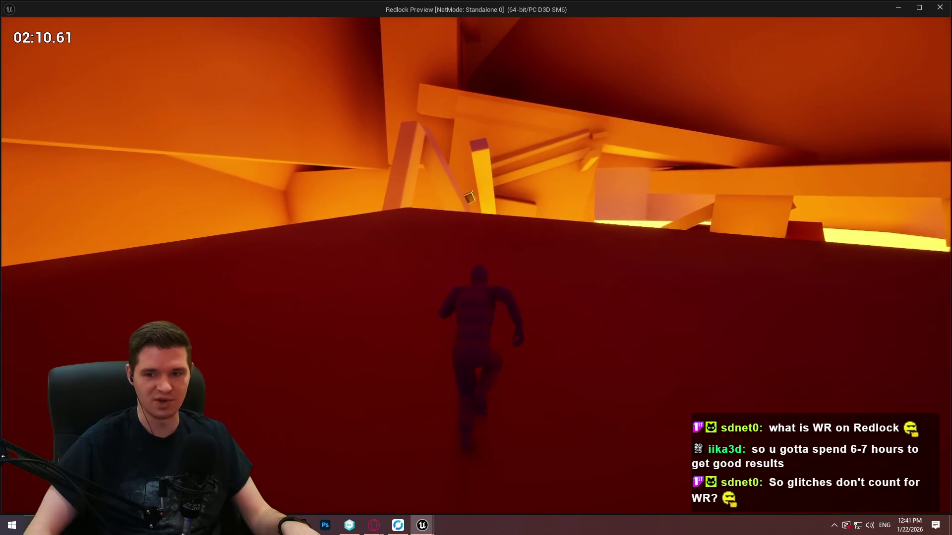
{"action": "key", "text": "w"}
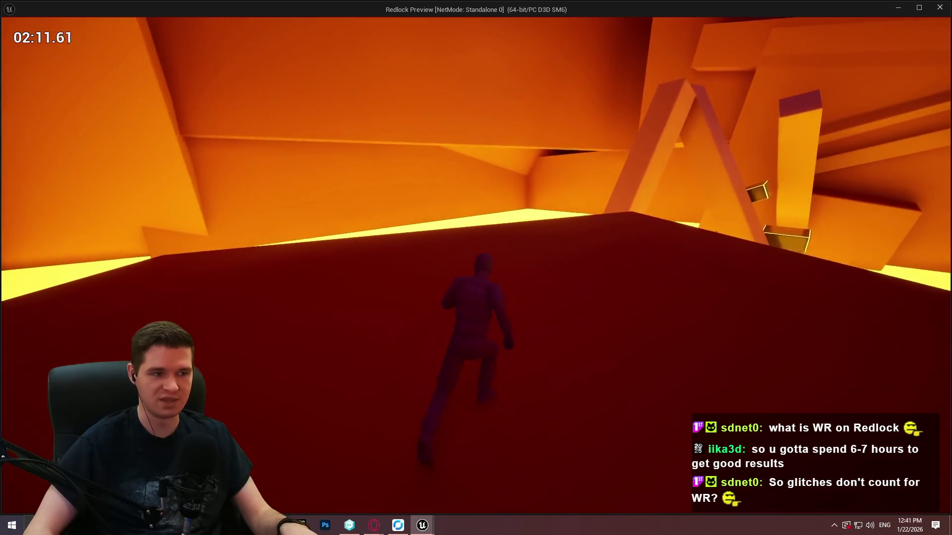
{"action": "key", "text": "w"}
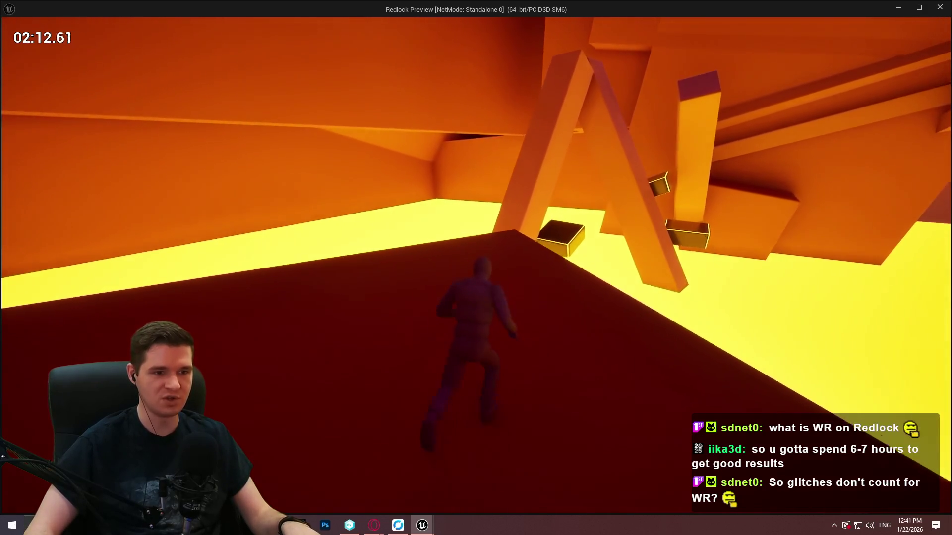
{"action": "key", "text": "space"}
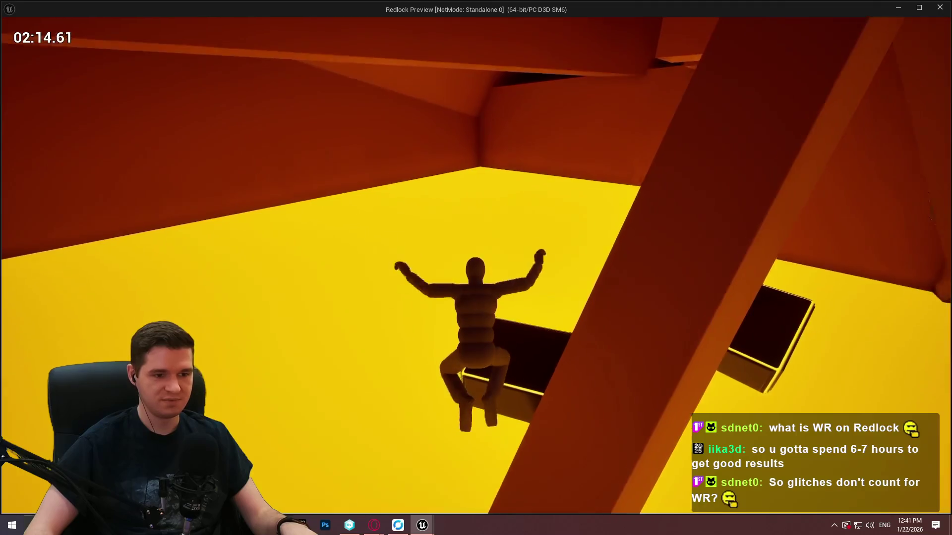
{"action": "key", "text": "w"}
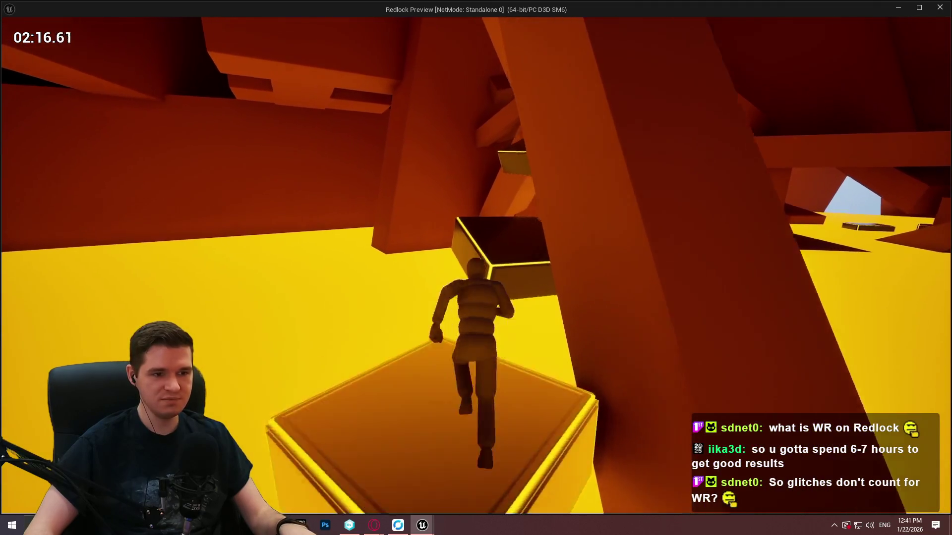
{"action": "key", "text": "space"}
{"action": "key", "text": "w"}
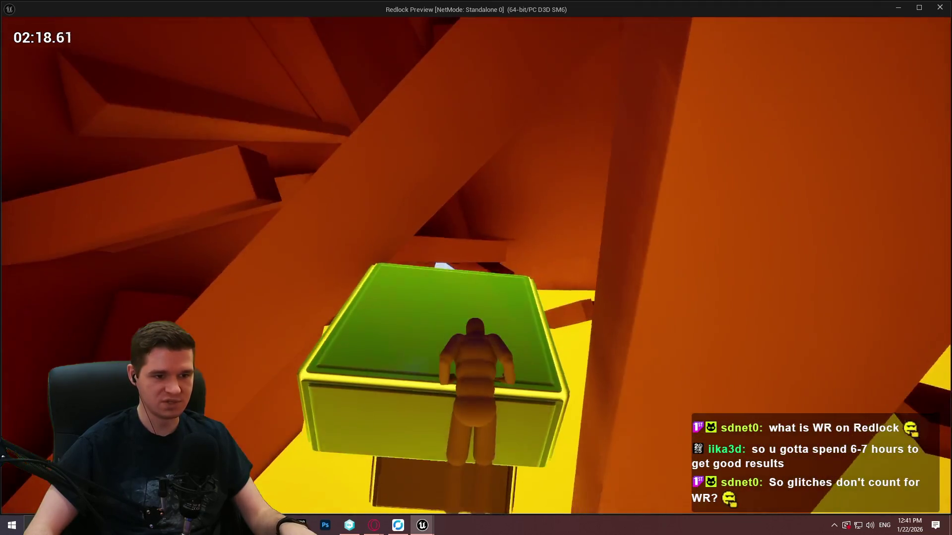
Step: Scale the orange wall and mantle onto the lit floor, looking around its platforms
{"action": "key", "text": "w"}
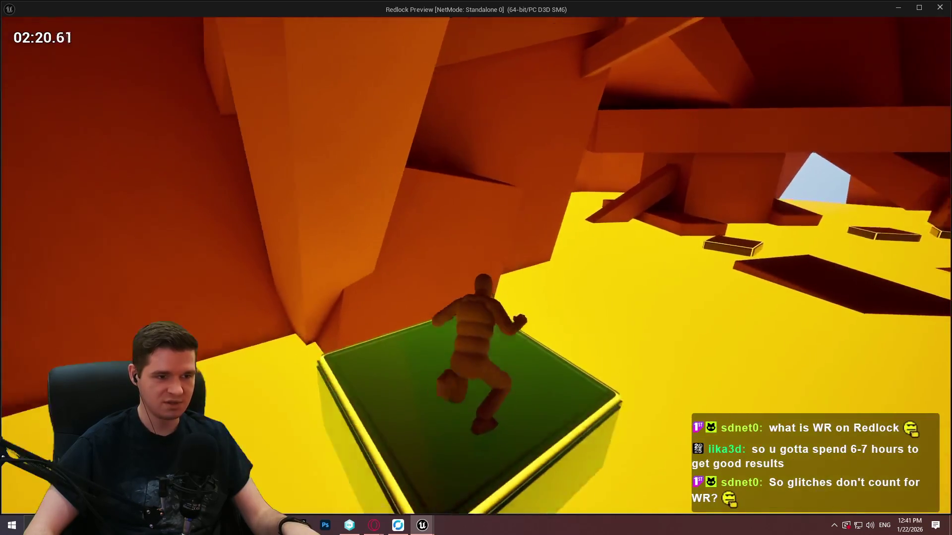
{"action": "key", "text": "space"}
{"action": "key", "text": "w"}
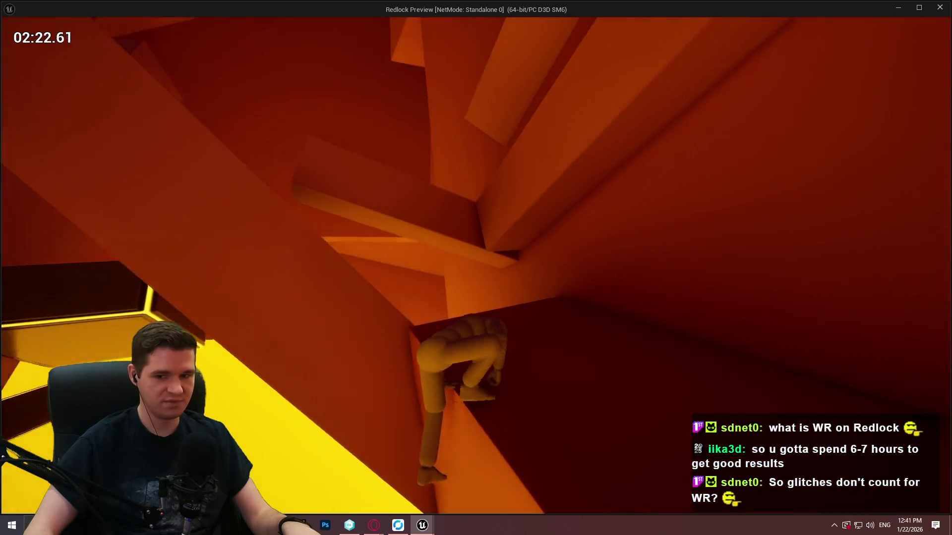
{"action": "key", "text": "w"}
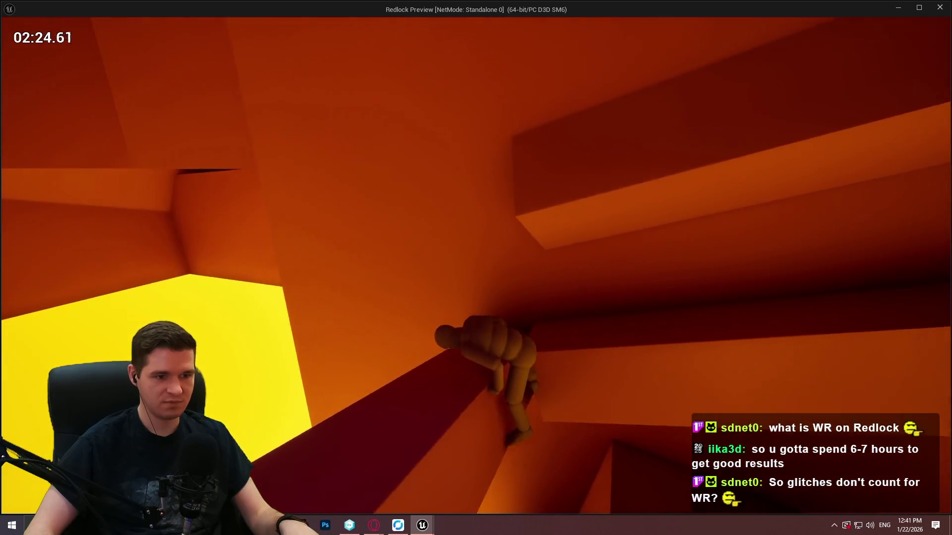
{"action": "key", "text": "w"}
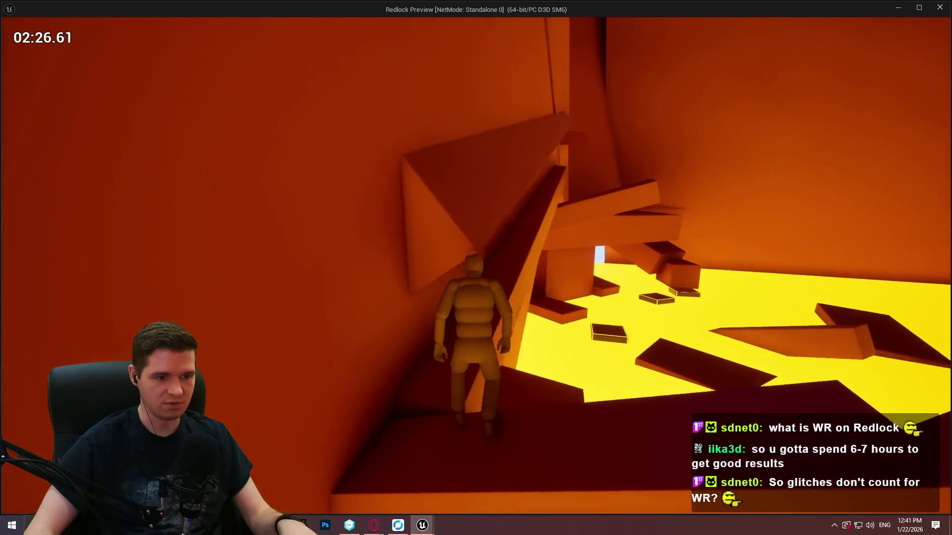
{"action": "key", "text": "w"}
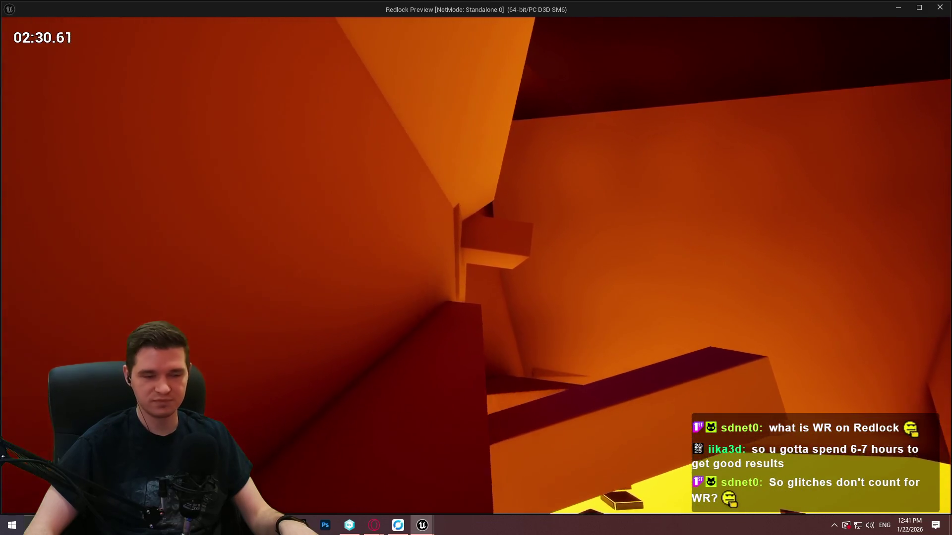
{"action": "key", "text": "w"}
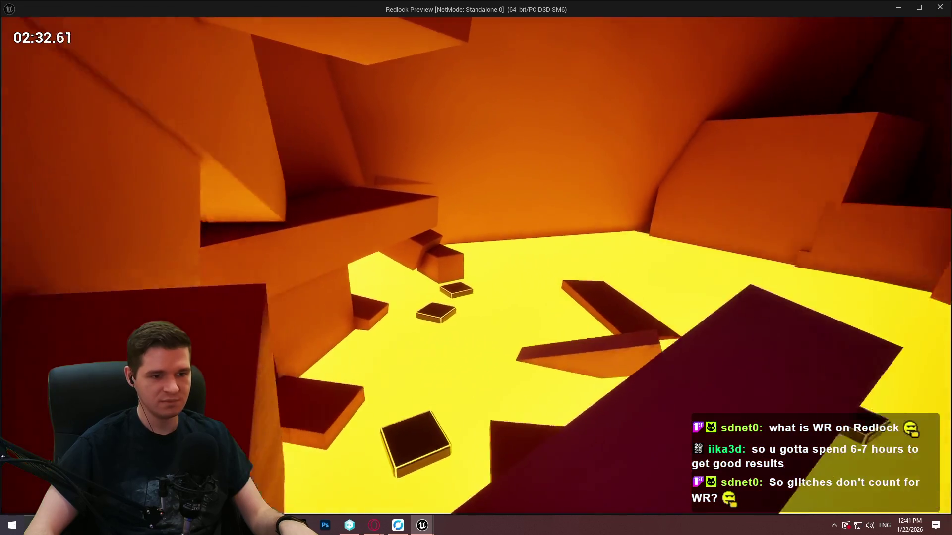
Step: Climb over the orange walls onto the ledge and run into the glowing doorway
{"action": "key", "text": "w"}
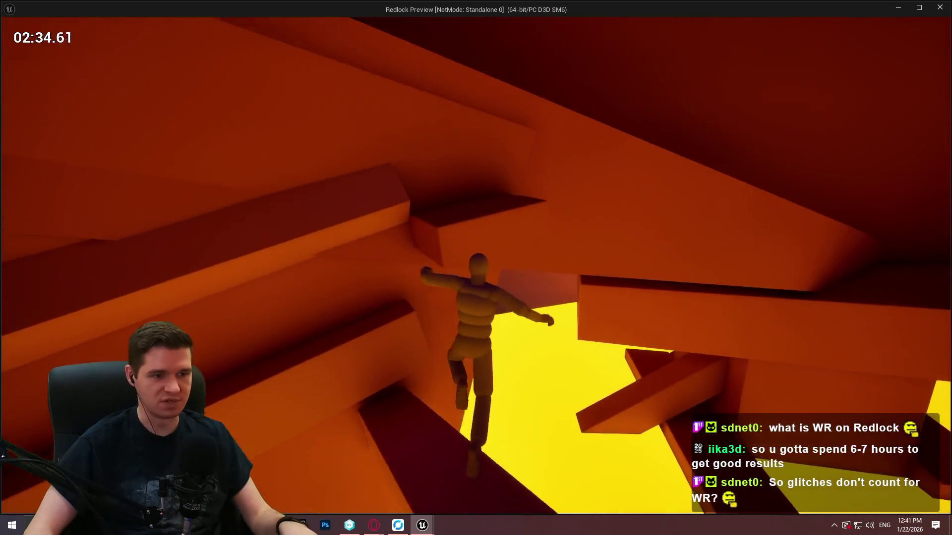
{"action": "key", "text": "w"}
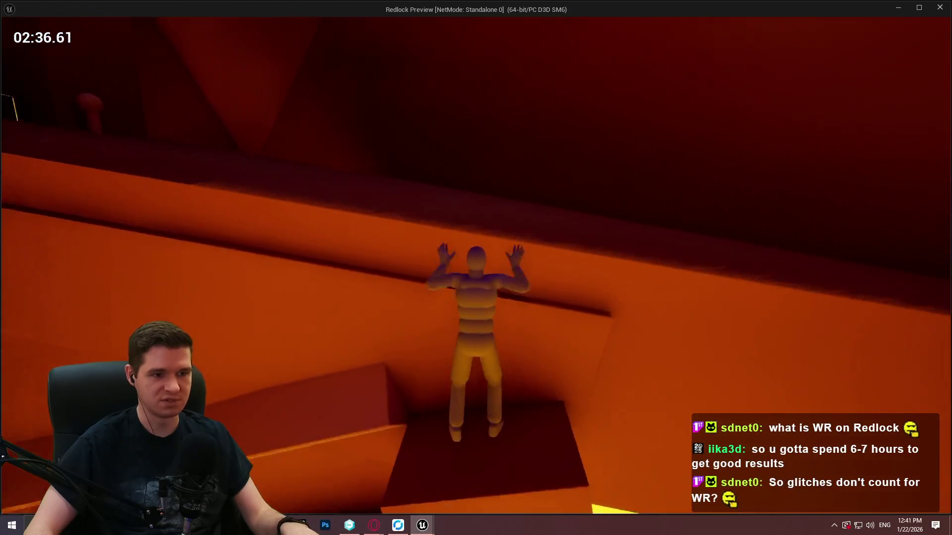
{"action": "key", "text": "w"}
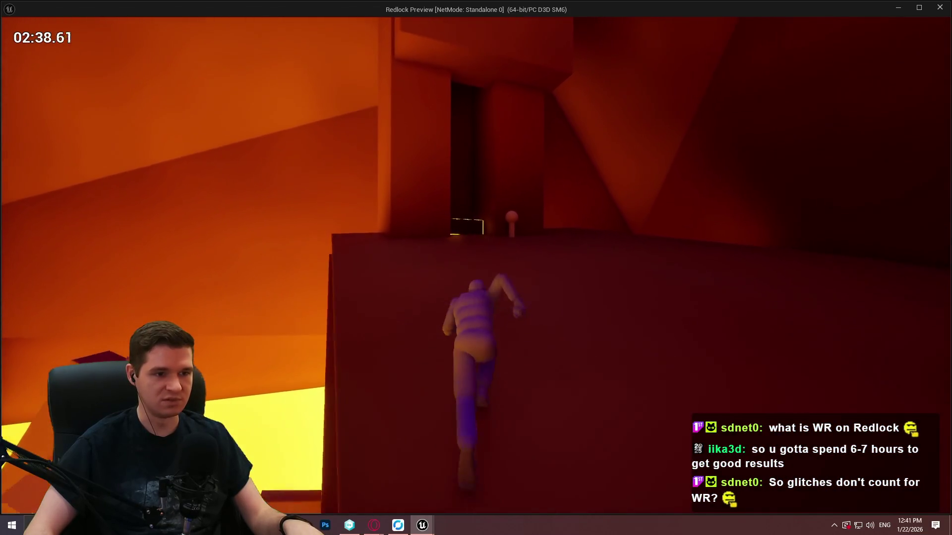
{"action": "key", "text": "w"}
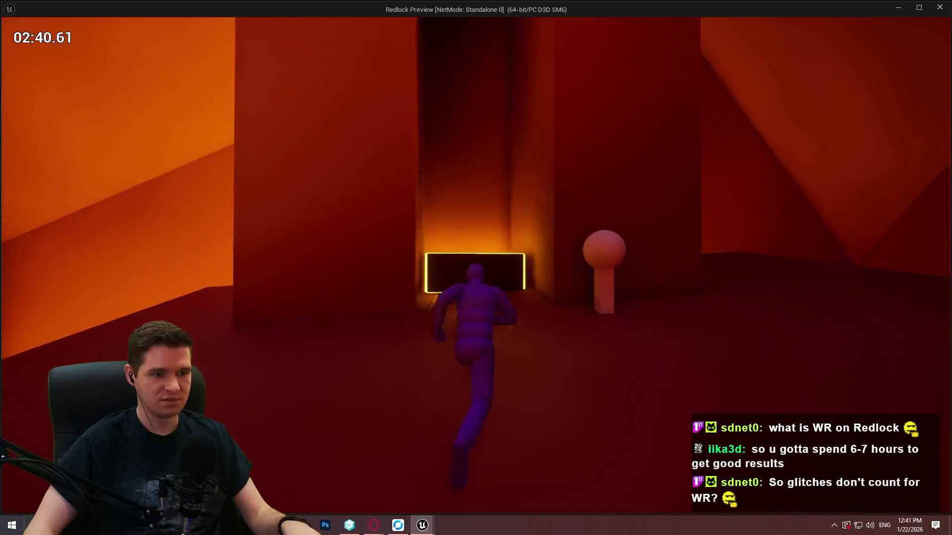
{"action": "key", "text": "w"}
{"action": "key", "text": "w"}
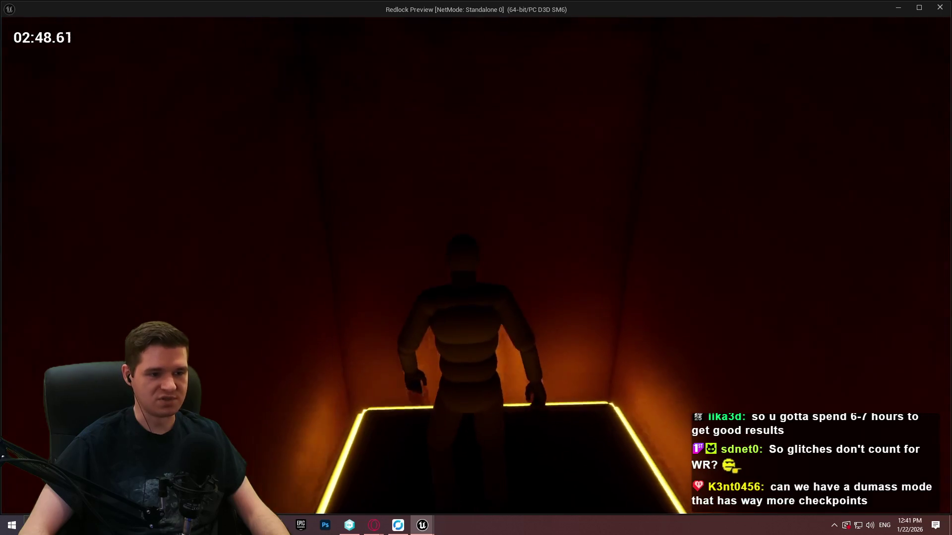
Step: Drop the character down the glowing shaft toward the orange exit corridor
{"action": "key", "text": "w"}
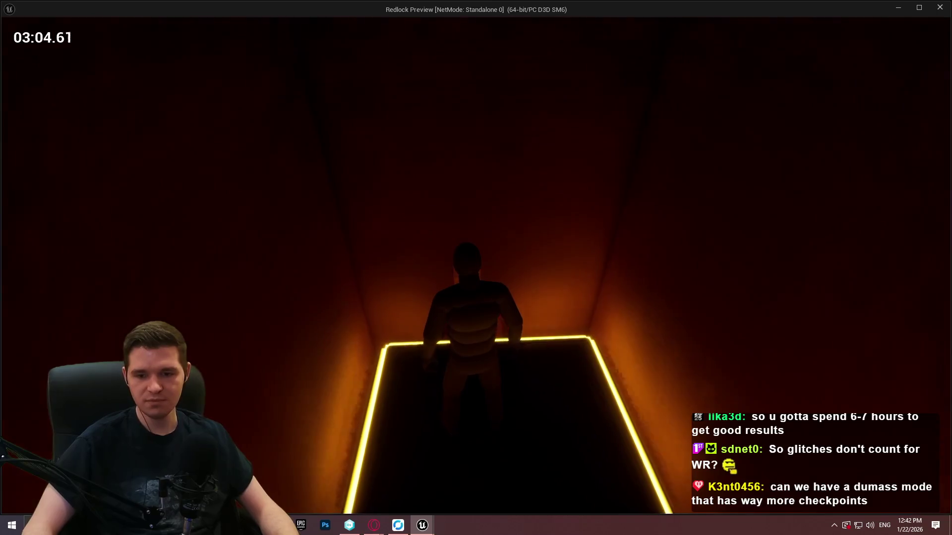
Step: Run out of the orange corridor, leap from the platform, then grab and climb the ledge
{"action": "key", "text": "w"}
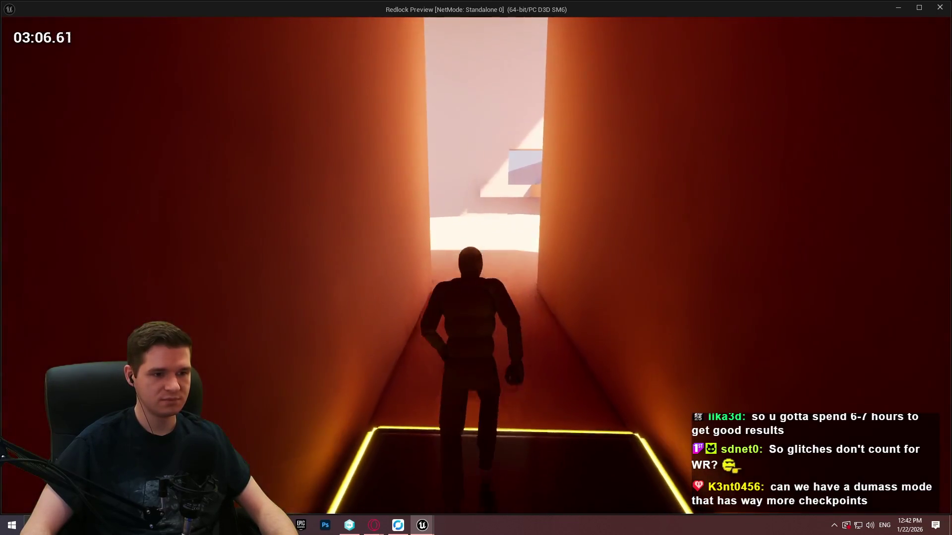
{"action": "key", "text": "w"}
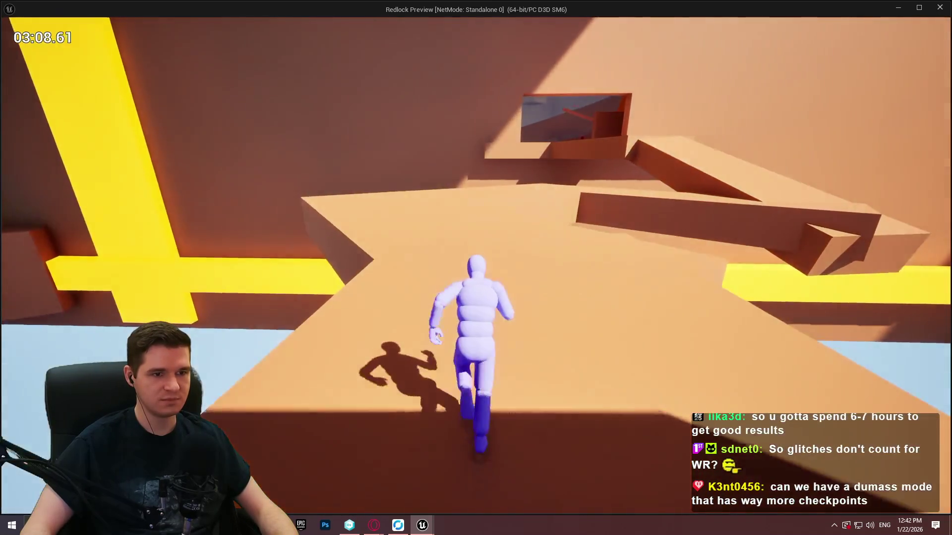
{"action": "key", "text": "w"}
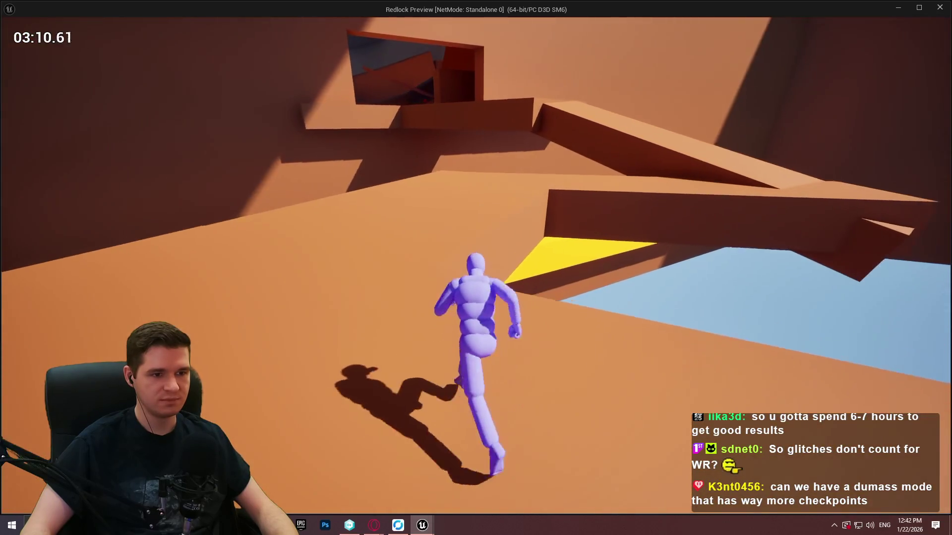
{"action": "key", "text": "space"}
{"action": "key", "text": "w"}
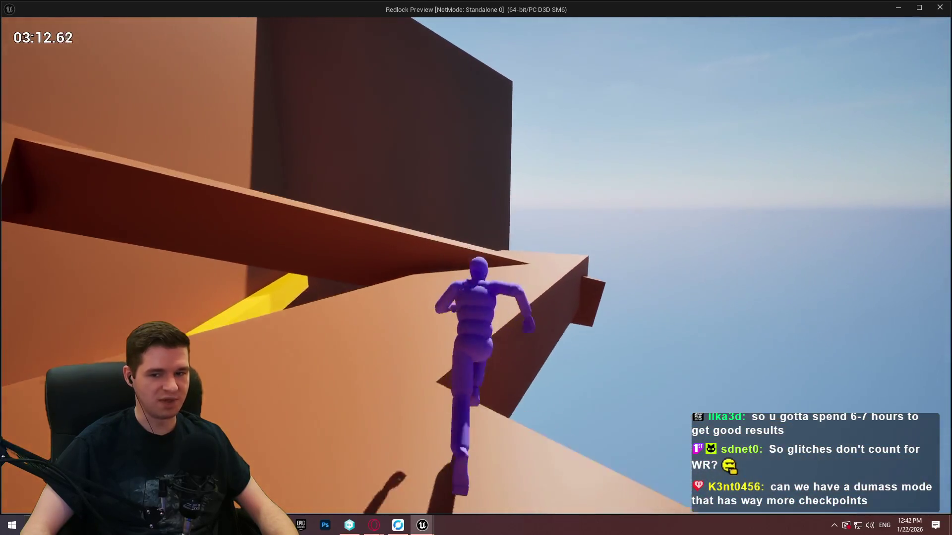
{"action": "key", "text": "w"}
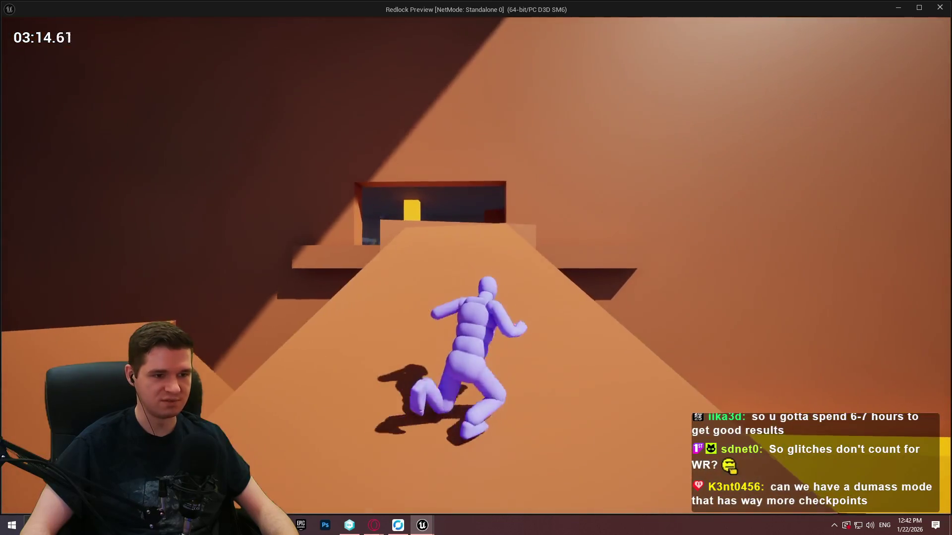
Step: Jump from the ramp through the checkpoint doorway and continue into the red corridor
{"action": "key", "text": "w"}
{"action": "key", "text": "space"}
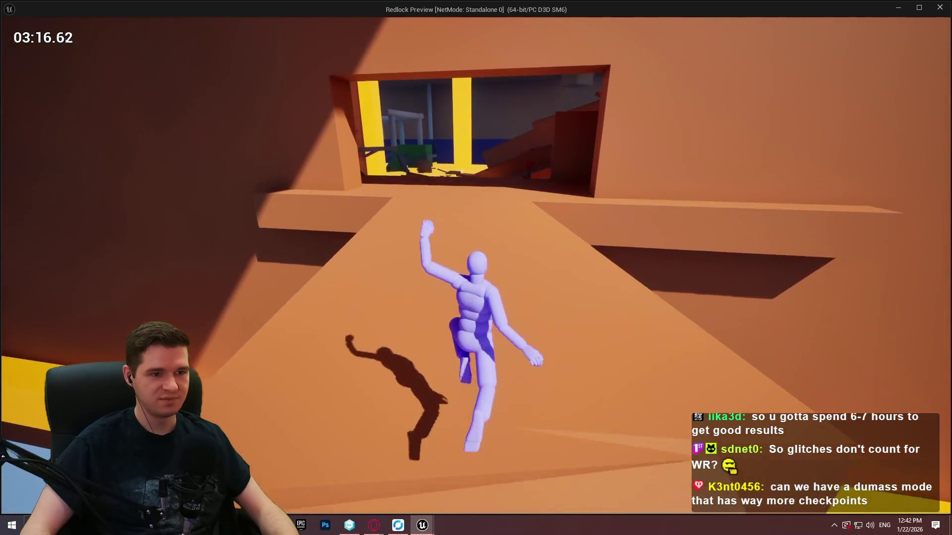
{"action": "key", "text": "w"}
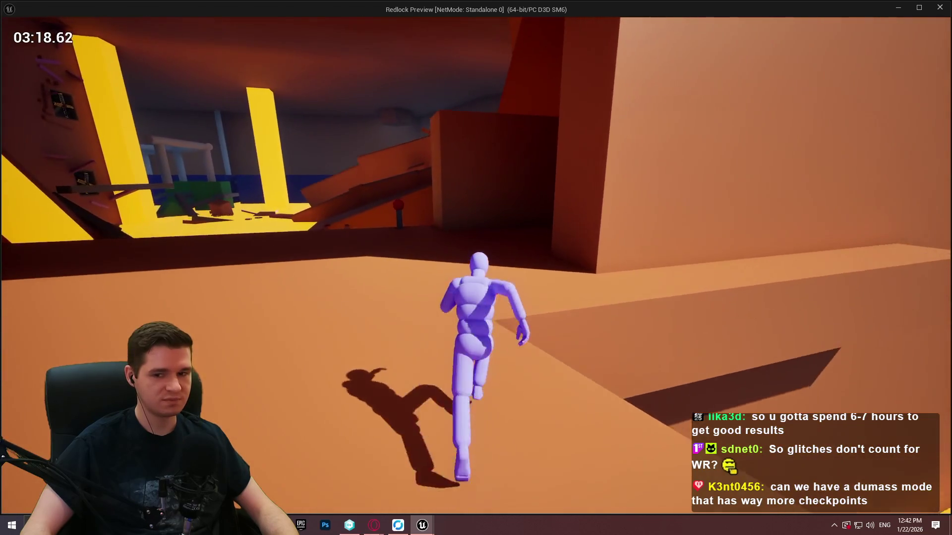
{"action": "key", "text": "w"}
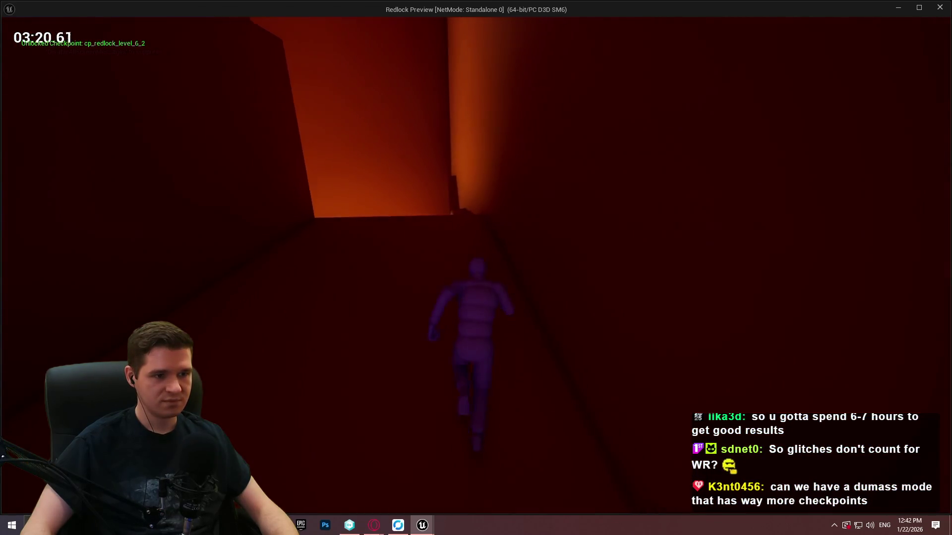
{"action": "key", "text": "w"}
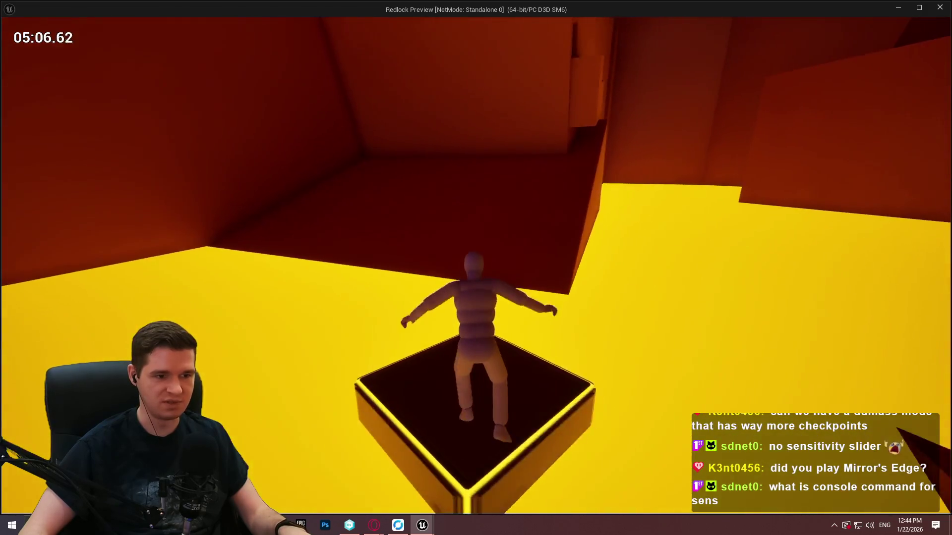
Step: Bring up the game console with the grave/tilde key
{"action": "key", "text": "grave"}
{"action": "key", "text": "grave"}
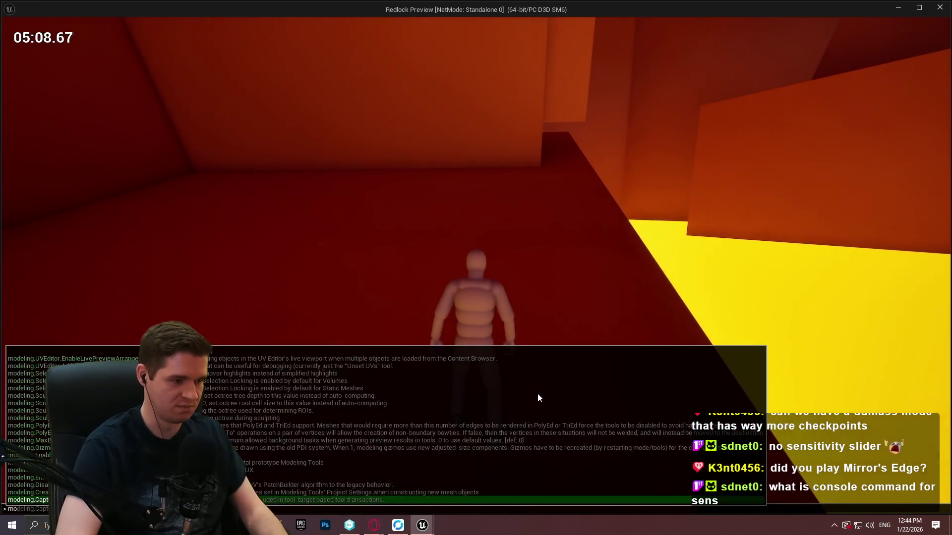
Step: Type 'mousese' in the console, autocomplete to SetMouseSens, then close the console
{"action": "key", "text": "grave"}
{"action": "key", "text": "grave"}
{"action": "type", "text": "mour"}
{"action": "key", "text": "BackSpace"}
{"action": "type", "text": "sese"}
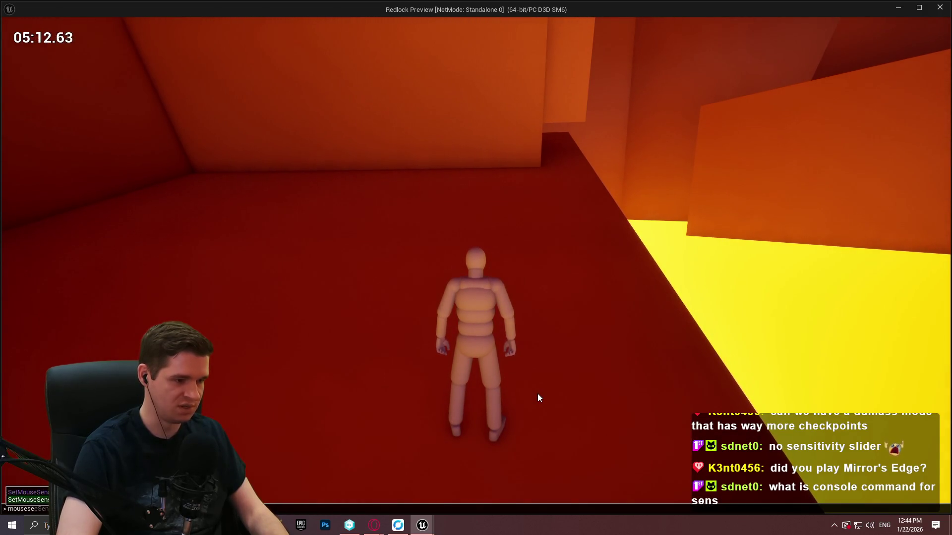
{"action": "key", "text": "Tab"}
{"action": "key", "text": "Escape"}
Step: Run along the corridor toward the tall orange wall and climb onto the higher block
{"action": "key", "text": "w"}
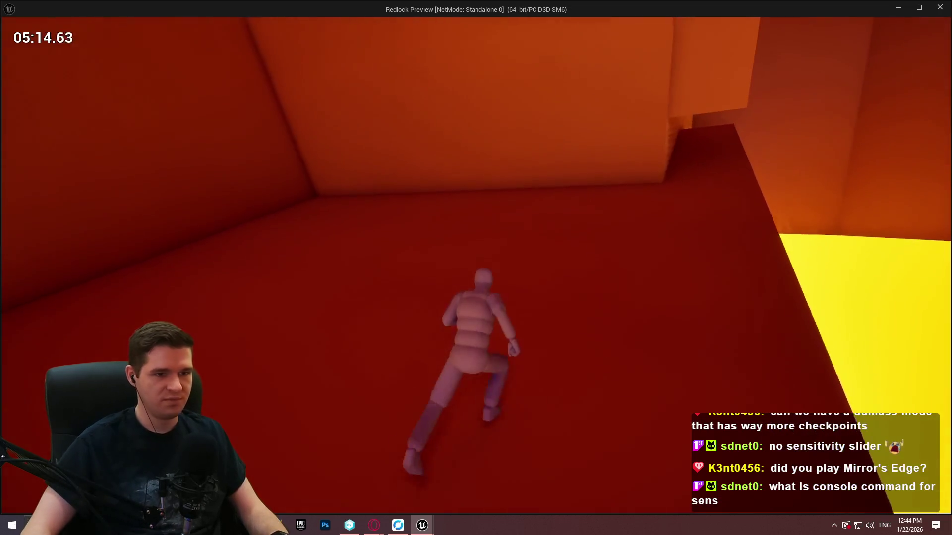
{"action": "key", "text": "space"}
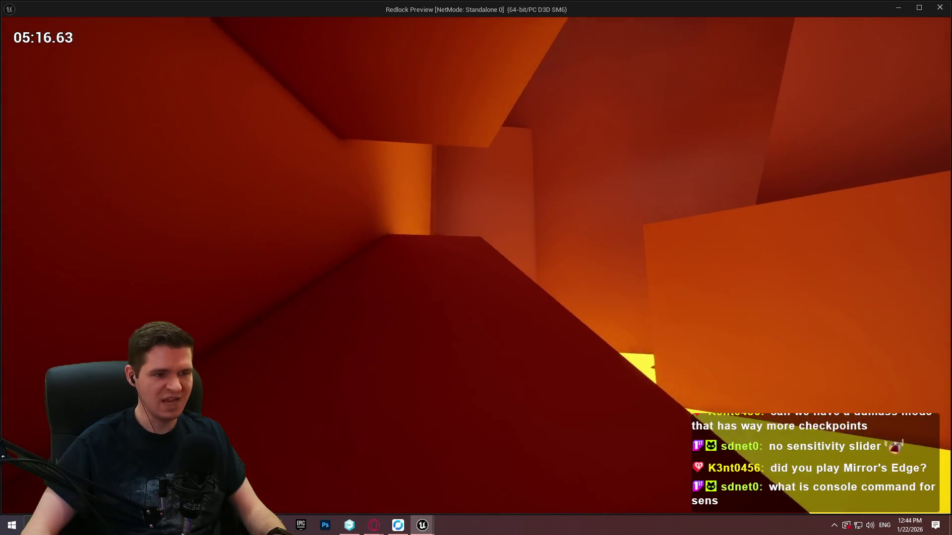
{"action": "key", "text": "w"}
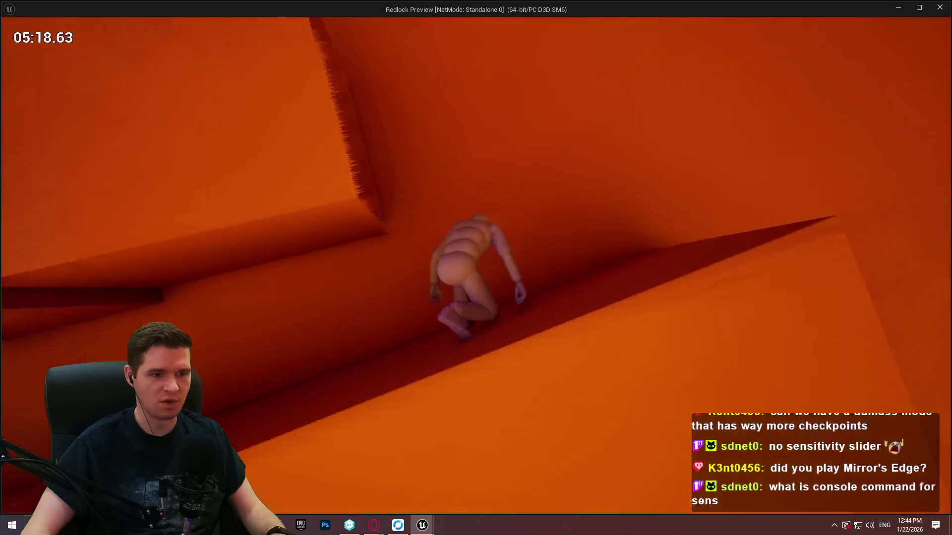
{"action": "key", "text": "space"}
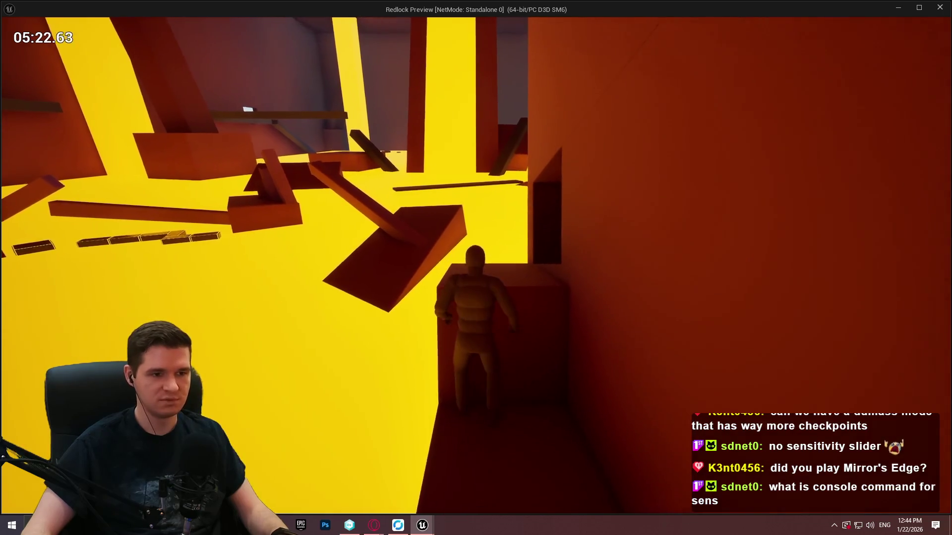
{"action": "key", "text": "space"}
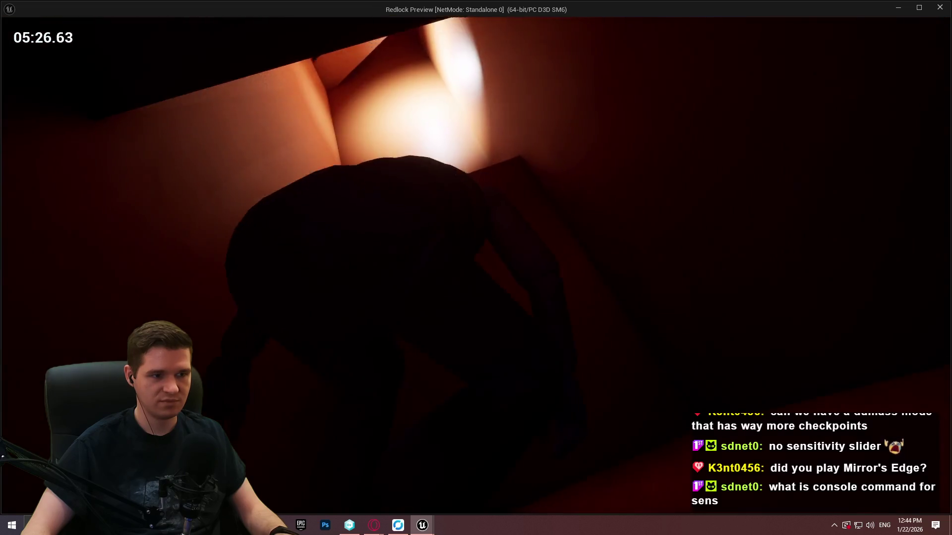
Step: Mantle onto the orange block, then climb the dark red wall inside the shaft
{"action": "key", "text": "space"}
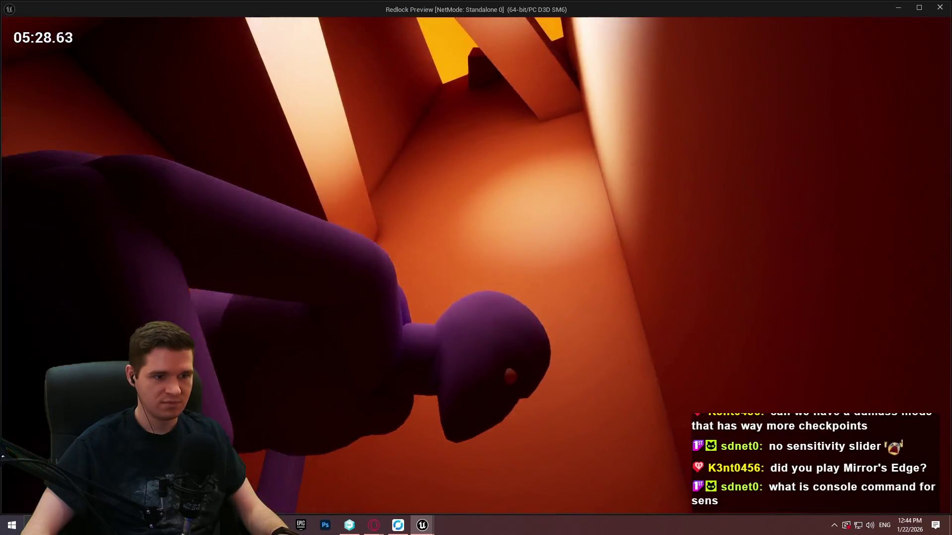
{"action": "key", "text": "space"}
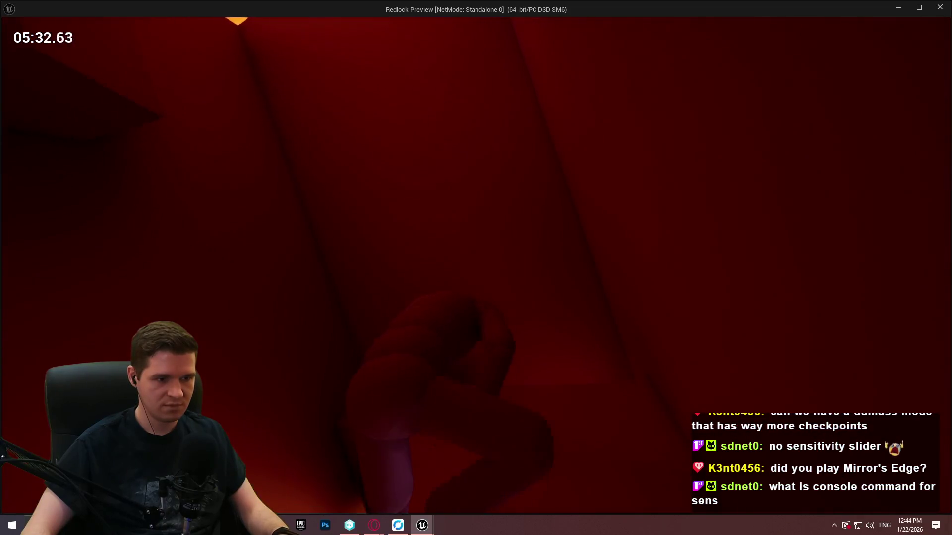
{"action": "key", "text": "space"}
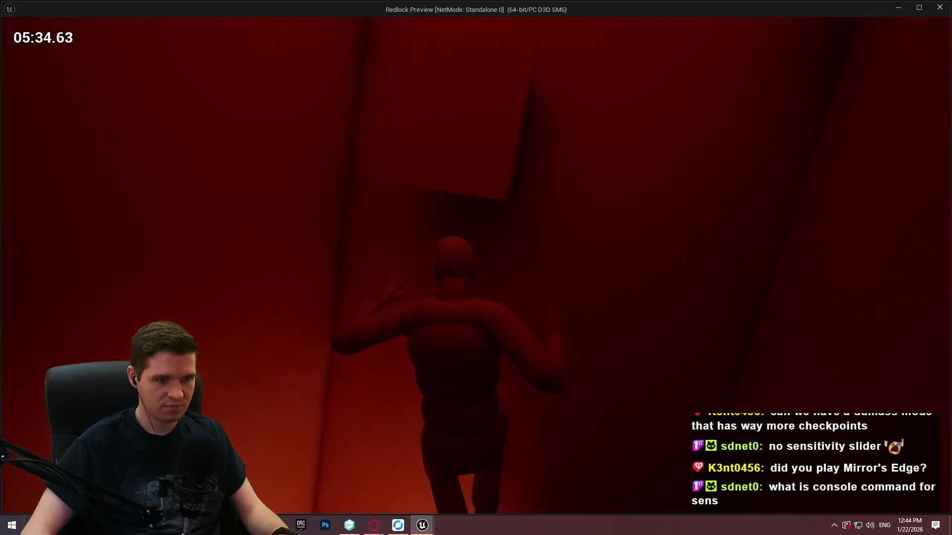
{"action": "key", "text": "space"}
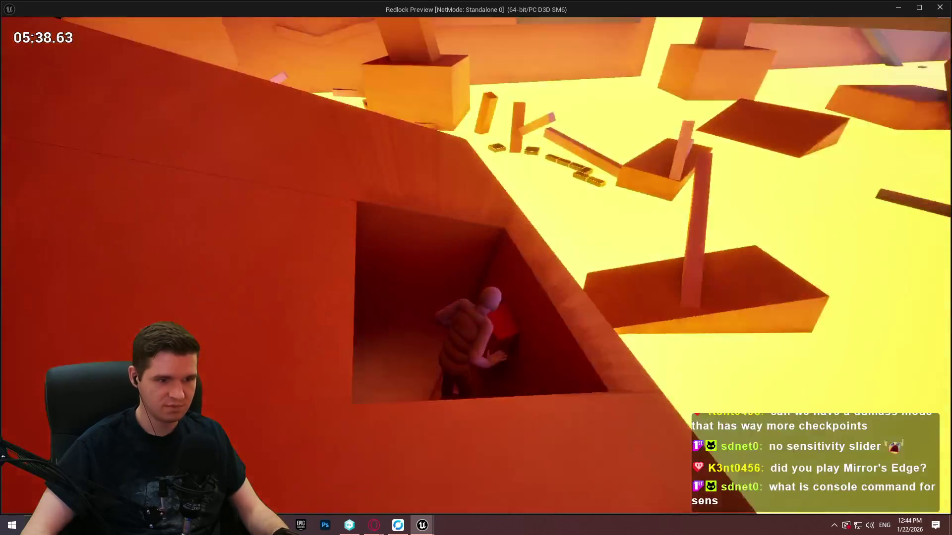
{"action": "key", "text": "space"}
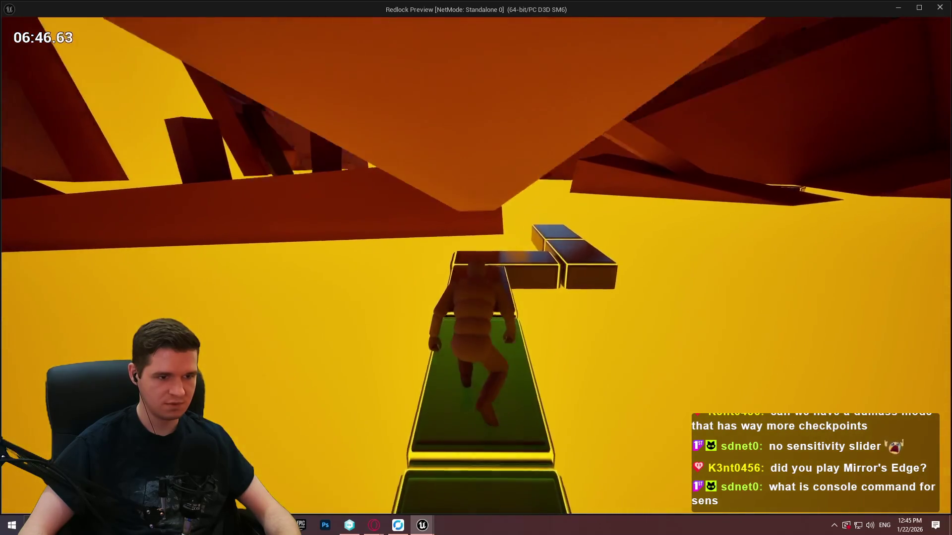
Step: Vault from the green platform onto the glowing-edged box
{"action": "key", "text": "space"}
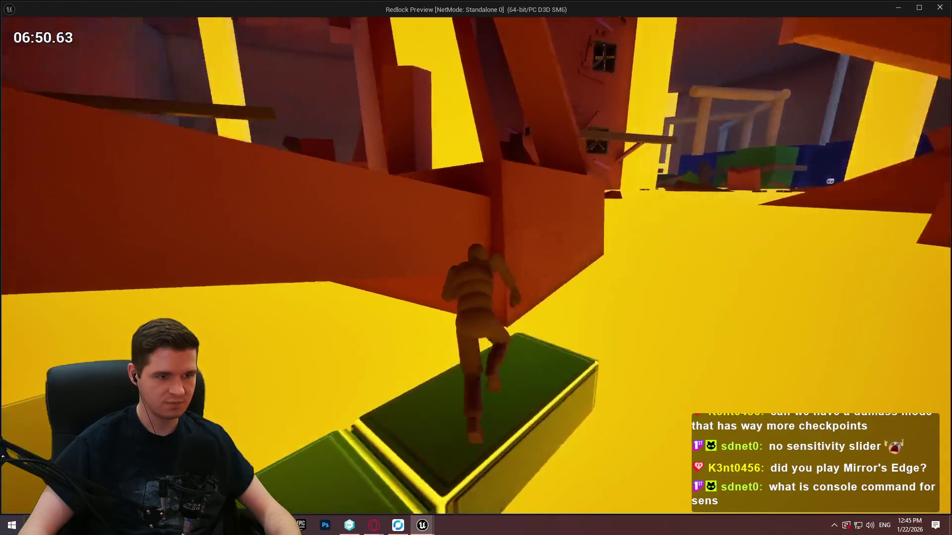
Step: Clamber across the orange boxes and tall pillar, then run along the dark ledge
{"action": "key", "text": "space"}
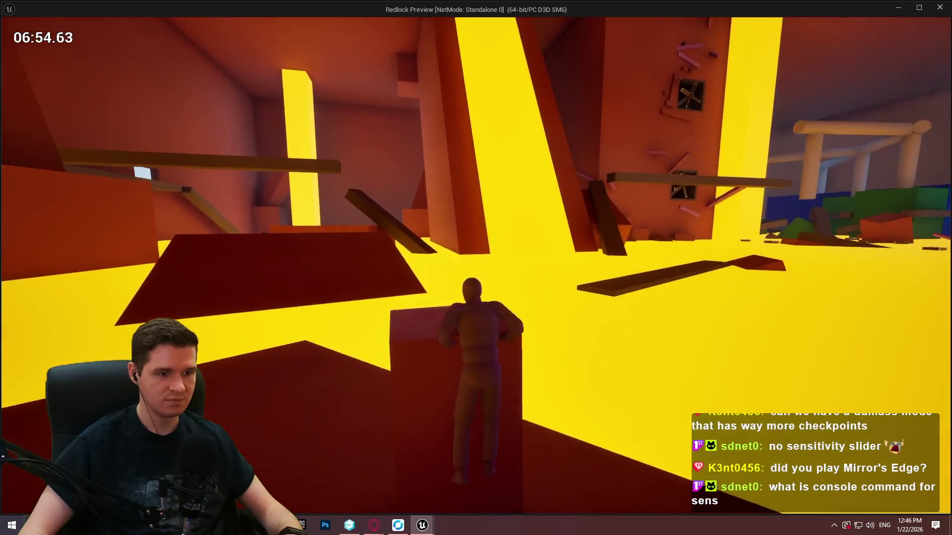
{"action": "key", "text": "space"}
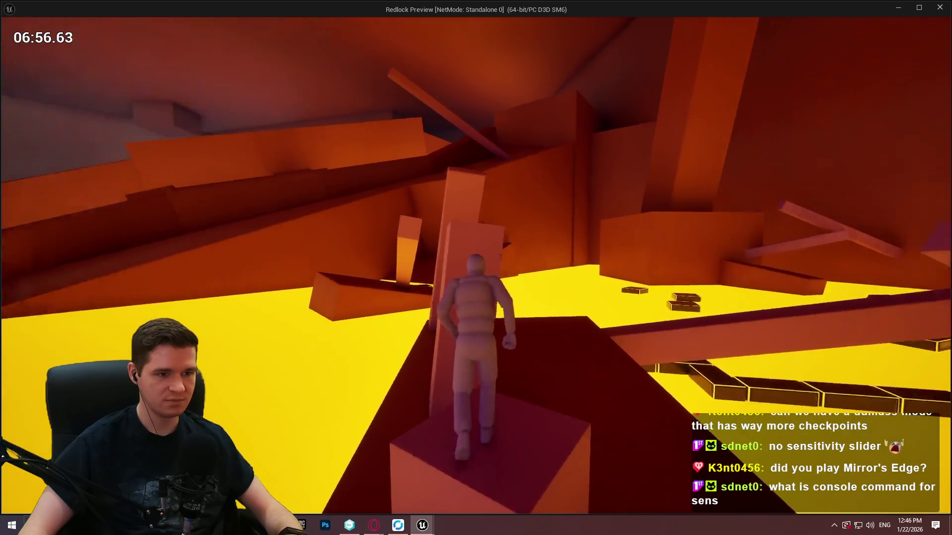
{"action": "key", "text": "space"}
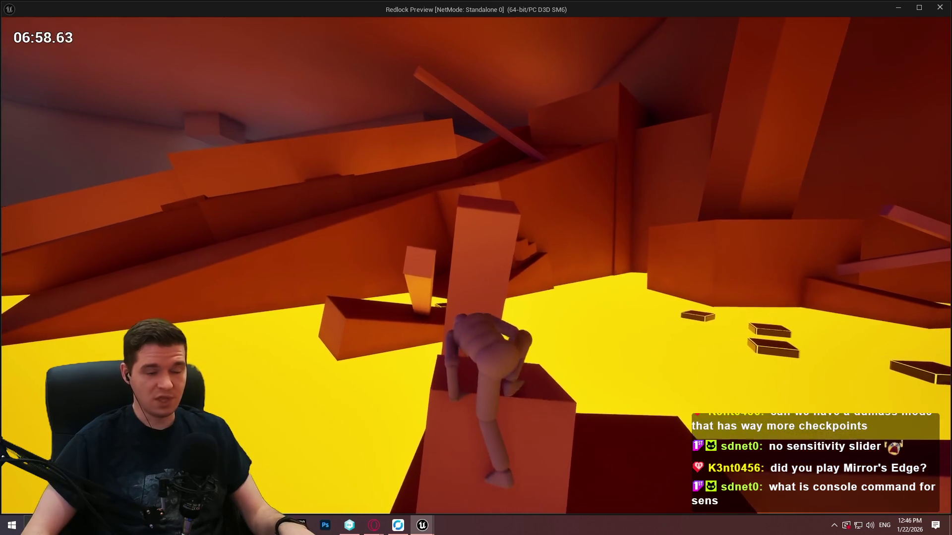
{"action": "key", "text": "space"}
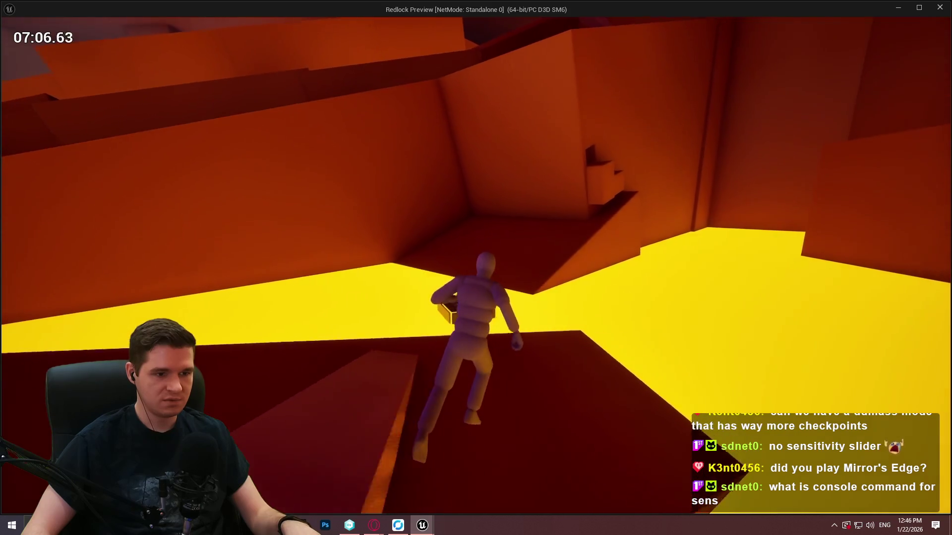
{"action": "key", "text": "space"}
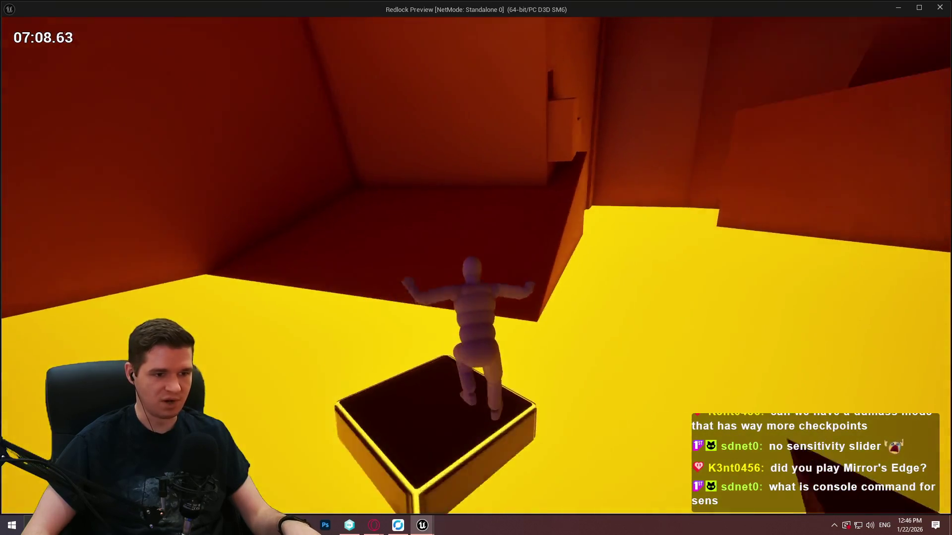
{"action": "key", "text": "space"}
{"action": "key", "text": "w"}
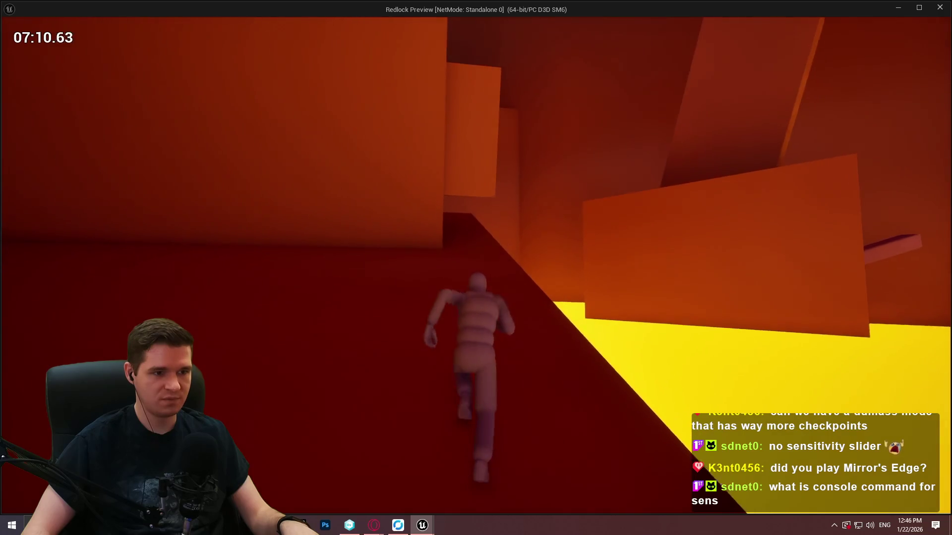
{"action": "key", "text": "w"}
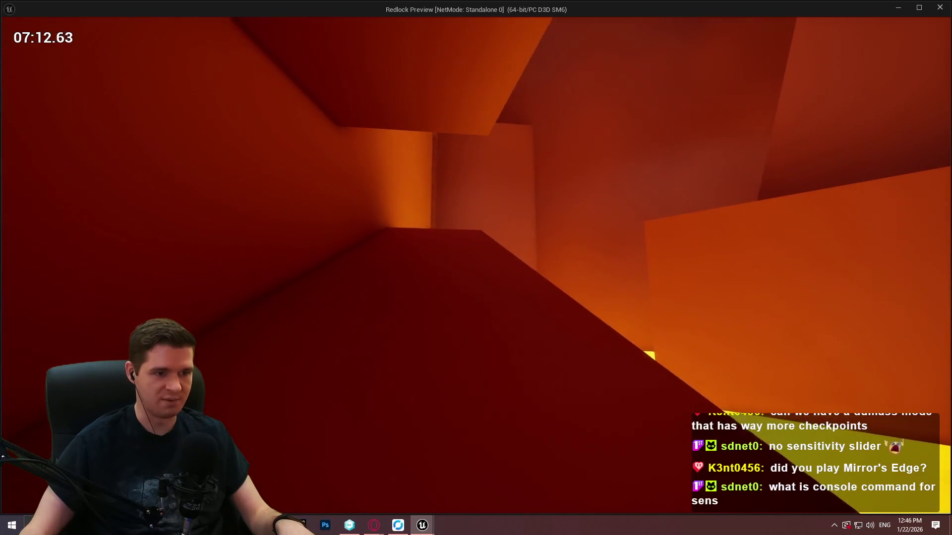
{"action": "key", "text": "w"}
{"action": "key", "text": "w"}
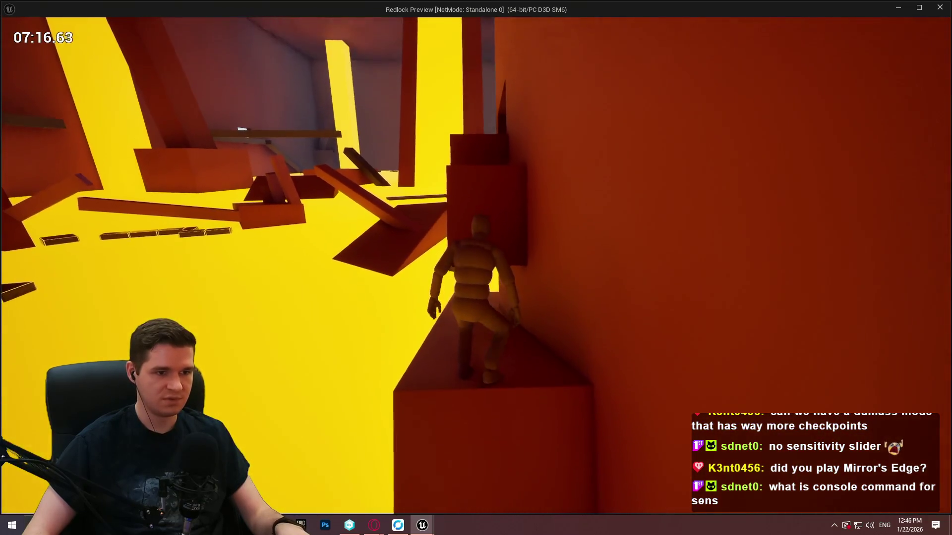
Step: Mantle up the wall ledge, climb out of the dark corner and drop into the pit
{"action": "key", "text": "w"}
{"action": "key", "text": "w"}
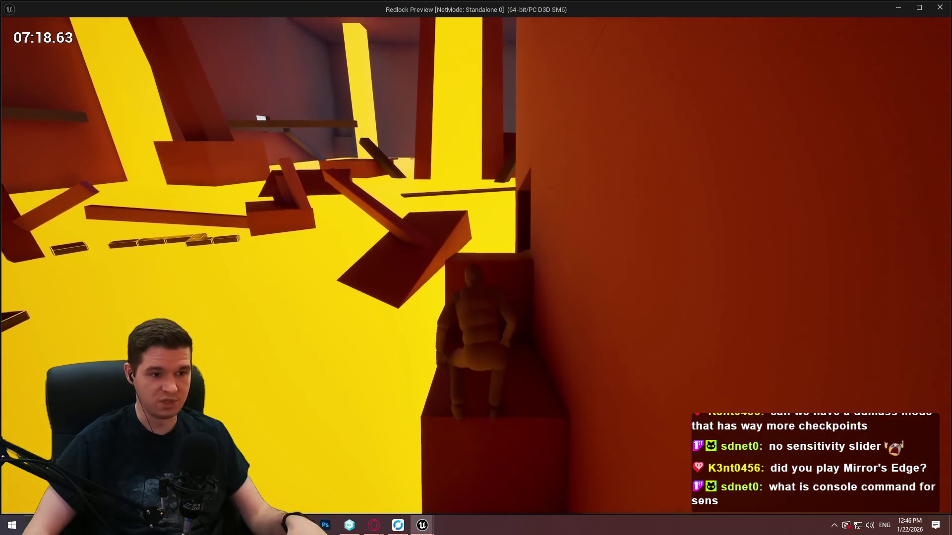
{"action": "key", "text": "w"}
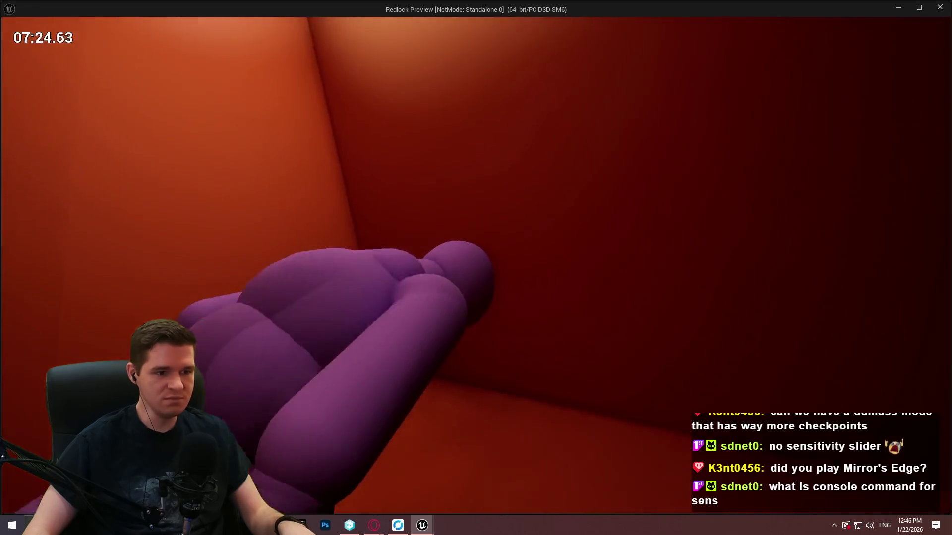
{"action": "key", "text": "w"}
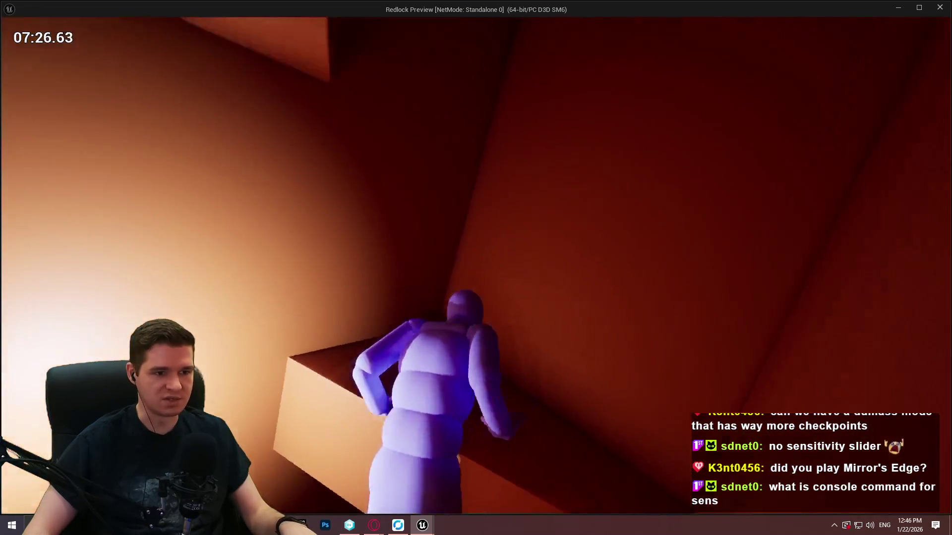
{"action": "key", "text": "w"}
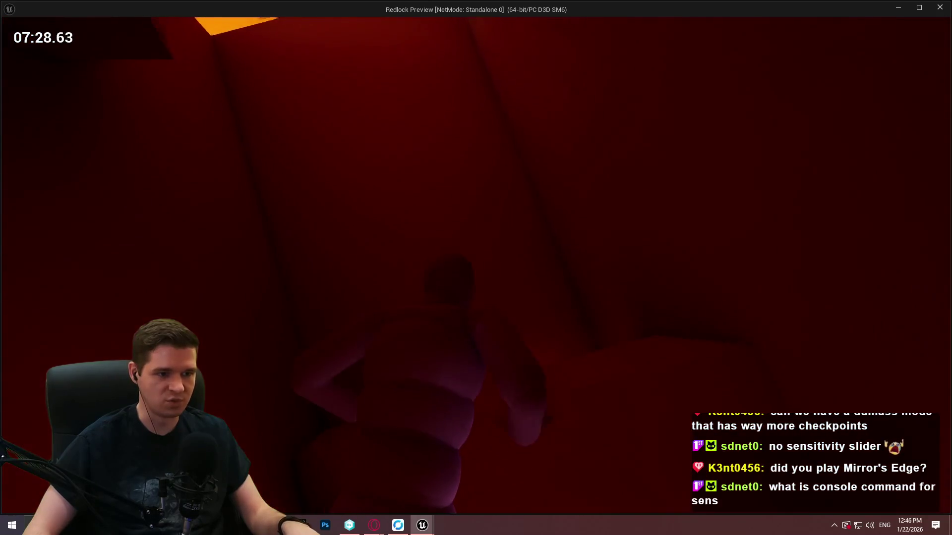
{"action": "key", "text": "w"}
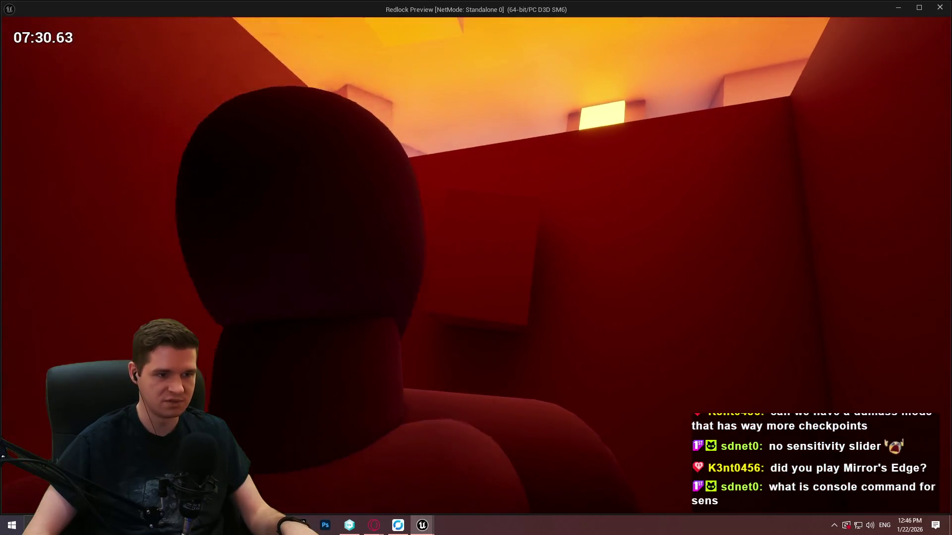
{"action": "key", "text": "w"}
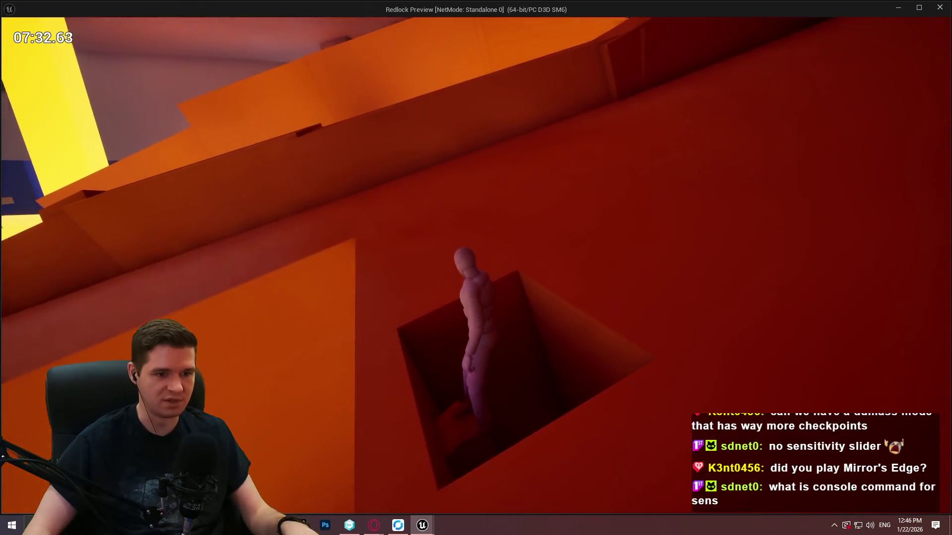
Step: Run through the red room, vault the low ledge and climb onto the glowing box top
{"action": "key", "text": "w"}
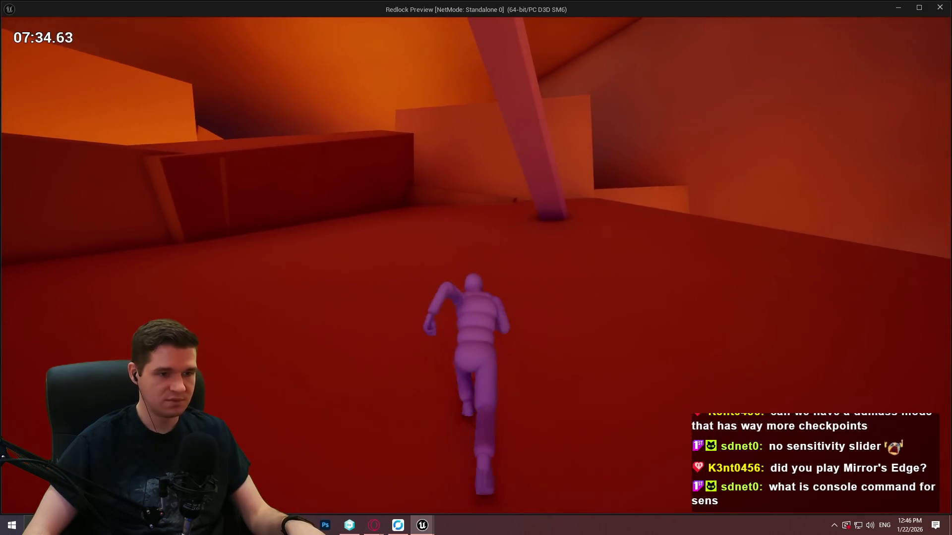
{"action": "key", "text": "w"}
{"action": "key", "text": "w"}
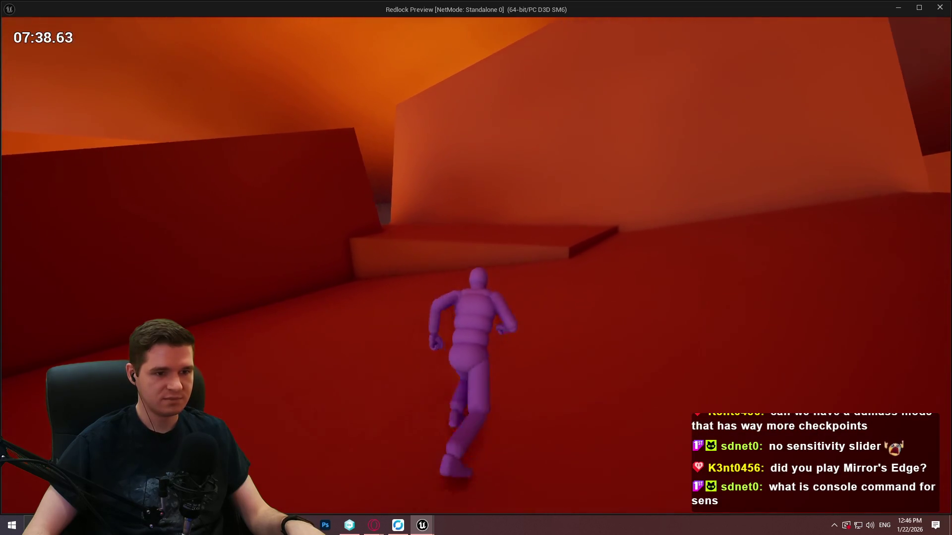
{"action": "key", "text": "w"}
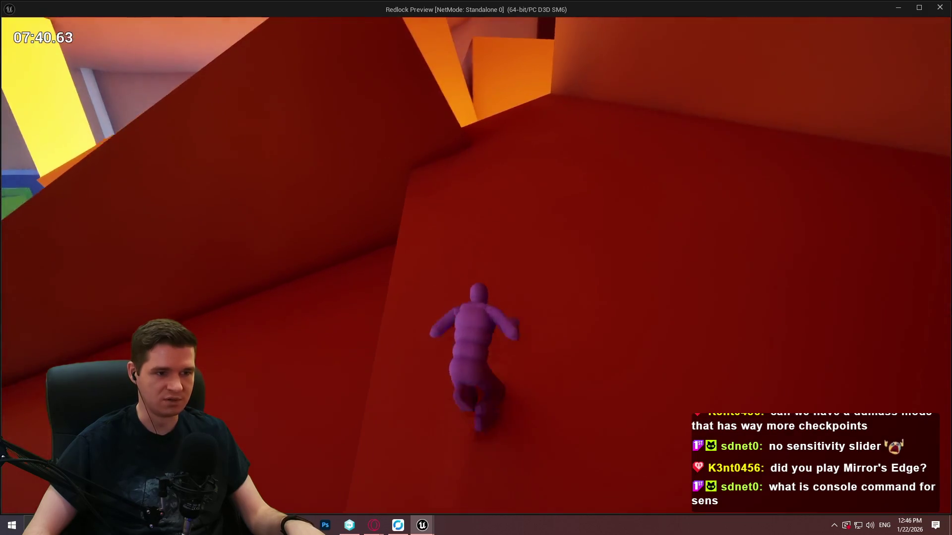
{"action": "key", "text": "w"}
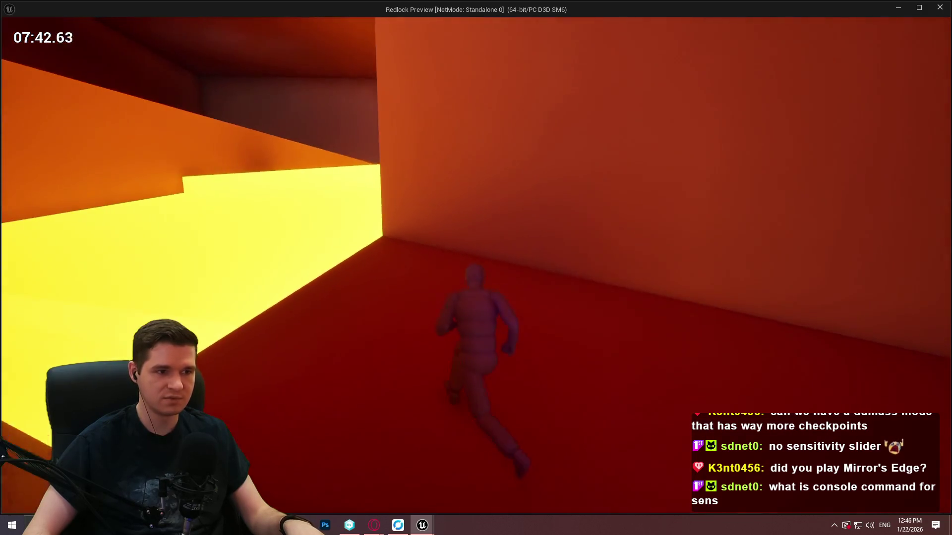
{"action": "key", "text": "w"}
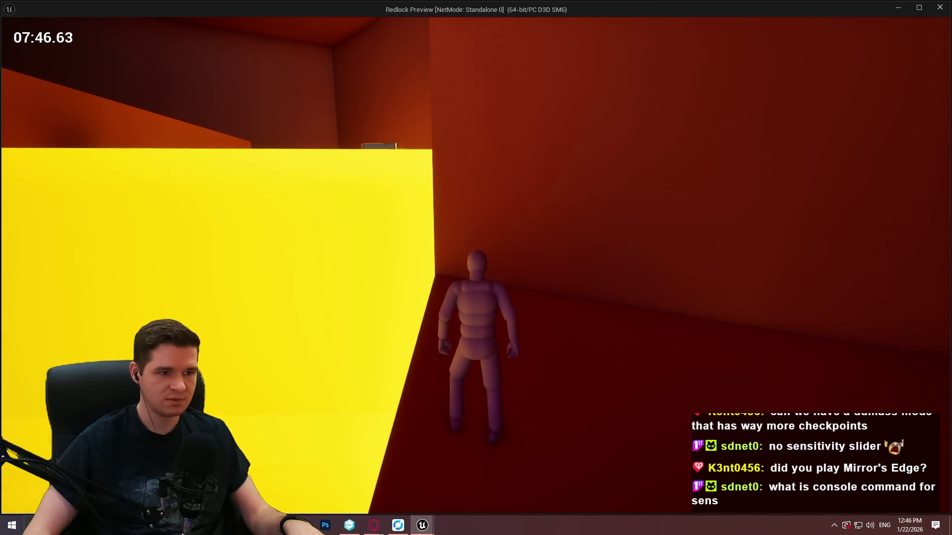
{"action": "key", "text": "w"}
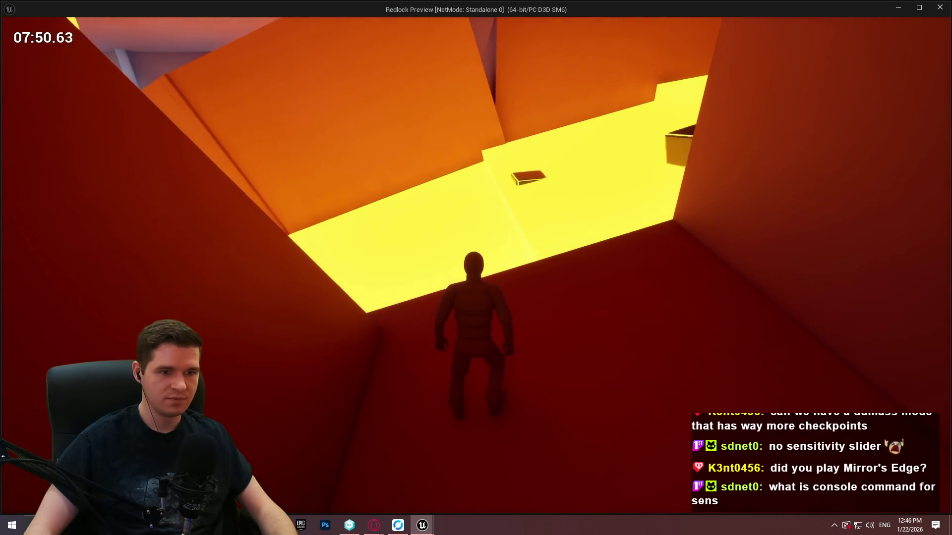
{"action": "key", "text": "space"}
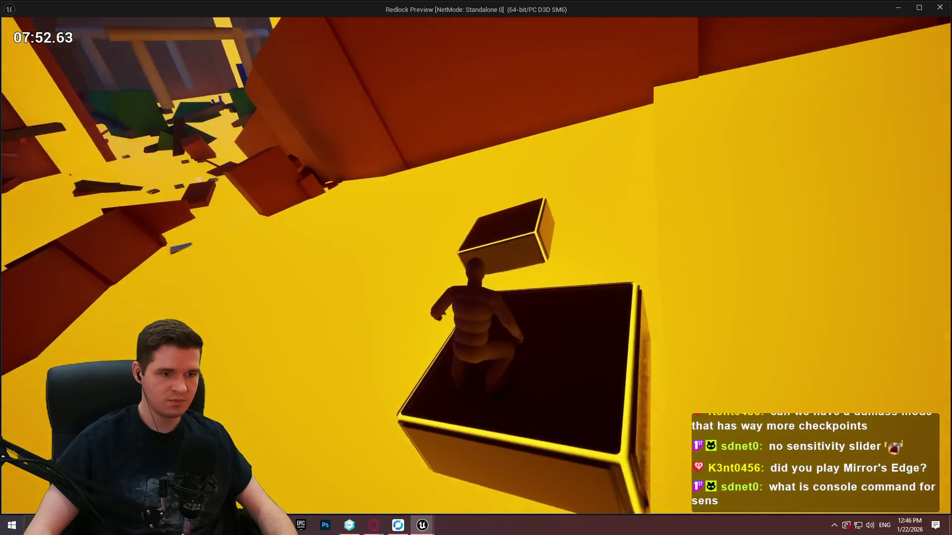
{"action": "key", "text": "w"}
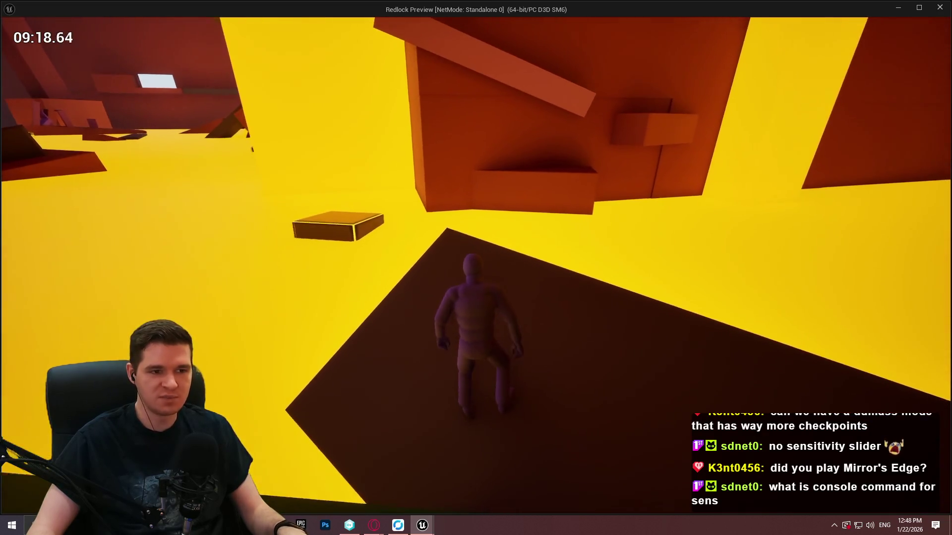
Step: Jump from the dark platform to the floating box and mantle up the wall ledge
{"action": "key", "text": "w"}
{"action": "key", "text": "space"}
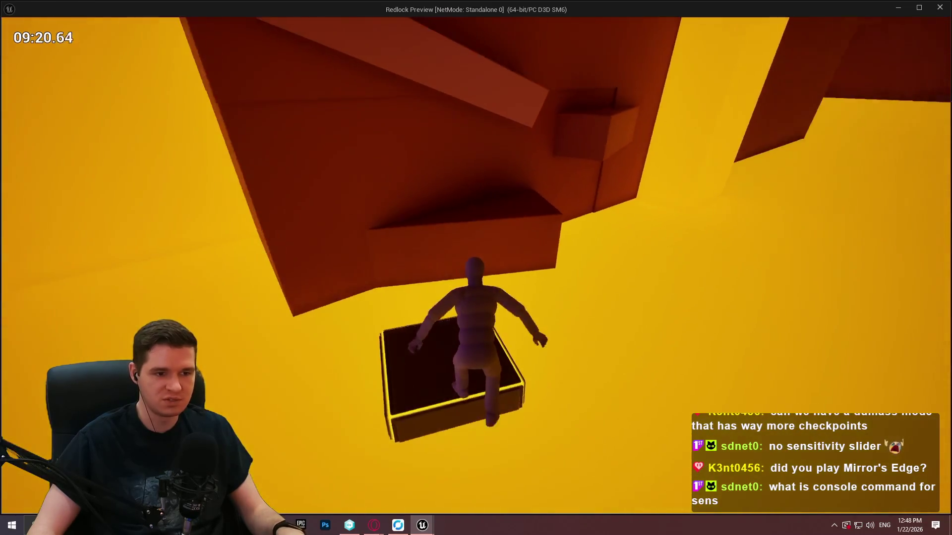
{"action": "key", "text": "w"}
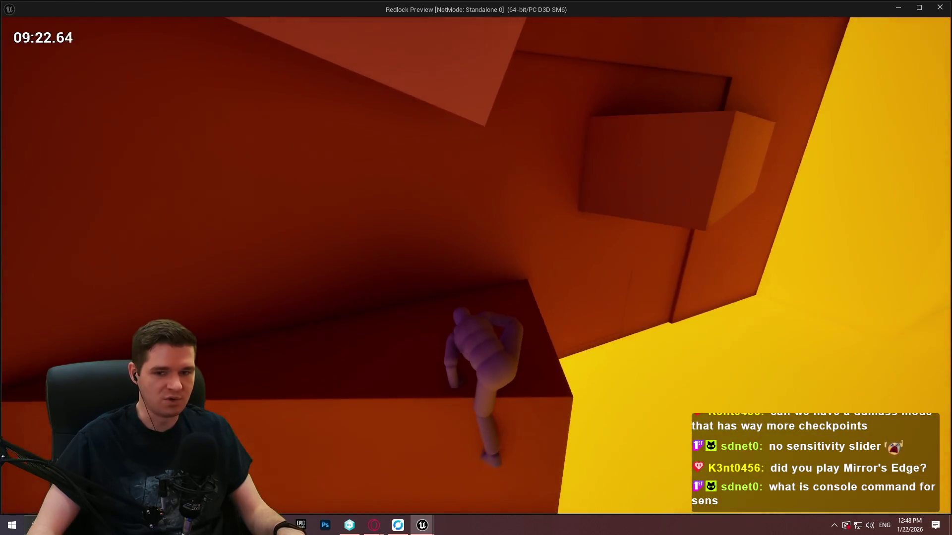
{"action": "key", "text": "space"}
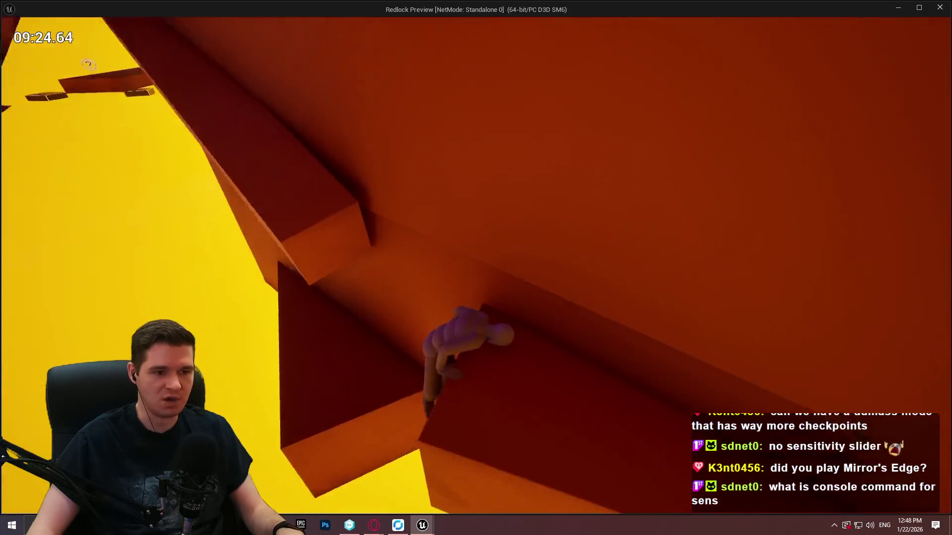
{"action": "key", "text": "space"}
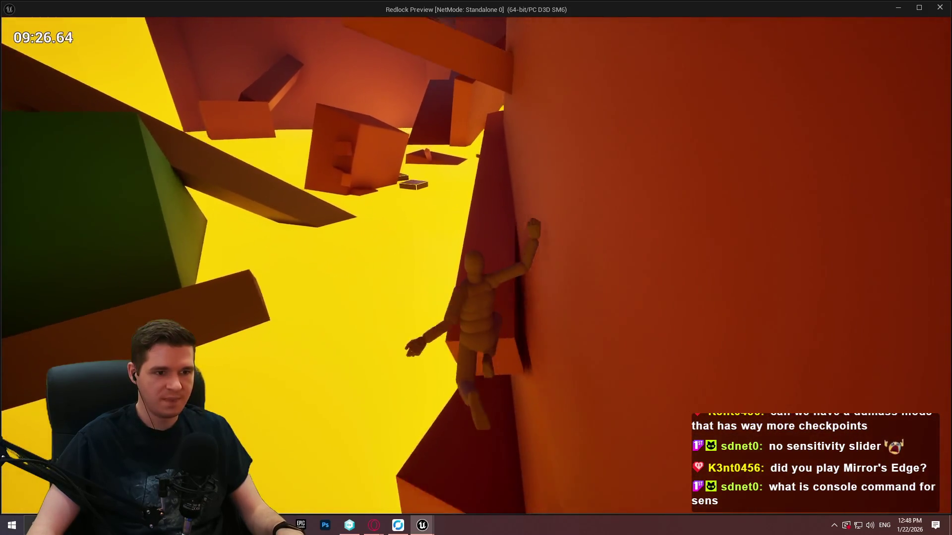
{"action": "key", "text": "w"}
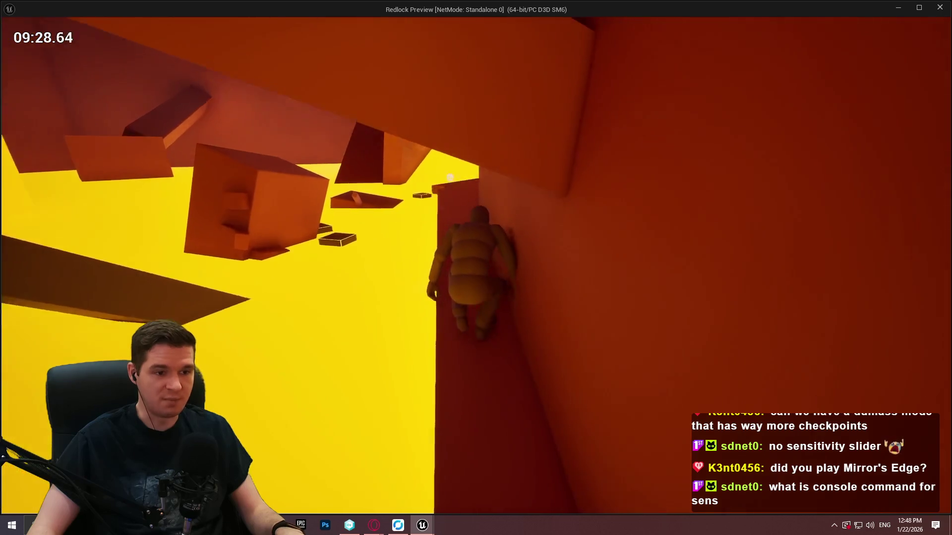
{"action": "key", "text": "space"}
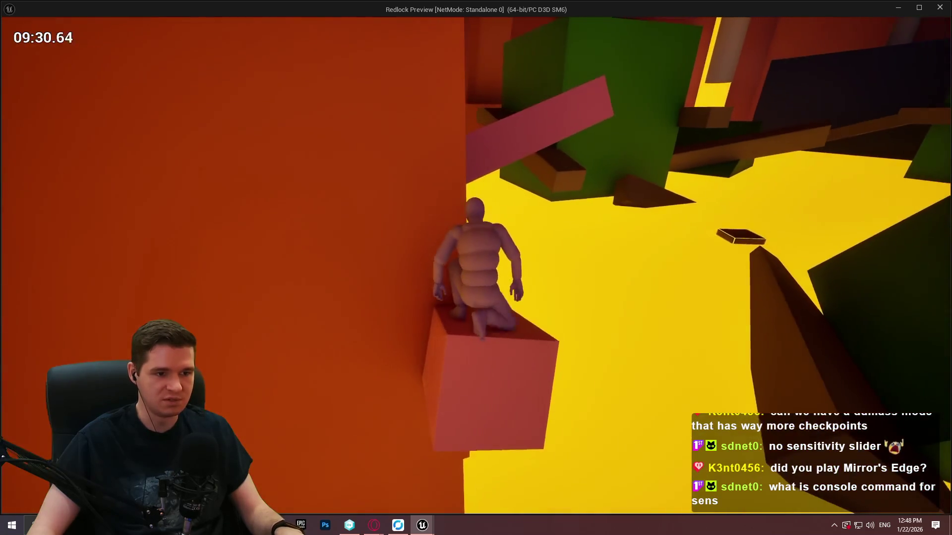
Step: Cross onto the pink beam, hang from it, and pull up to stand on it
{"action": "key", "text": "space"}
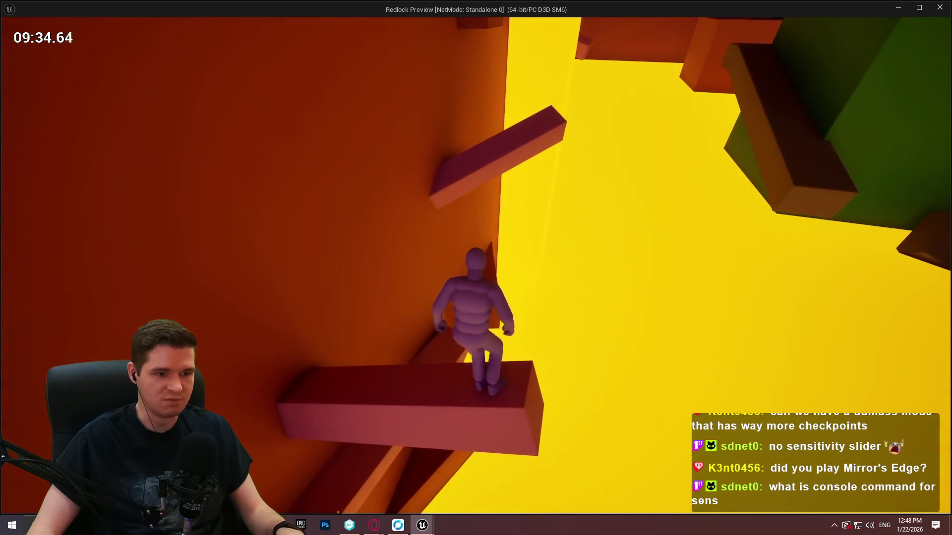
{"action": "key", "text": "w"}
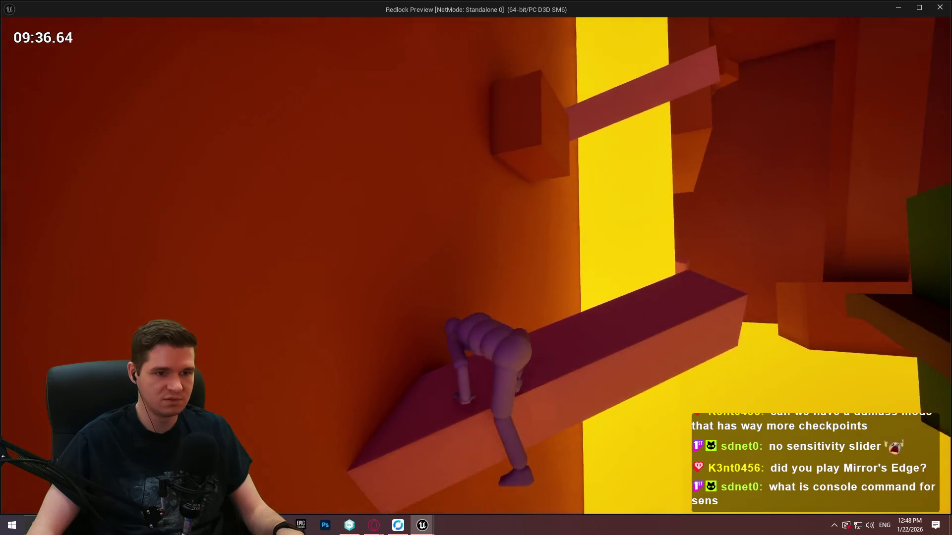
{"action": "key", "text": "space"}
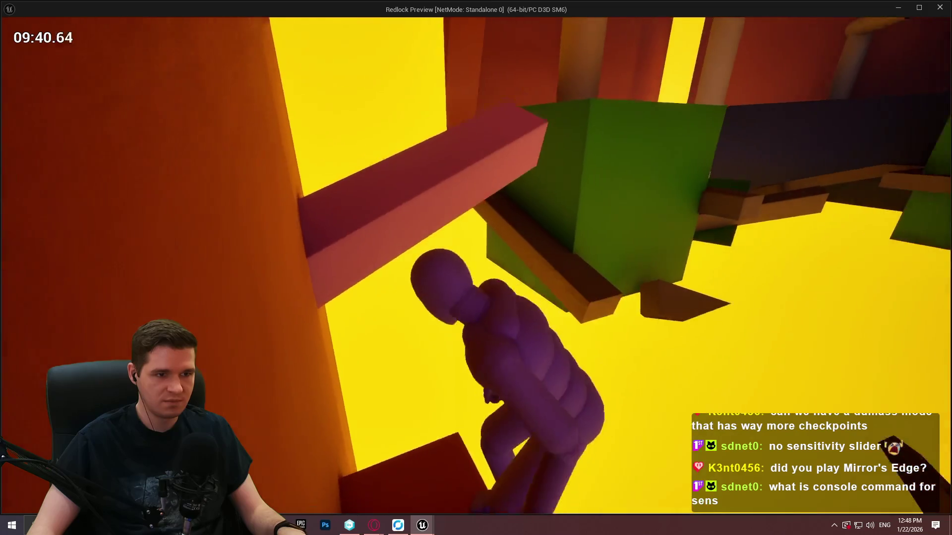
{"action": "key", "text": "space"}
{"action": "key", "text": "w"}
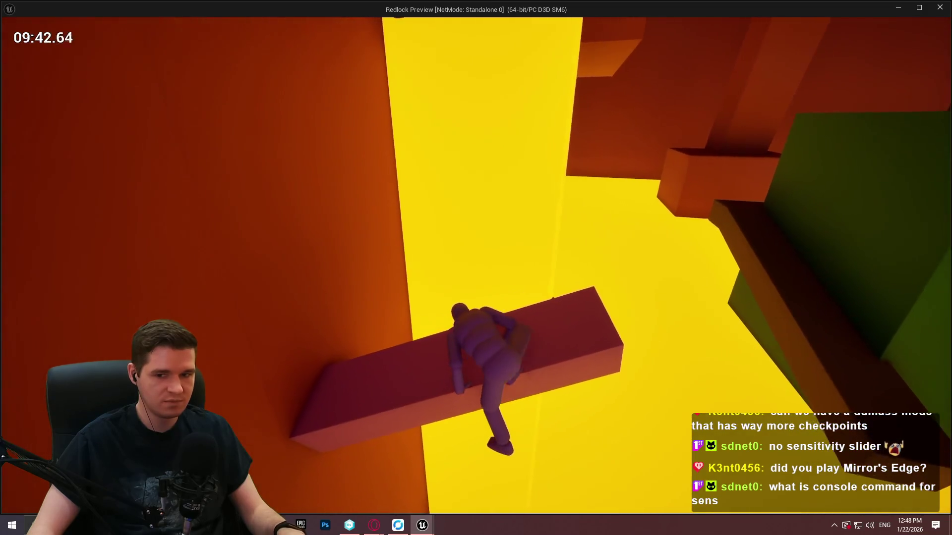
{"action": "key", "text": "space"}
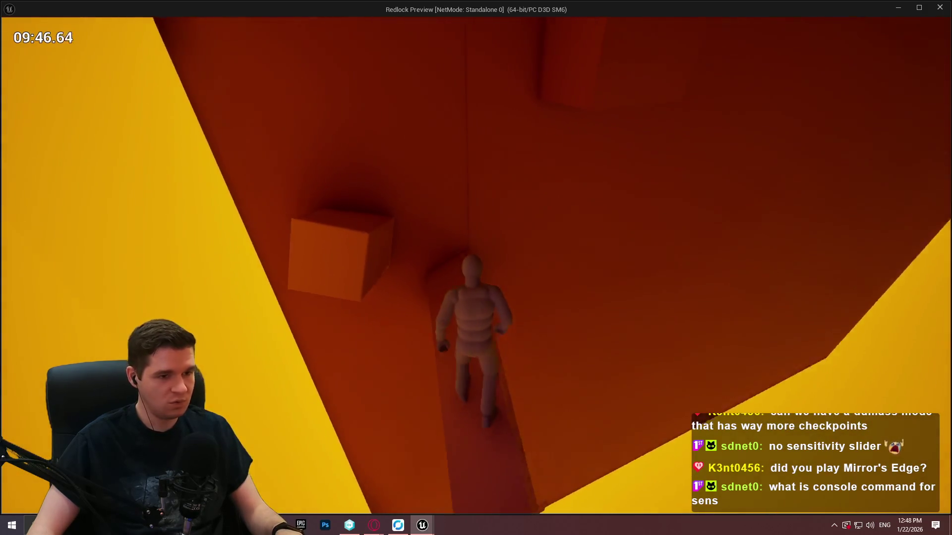
Step: Mantle up the wall blocks, run through the dark tunnel, and climb onto a ledge
{"action": "key", "text": "space"}
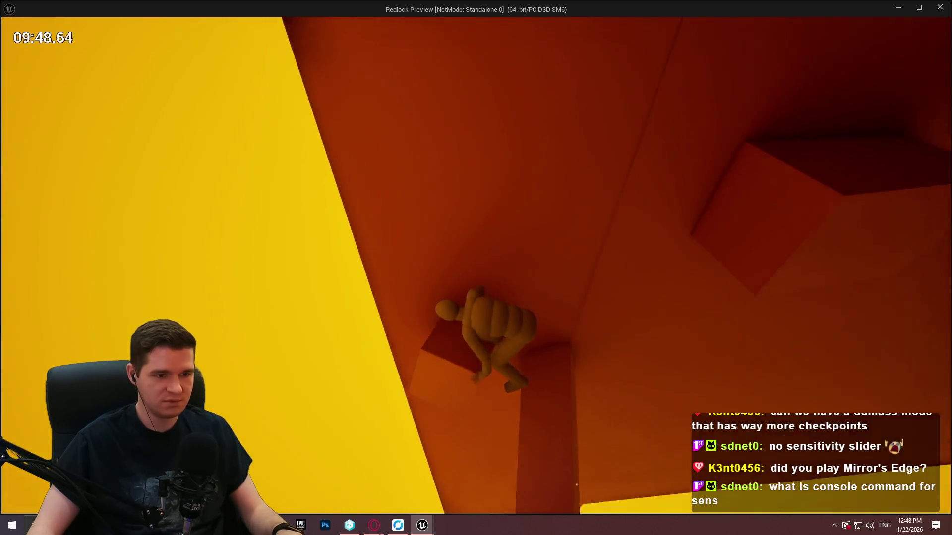
{"action": "key", "text": "space"}
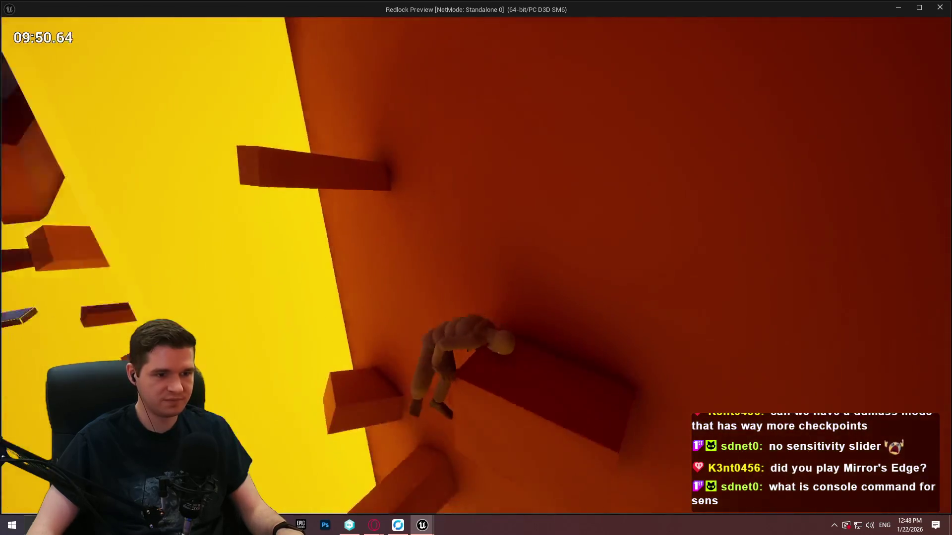
{"action": "key", "text": "space"}
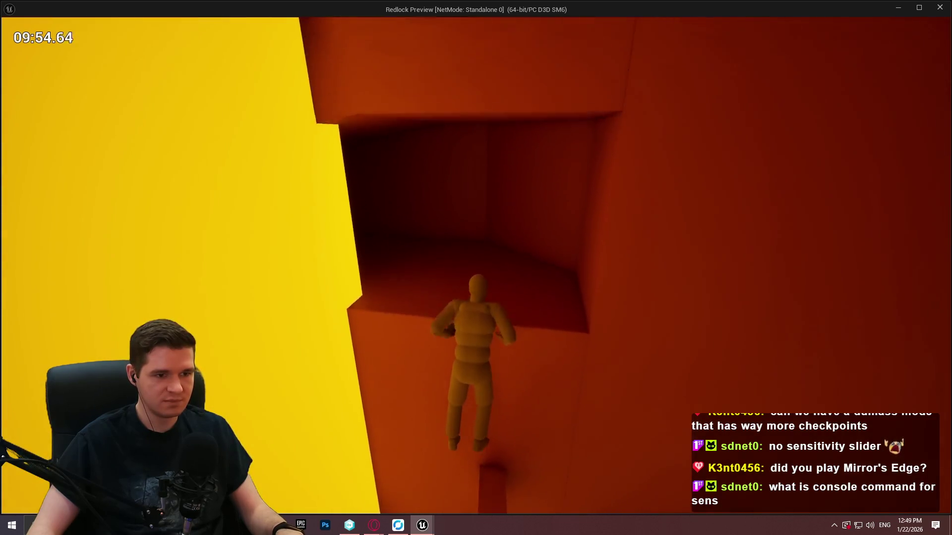
{"action": "key", "text": "space"}
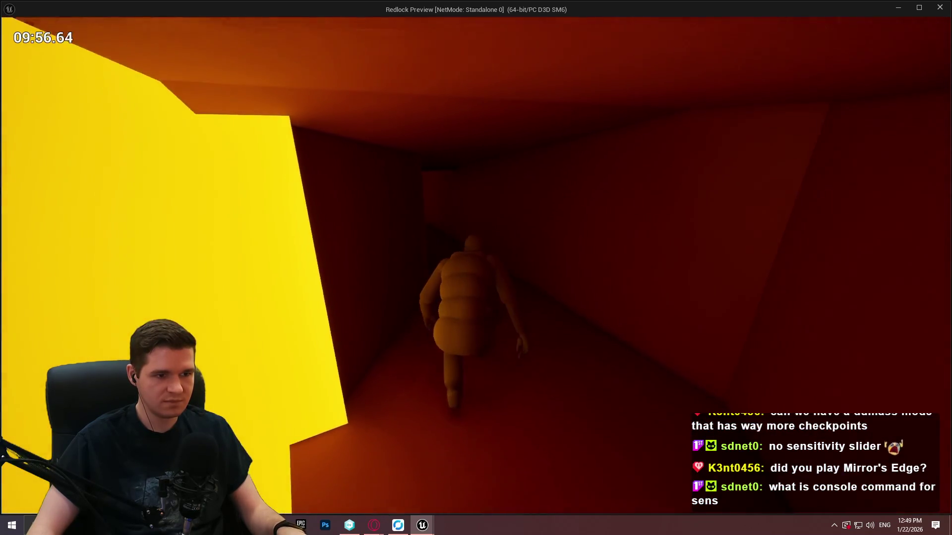
{"action": "key", "text": "w"}
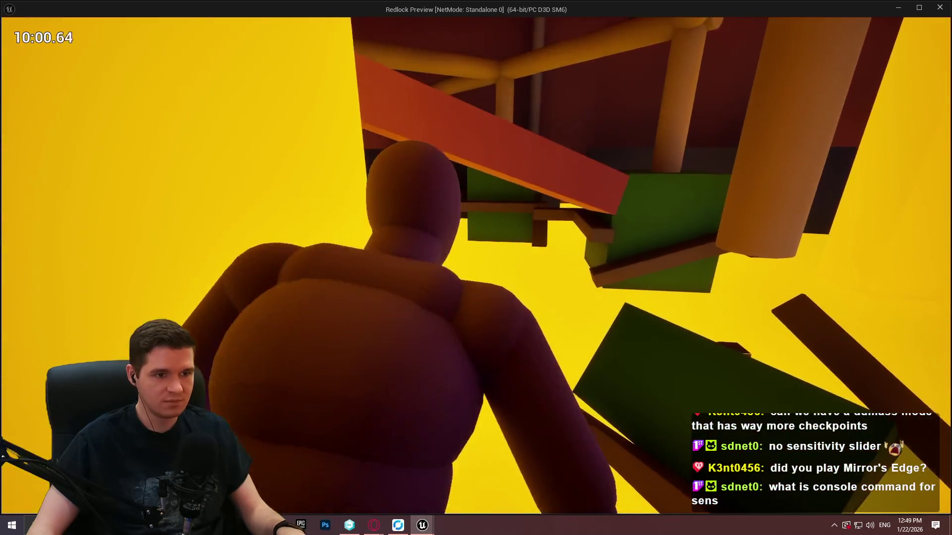
{"action": "key", "text": "space"}
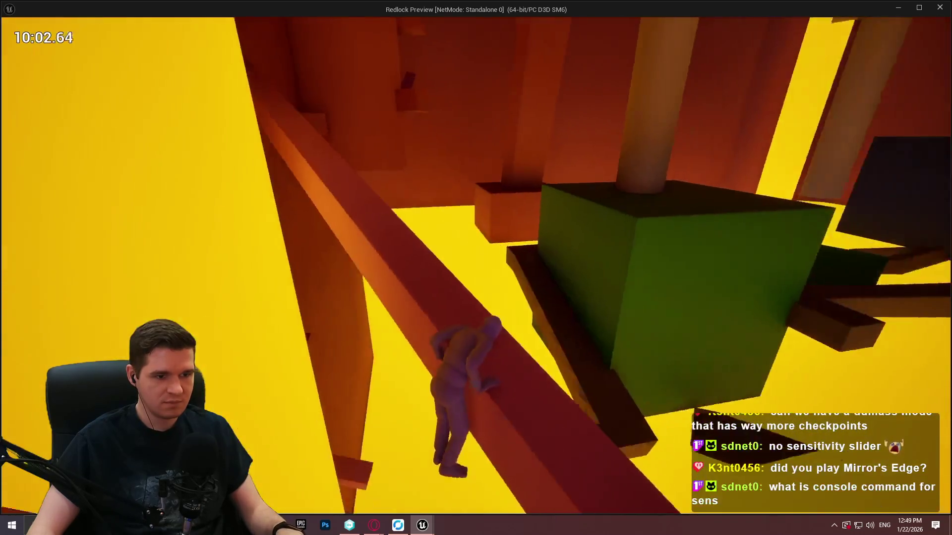
{"action": "key", "text": "w"}
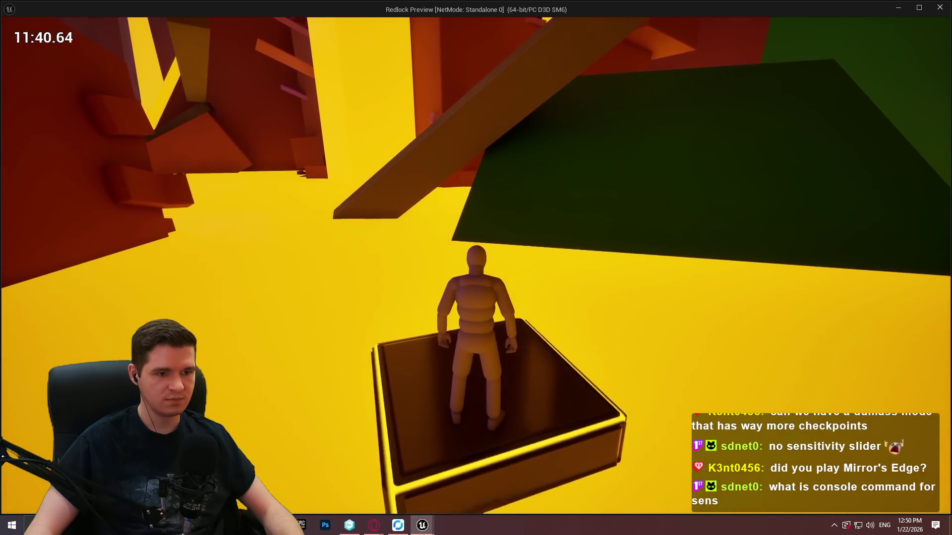
Step: Jump across the green slab and mantle up successive wall ledges
{"action": "key", "text": "w"}
{"action": "key", "text": "space"}
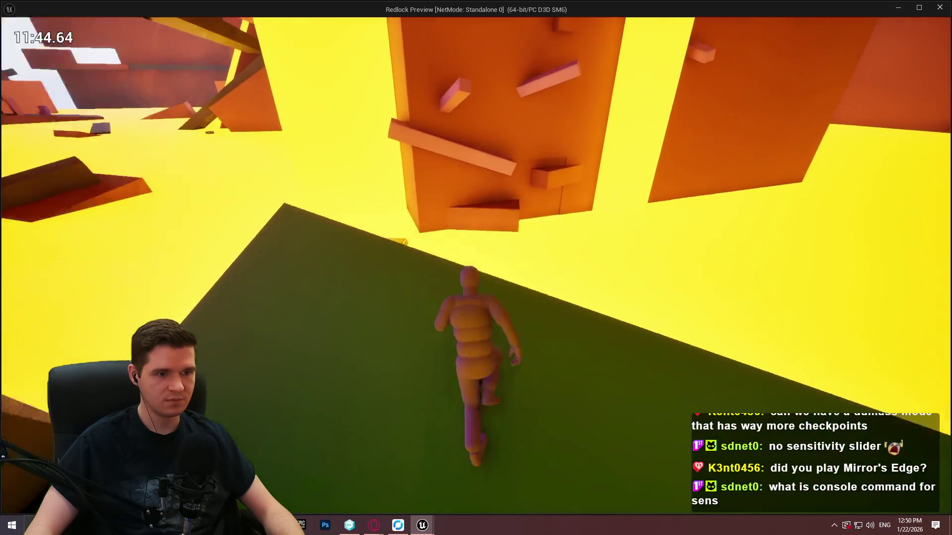
{"action": "key", "text": "space"}
{"action": "key", "text": "w"}
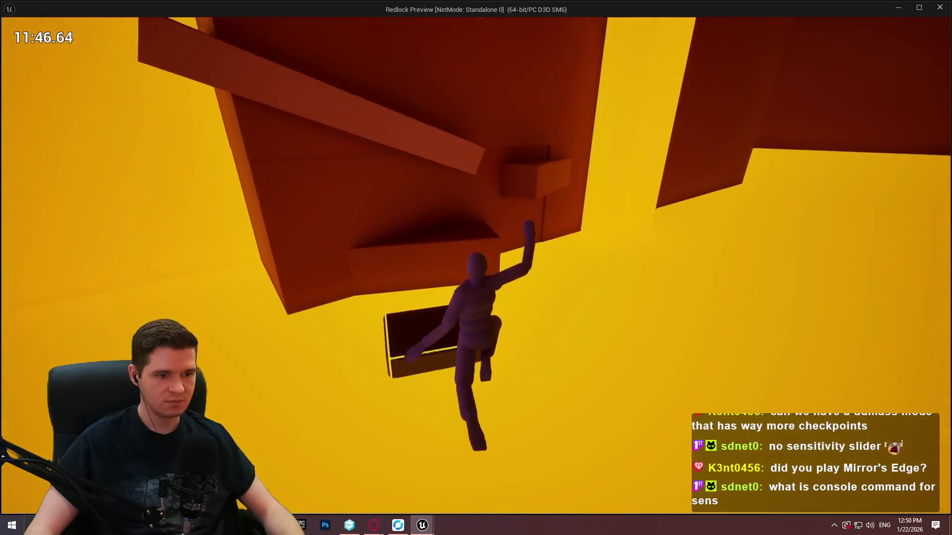
{"action": "key", "text": "space"}
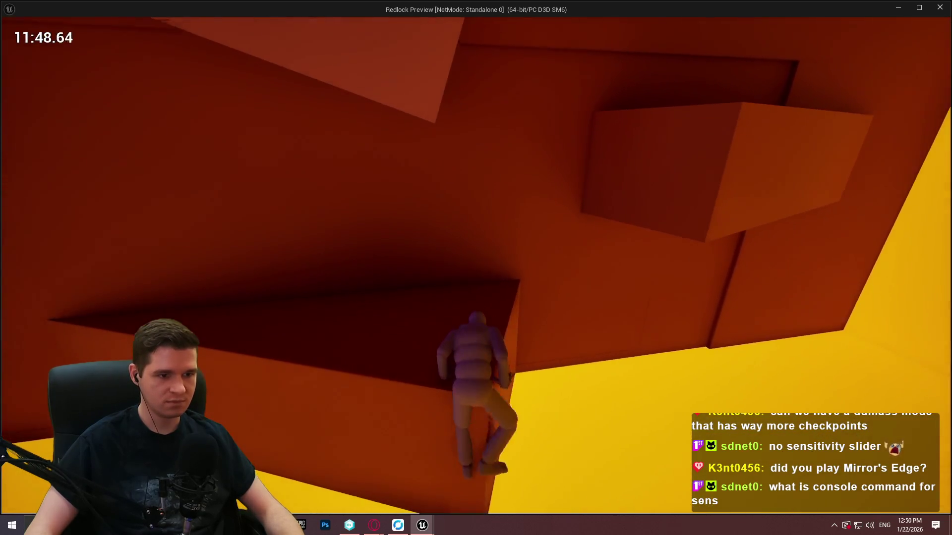
{"action": "key", "text": "space"}
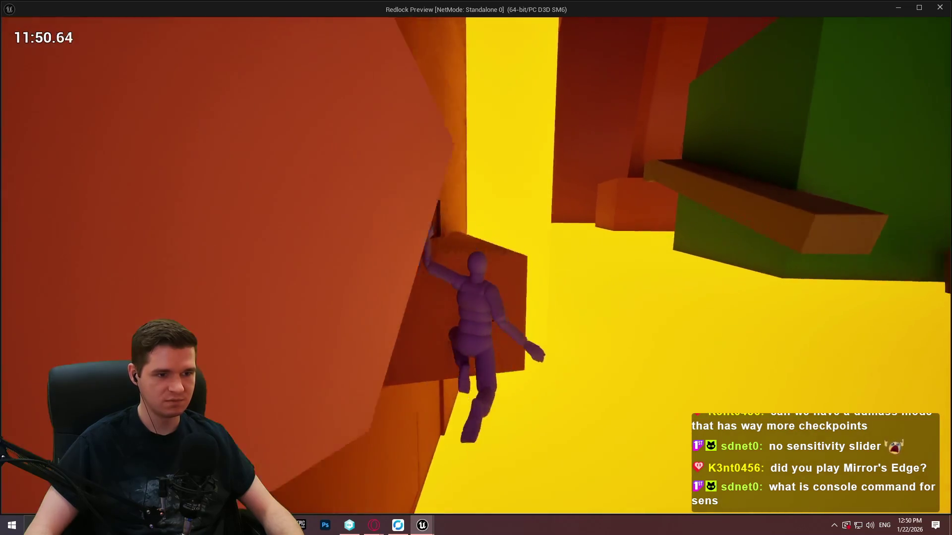
{"action": "key", "text": "space"}
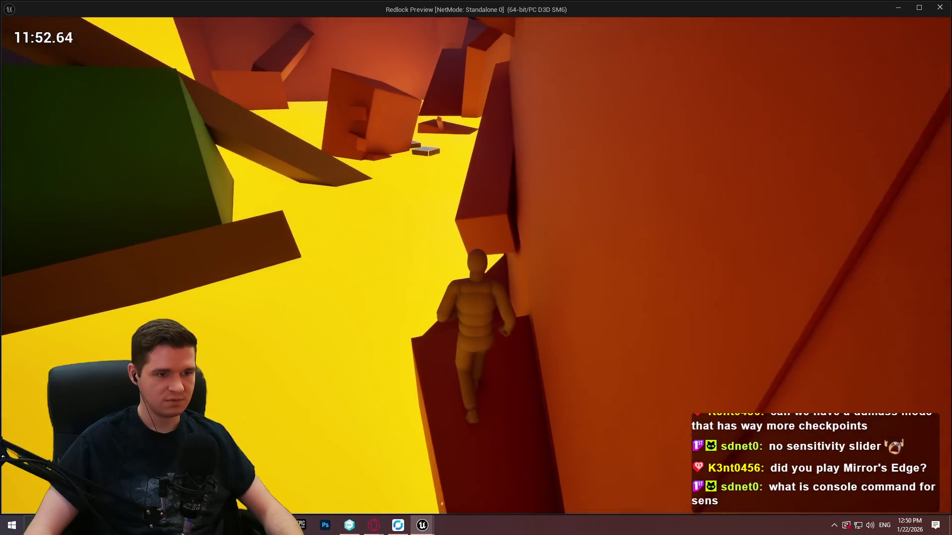
{"action": "key", "text": "space"}
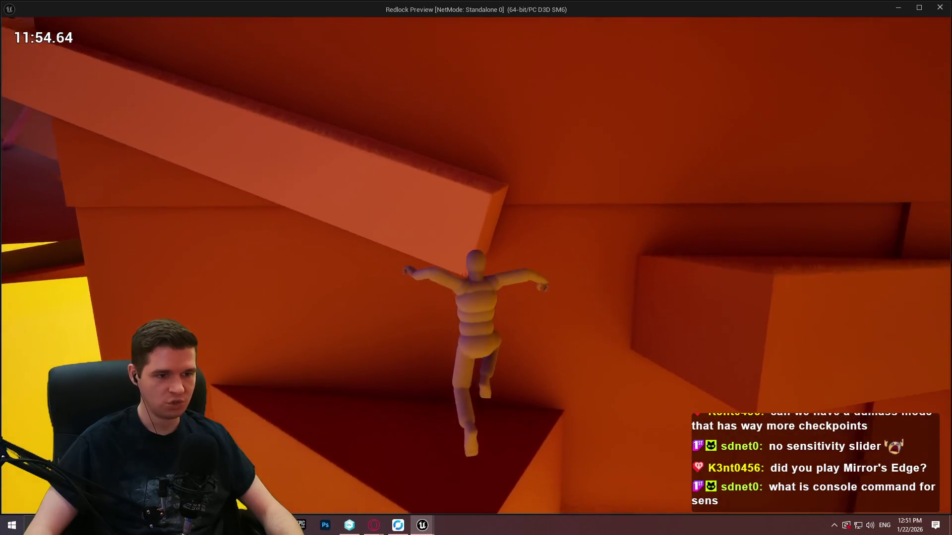
Step: Climb the orange wall and pink ledges, then close the game preview with Esc
{"action": "key", "text": "space"}
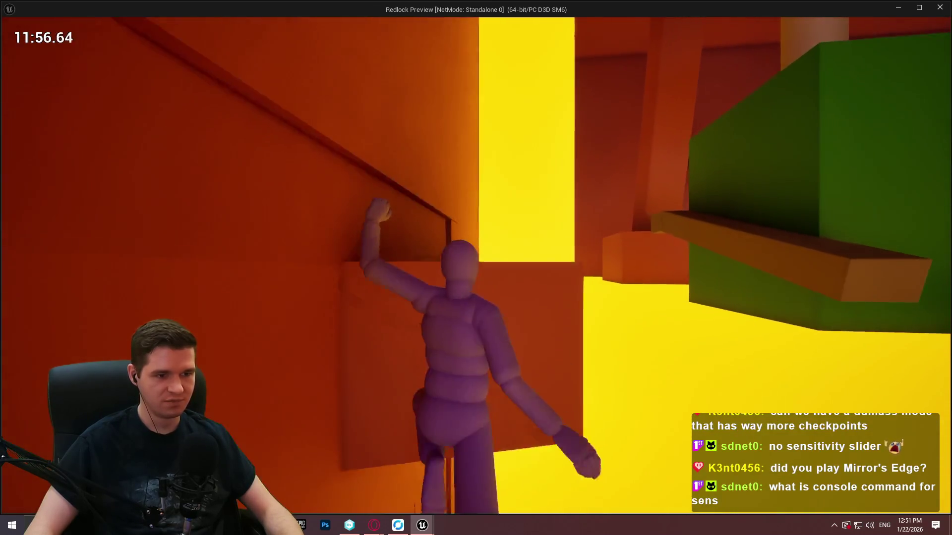
{"action": "key", "text": "space"}
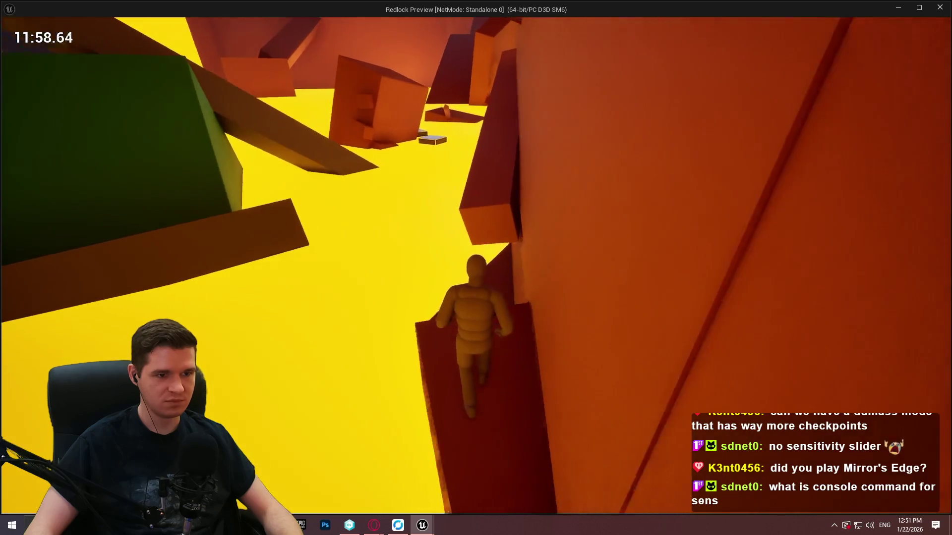
{"action": "key", "text": "space"}
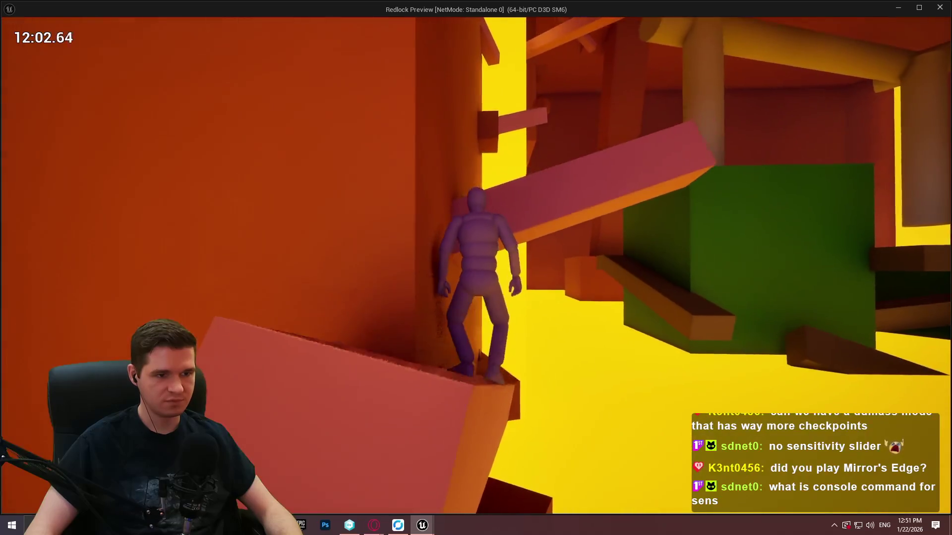
{"action": "key", "text": "space"}
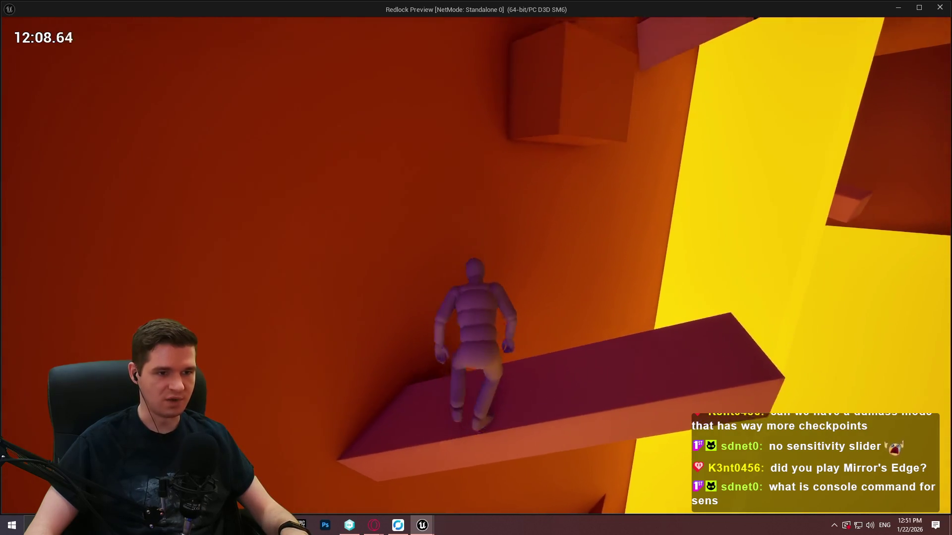
{"action": "key", "text": "space"}
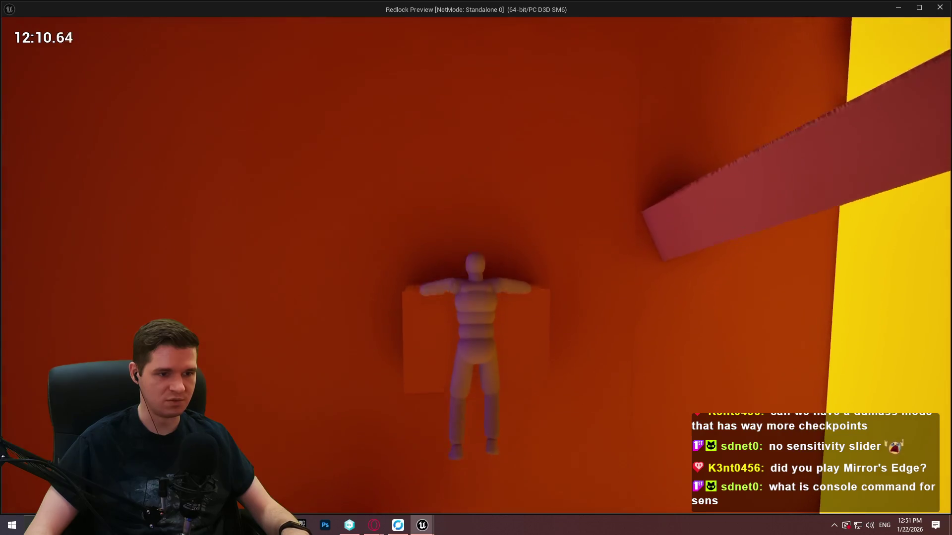
{"action": "key", "text": "w"}
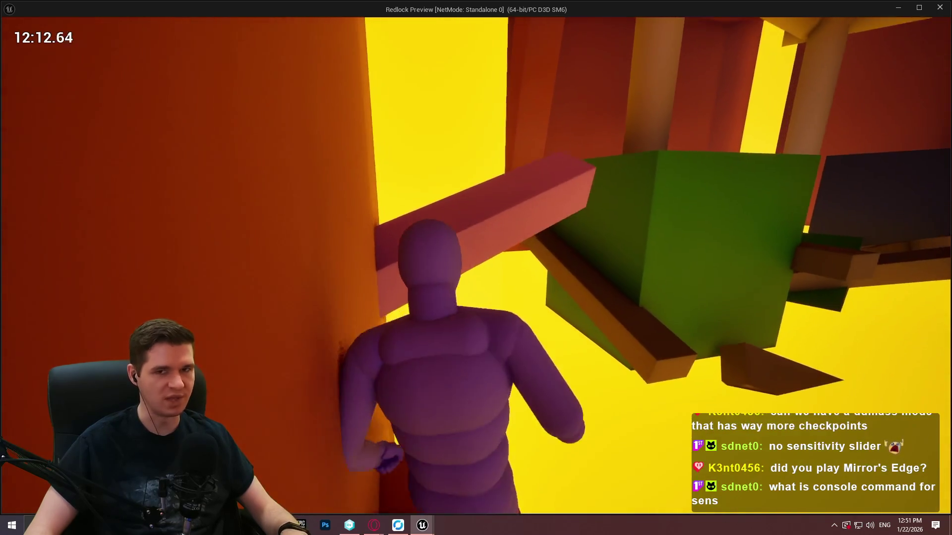
{"action": "key", "text": "space"}
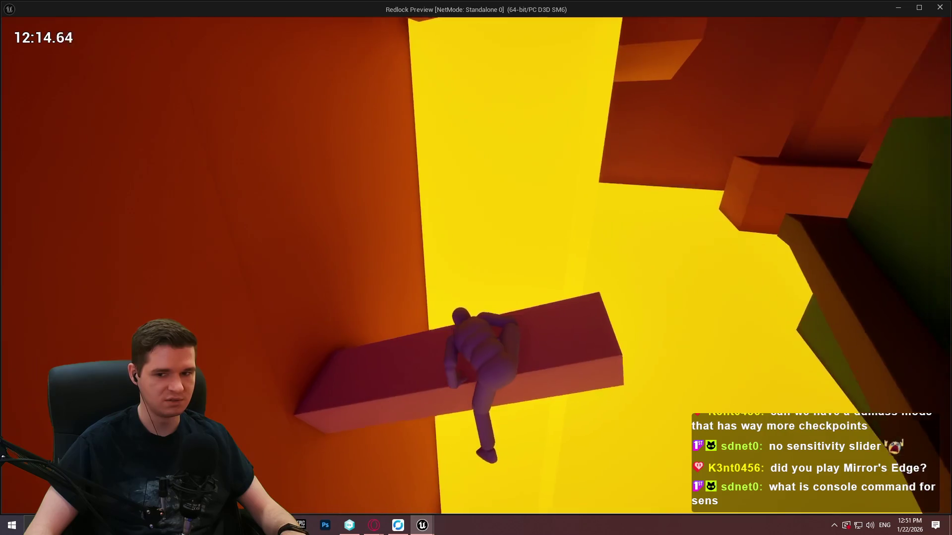
{"action": "key", "text": "space"}
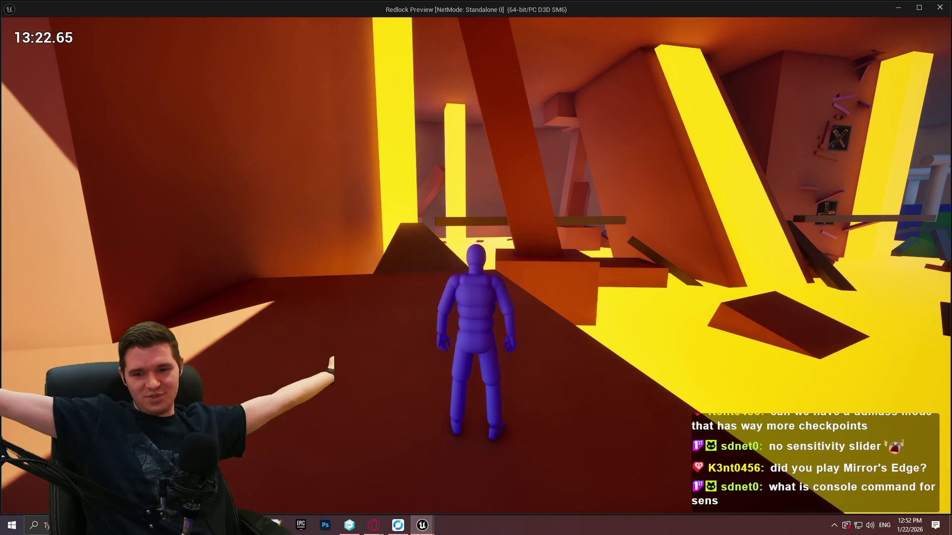
{"action": "key", "text": "Escape"}
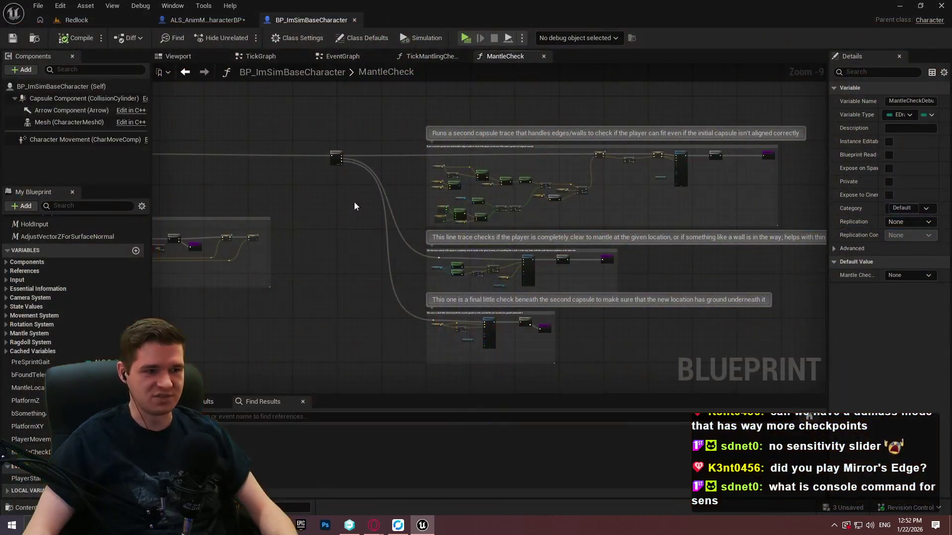
Step: Play from a spot on the Redlock walkway in fullscreen and run along it
{"action": "left_click", "coordinate": [74, 20]}
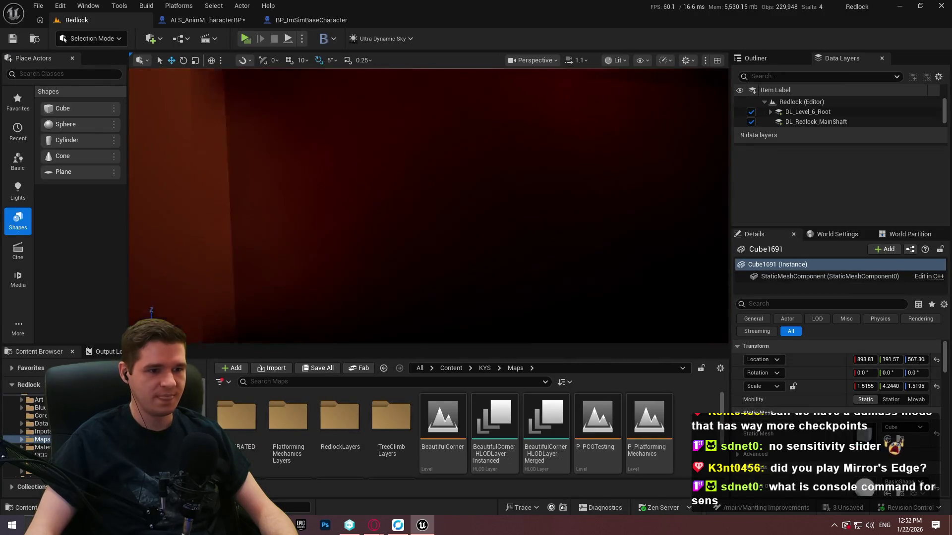
{"action": "scroll", "coordinate": [429, 206], "scroll_direction": "up", "scroll_amount": 2}
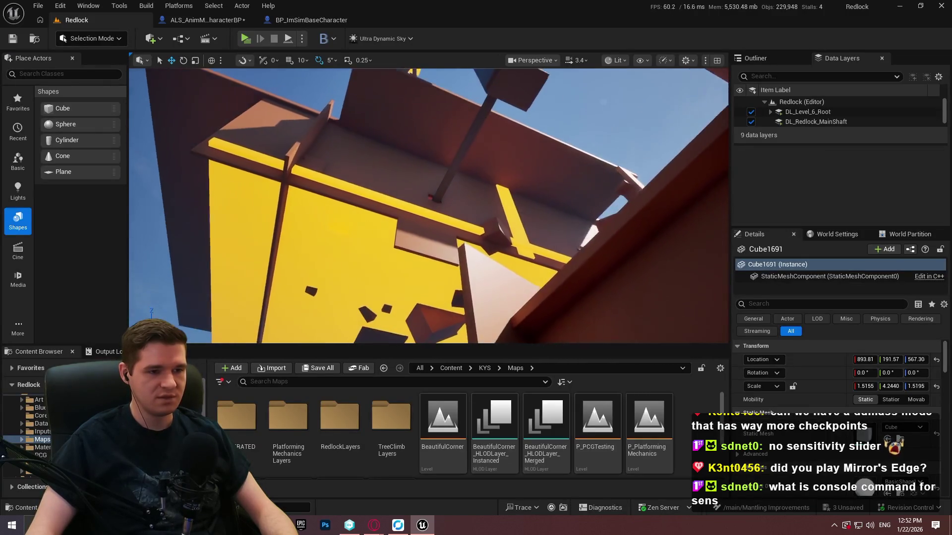
{"action": "left_click_drag", "start_coordinate": [429, 206], "coordinate": [428, 206]}
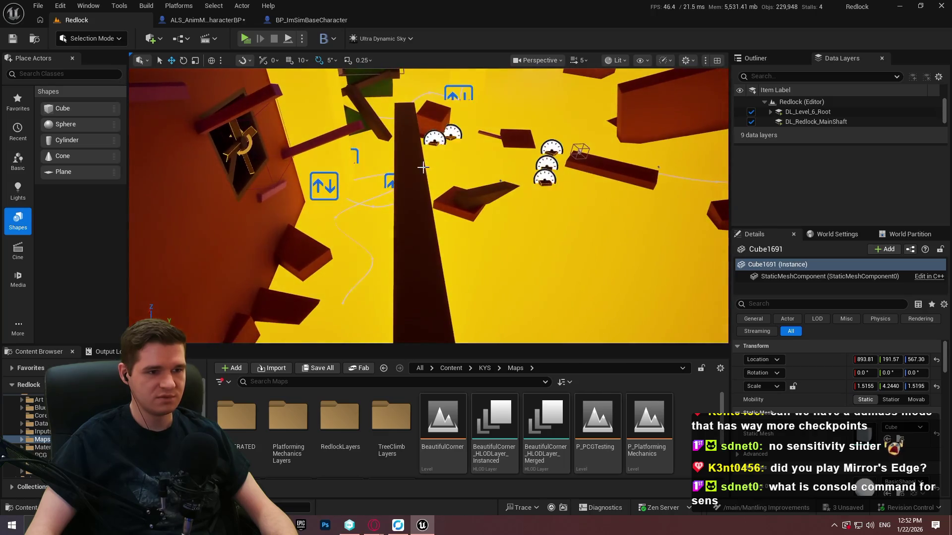
{"action": "right_click", "coordinate": [402, 202]}
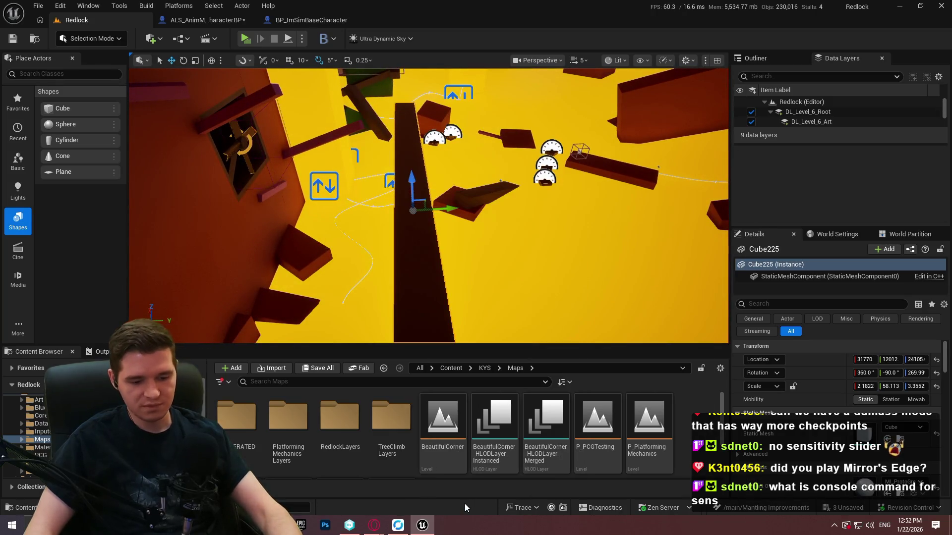
{"action": "key", "text": "alt+p"}
{"action": "key", "text": "F11"}
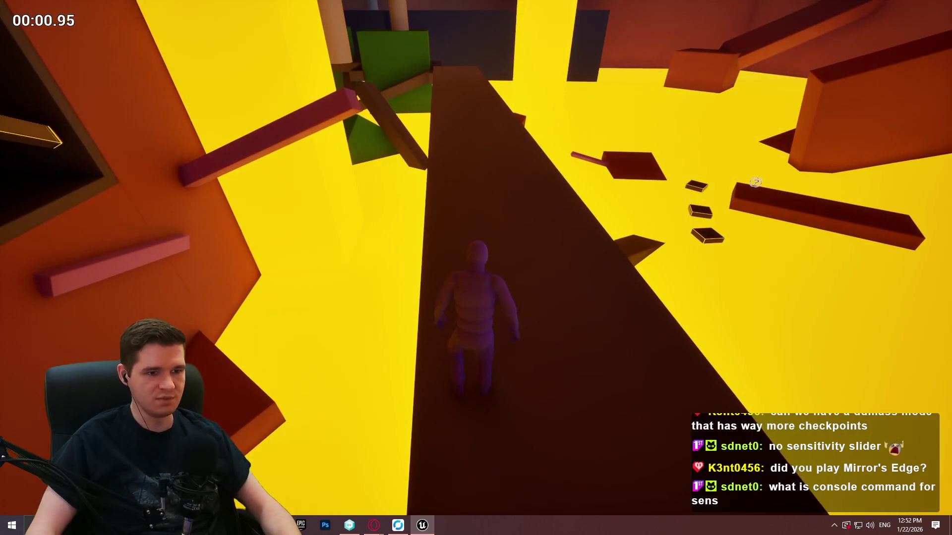
{"action": "key", "text": "w"}
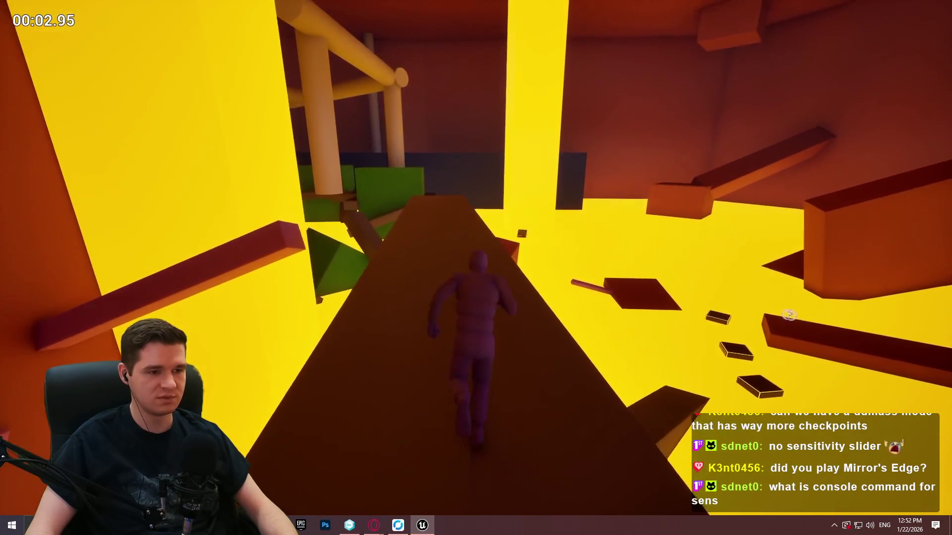
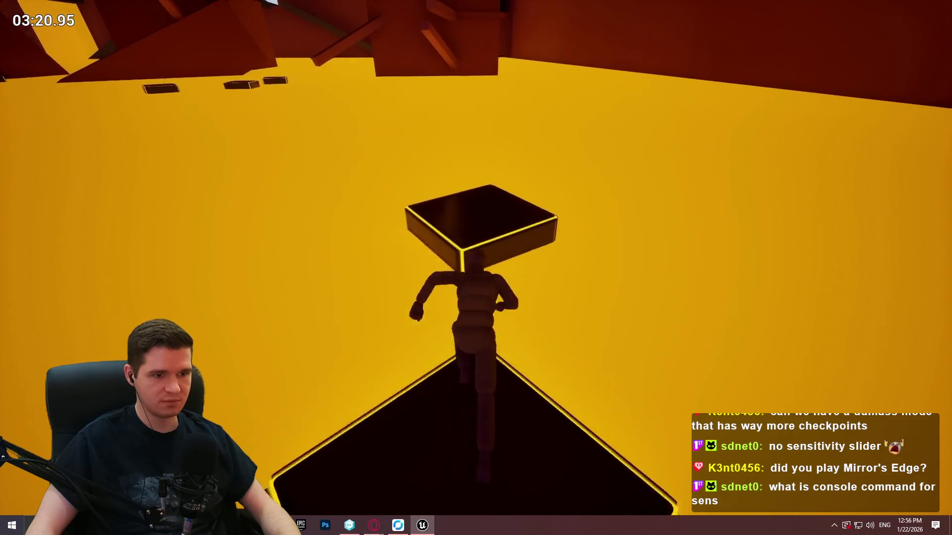
Step: Jump the character across the floating yellow-edged platforms and pull up onto the overhead beam
{"action": "key", "text": "space"}
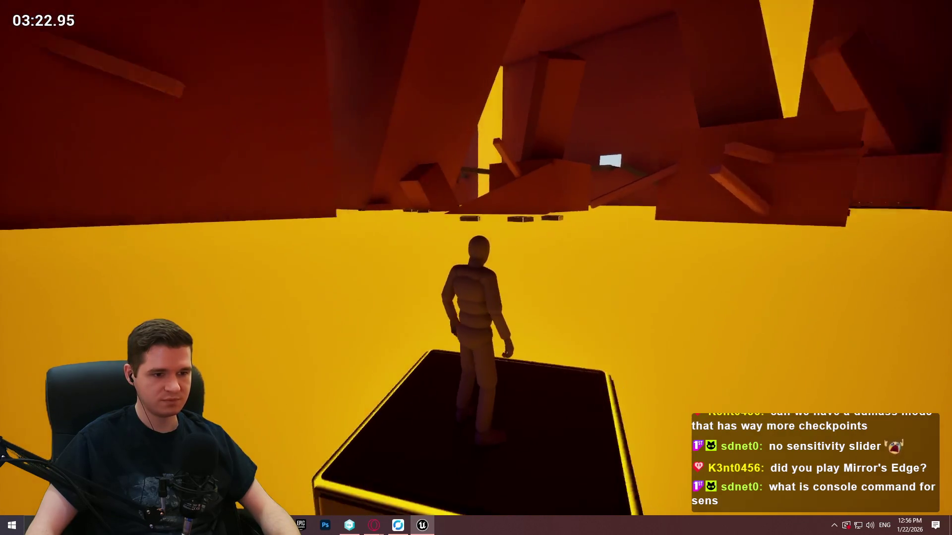
{"action": "key", "text": "space"}
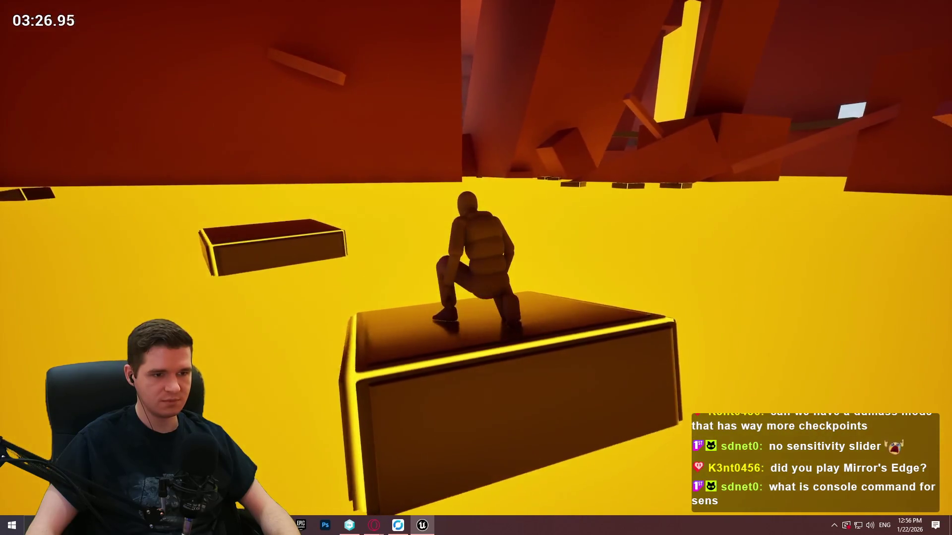
{"action": "key", "text": "w"}
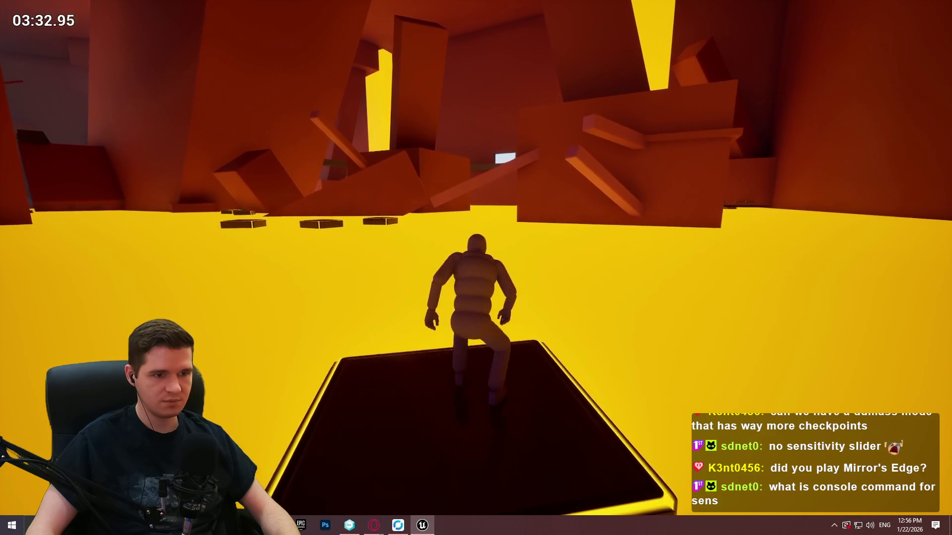
{"action": "key", "text": "space"}
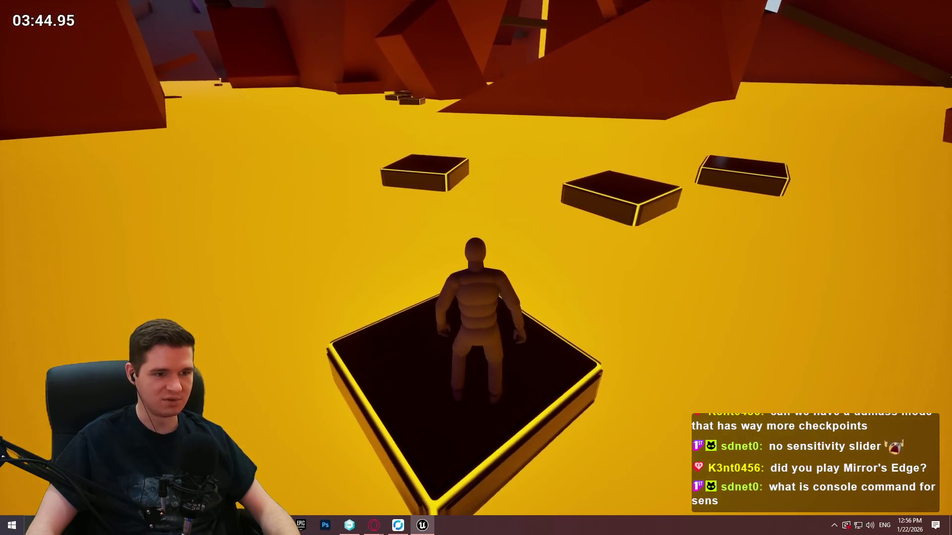
{"action": "key", "text": "w"}
{"action": "key", "text": "space"}
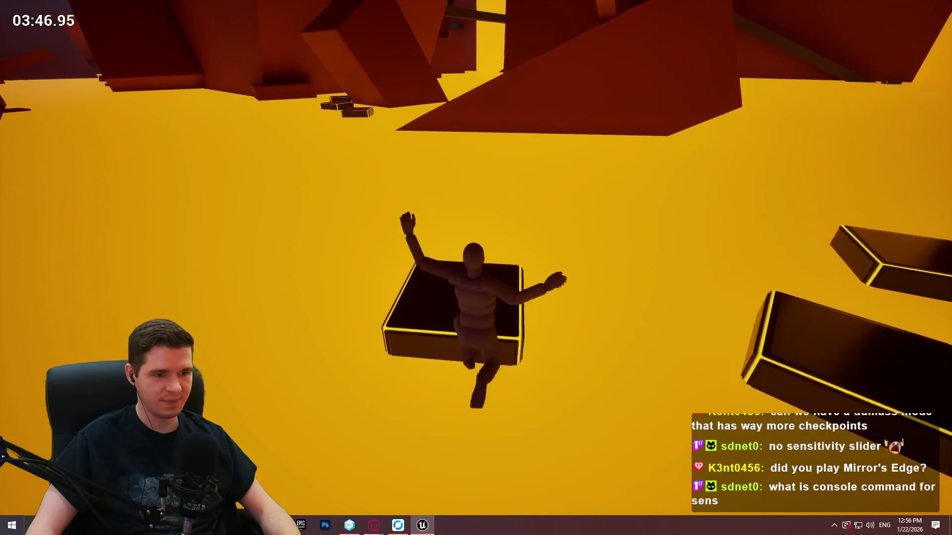
{"action": "key", "text": "space"}
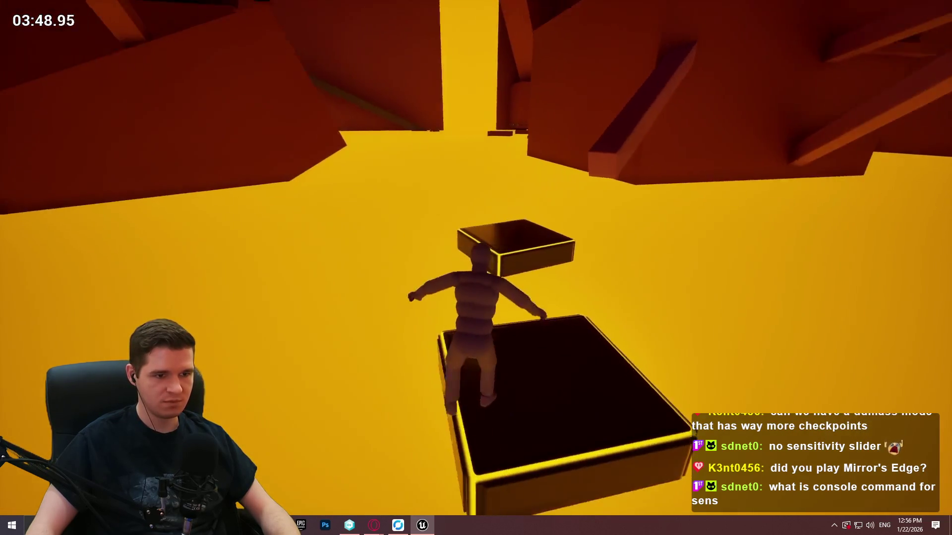
{"action": "key", "text": "space"}
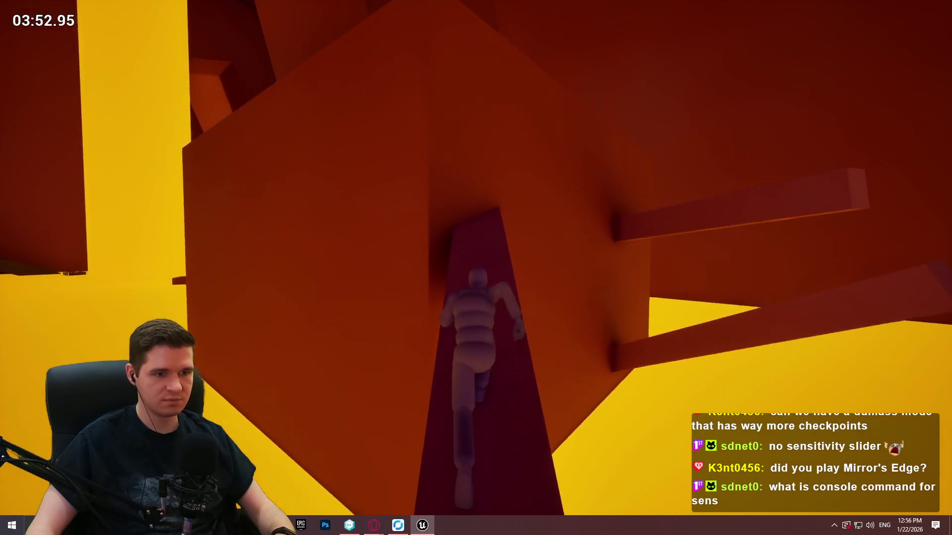
Step: Run and crawl along the red beams, then wall-jump onto the orange walls
{"action": "key", "text": "space"}
{"action": "key", "text": "w"}
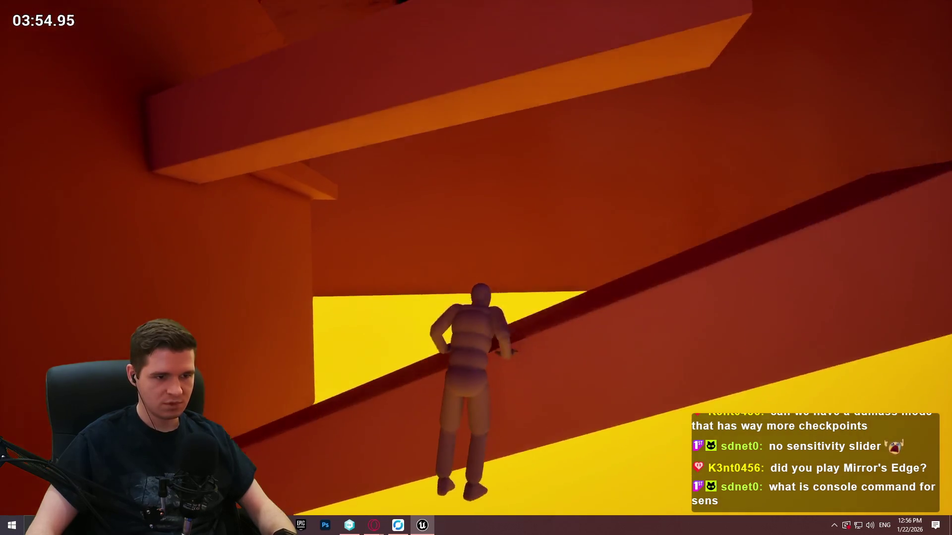
{"action": "key", "text": "w"}
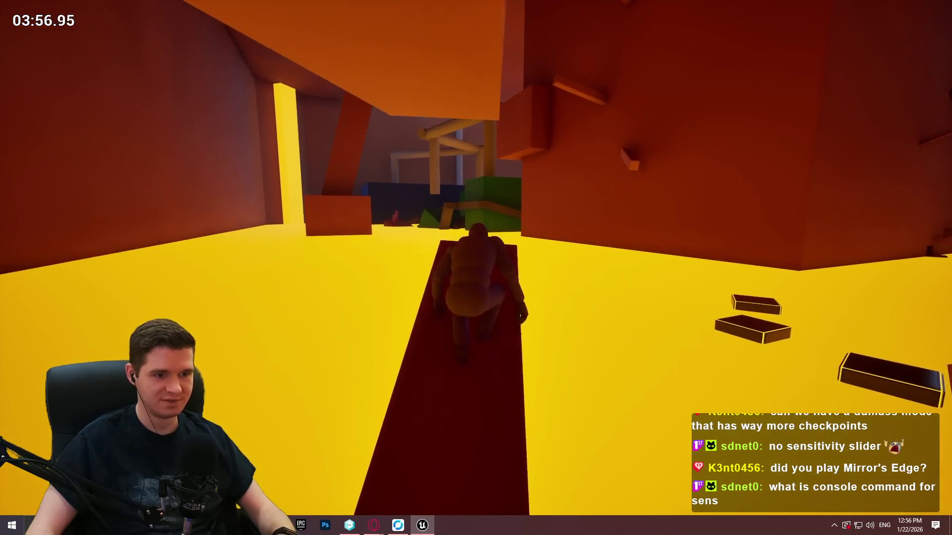
{"action": "key", "text": "w"}
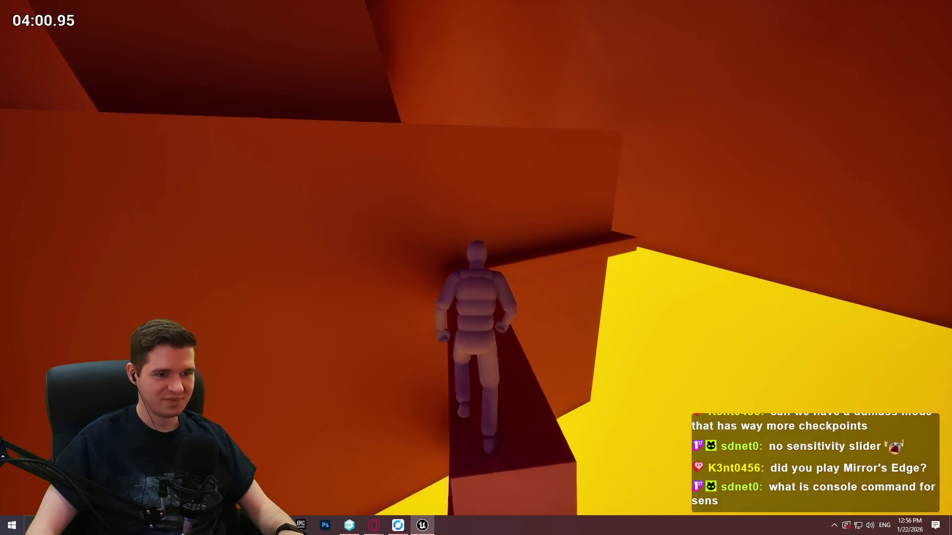
{"action": "key", "text": "w"}
{"action": "key", "text": "space"}
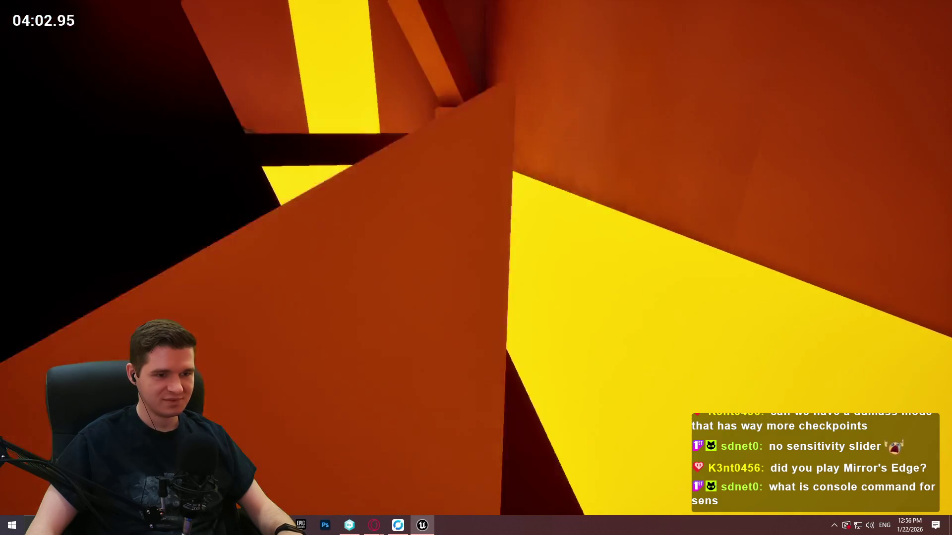
Step: Climb the orange and red walls past the dark ledge and run along the narrow beam
{"action": "key", "text": "w"}
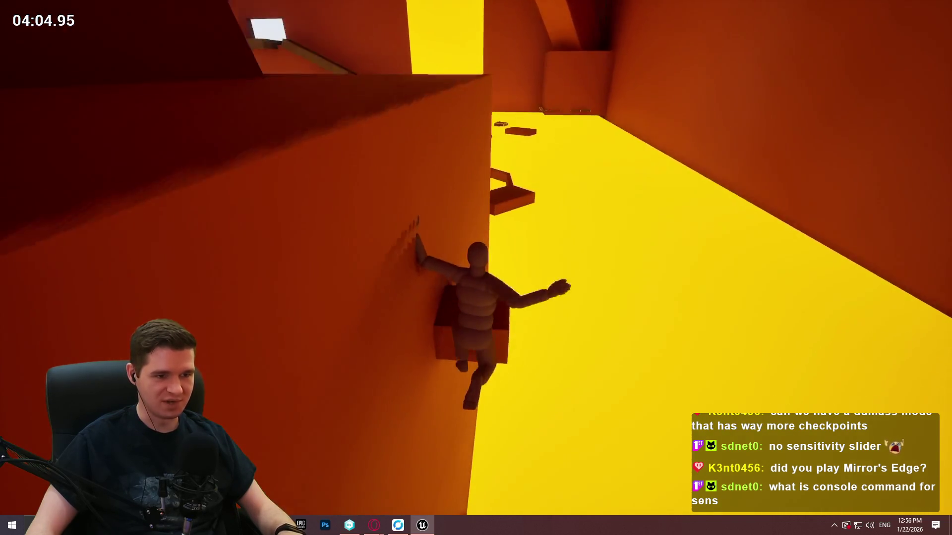
{"action": "key", "text": "w"}
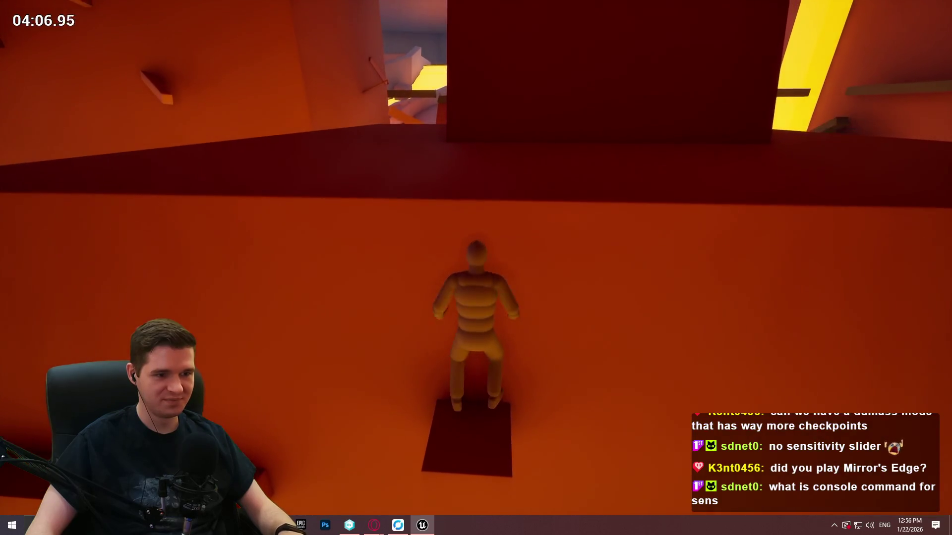
{"action": "key", "text": "w"}
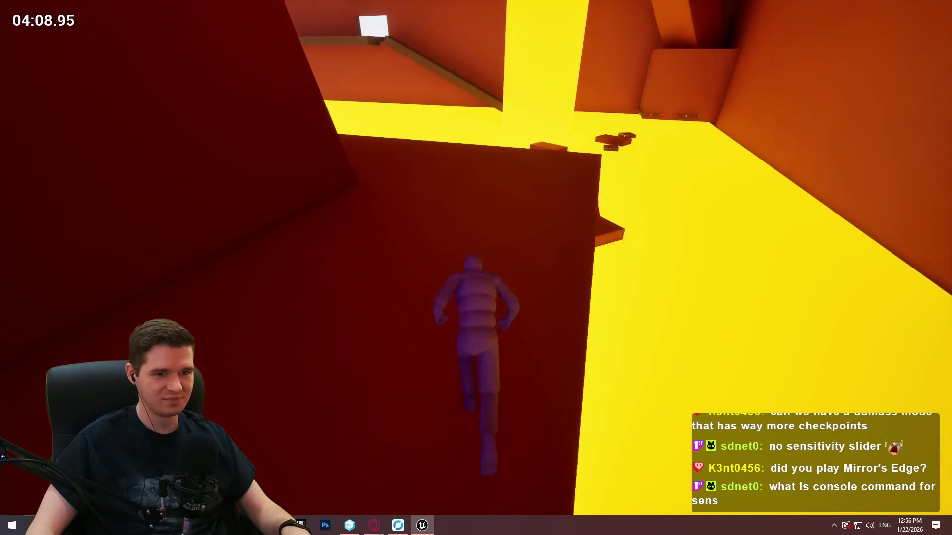
{"action": "key", "text": "w"}
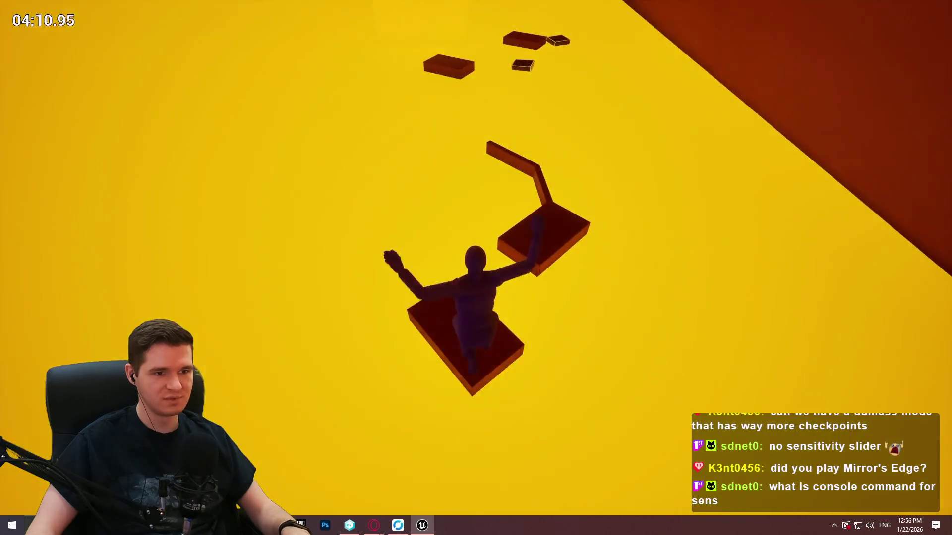
{"action": "key", "text": "w"}
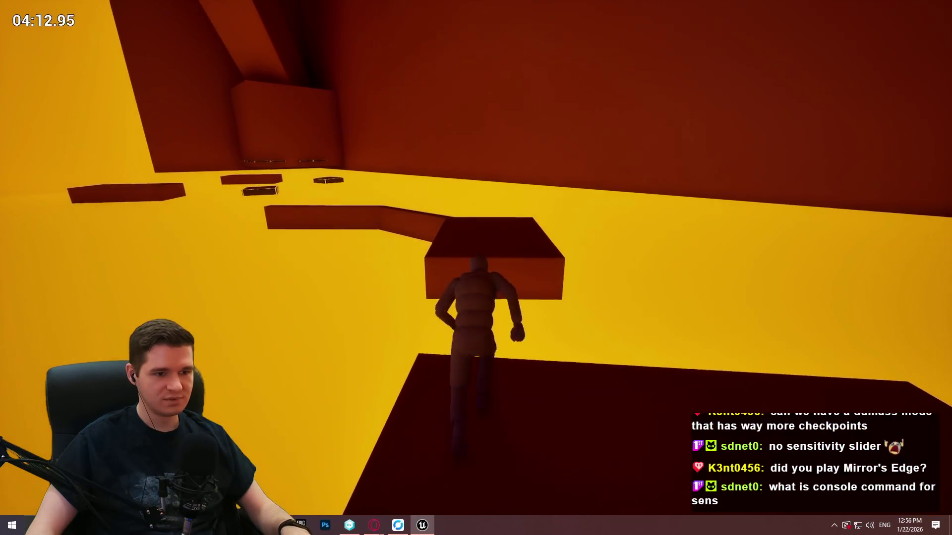
{"action": "key", "text": "w"}
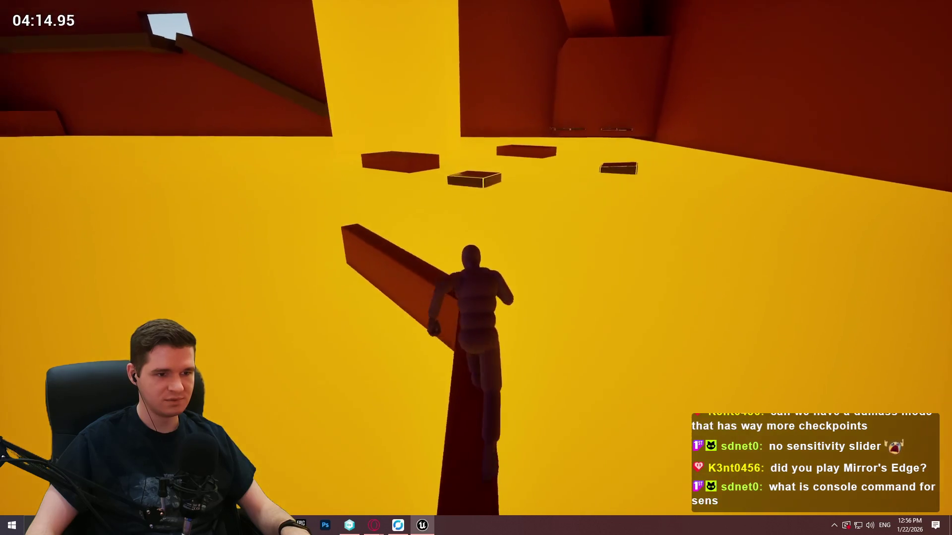
{"action": "key", "text": "w"}
{"action": "key", "text": "w"}
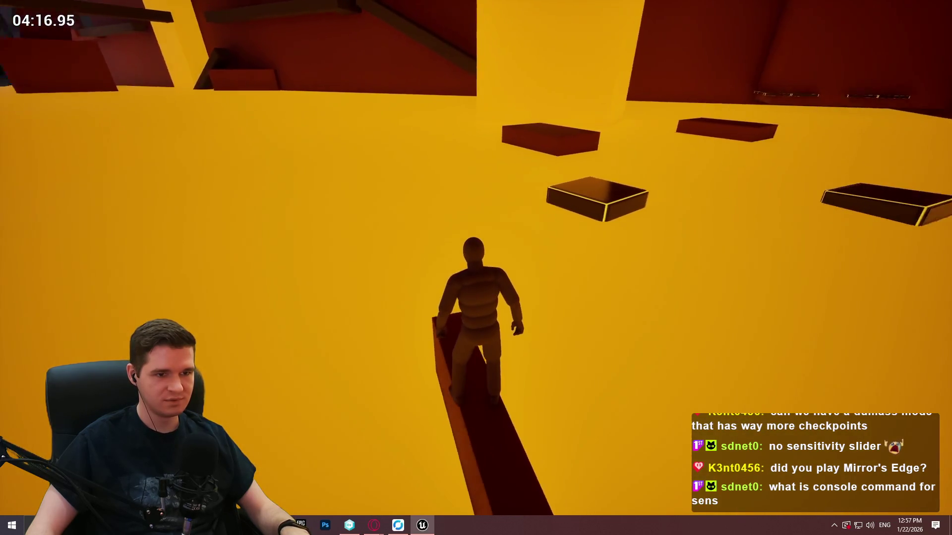
Step: Jump from the beam across consecutive floating platforms, landing on top of each
{"action": "key", "text": "space"}
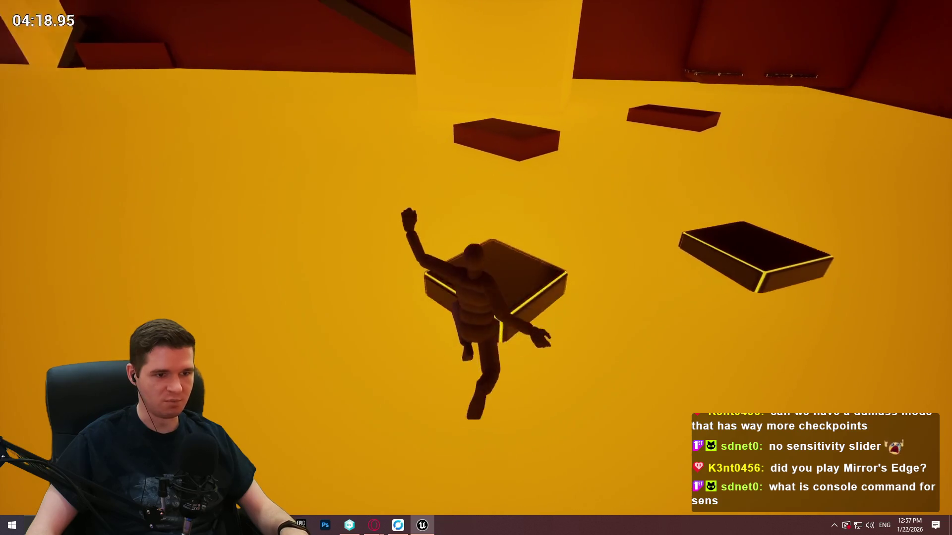
{"action": "key", "text": "space"}
{"action": "key", "text": "w"}
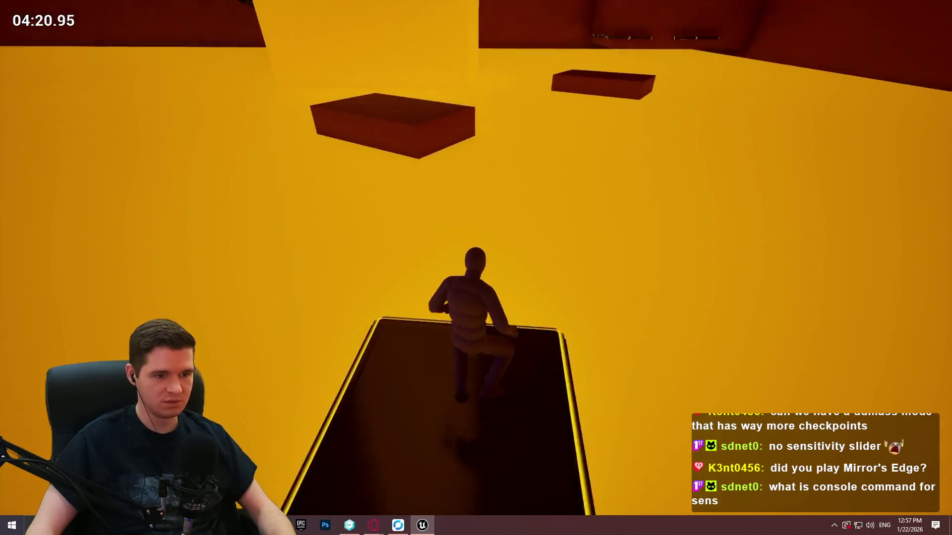
{"action": "key", "text": "w"}
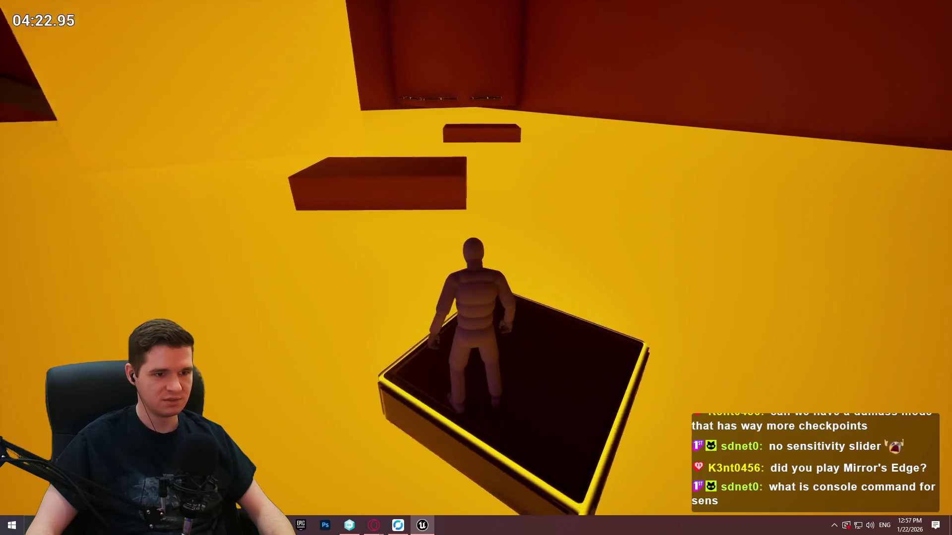
{"action": "key", "text": "space"}
{"action": "key", "text": "w"}
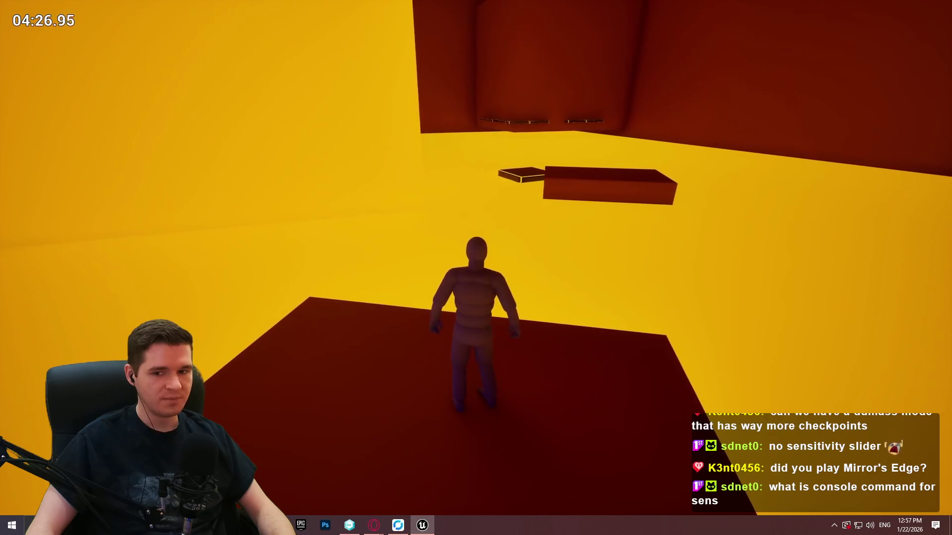
{"action": "key", "text": "w"}
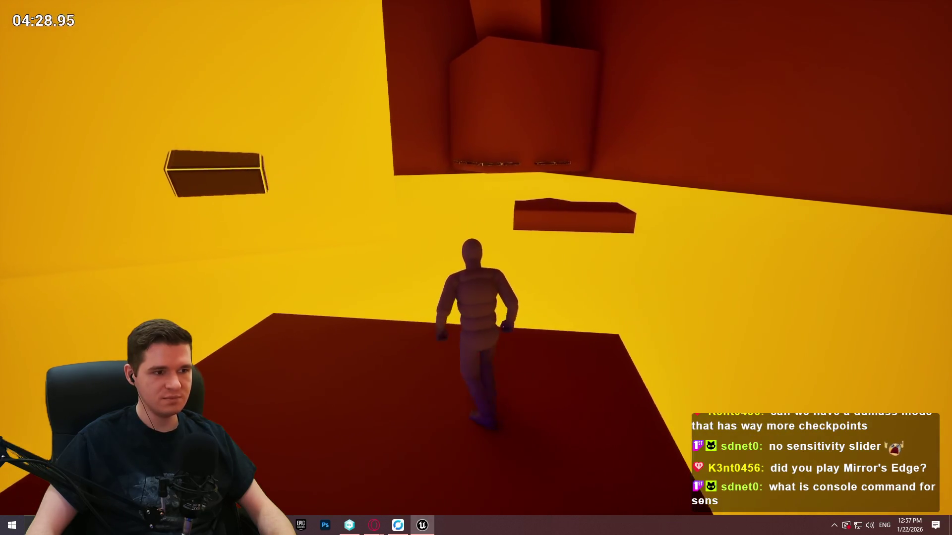
{"action": "key", "text": "w"}
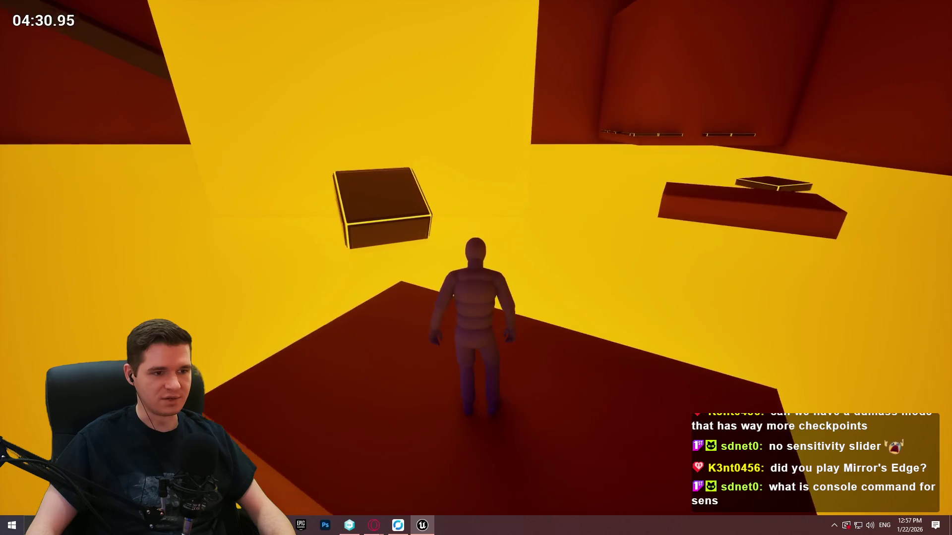
Step: Leap onto the floating block, then the large red block, and run across it
{"action": "key", "text": "w"}
{"action": "key", "text": "space"}
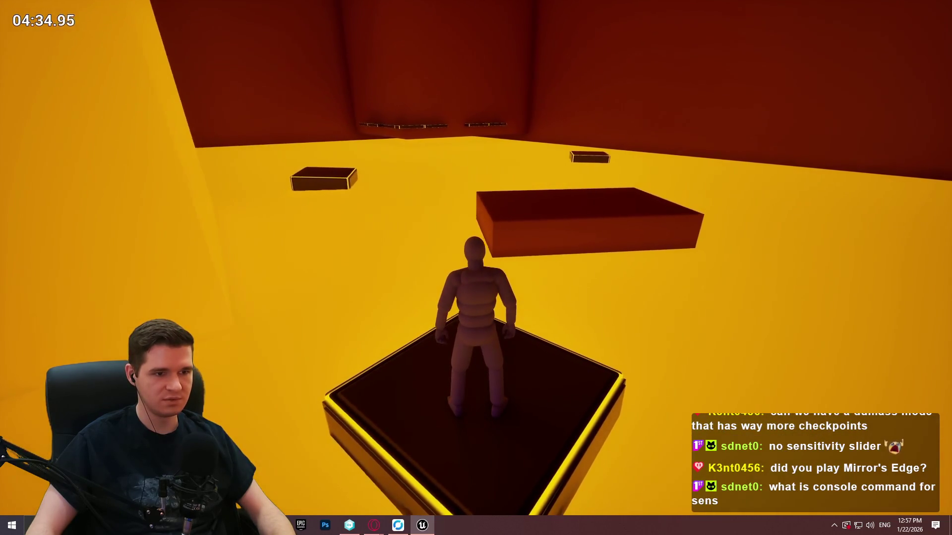
{"action": "key", "text": "w"}
{"action": "key", "text": "space"}
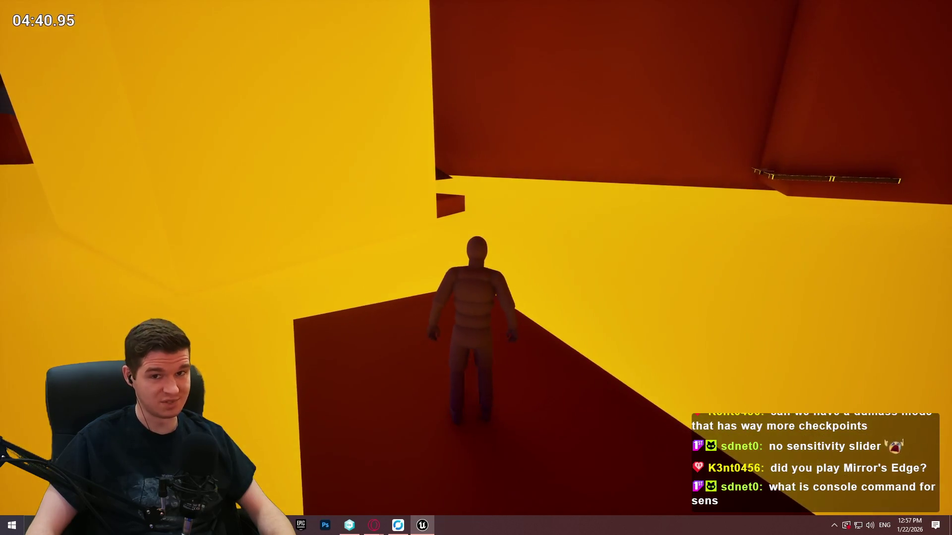
{"action": "key", "text": "w"}
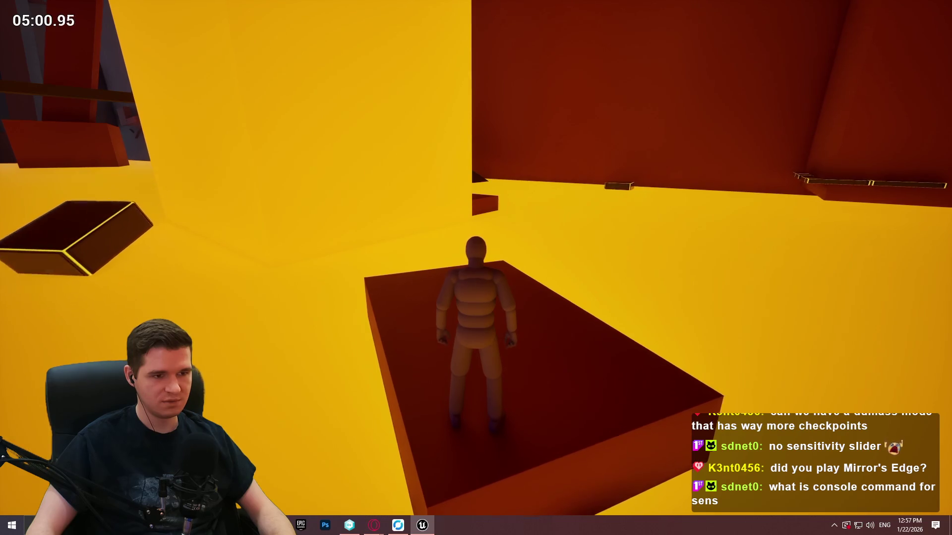
{"action": "key", "text": "w"}
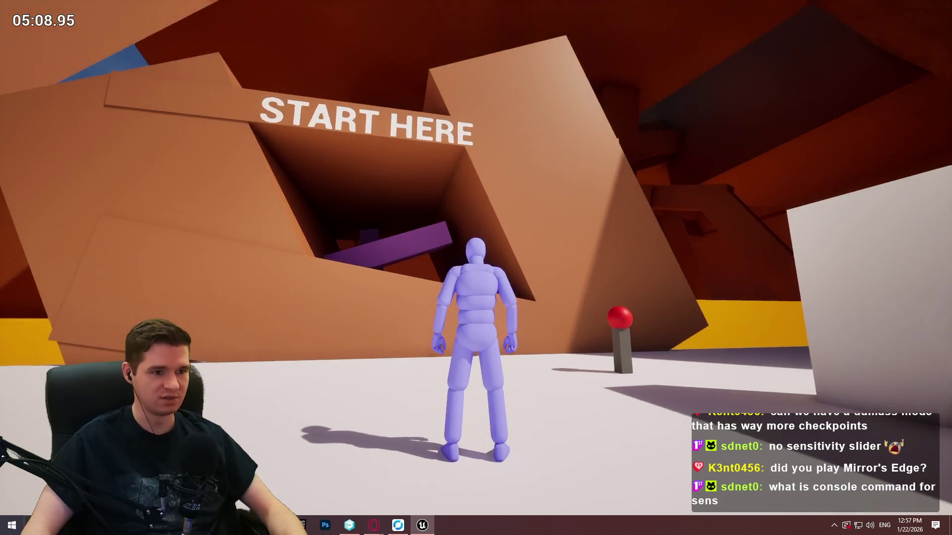
Step: Stop the session, use Play From Here on platform Cube460, and close the Redlock welcome dialog
{"action": "key", "text": "Escape"}
{"action": "scroll", "coordinate": [476, 268], "scroll_direction": "up", "scroll_amount": 5}
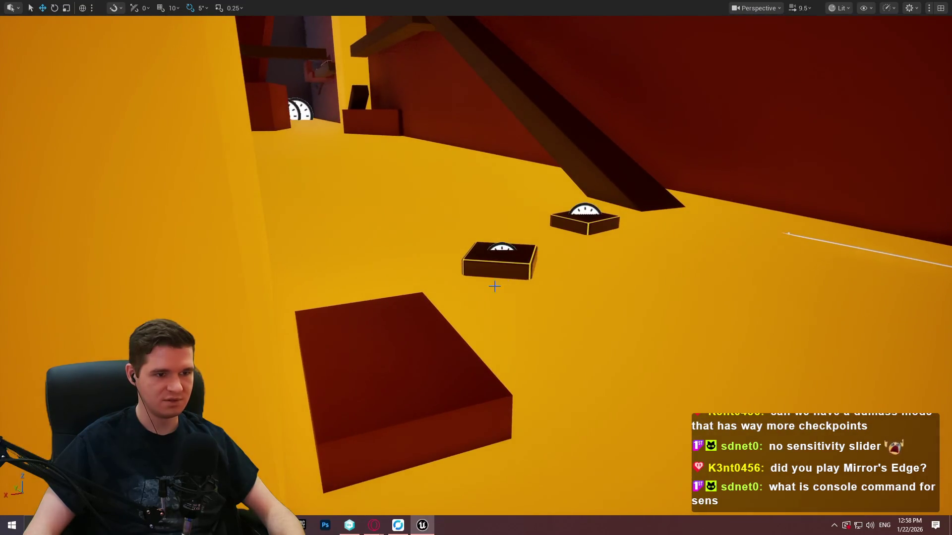
{"action": "right_click", "coordinate": [419, 341]}
{"action": "left_click", "coordinate": [479, 509]}
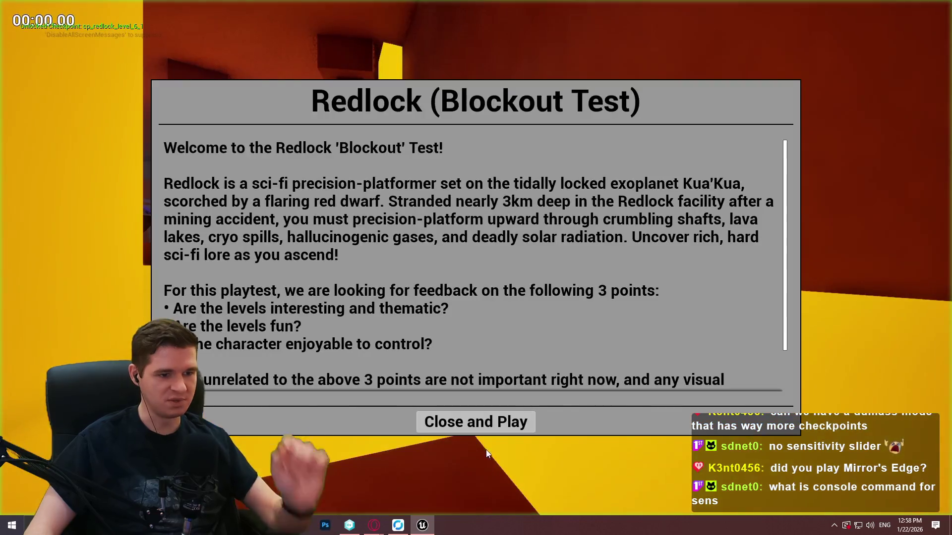
{"action": "left_click", "coordinate": [490, 433]}
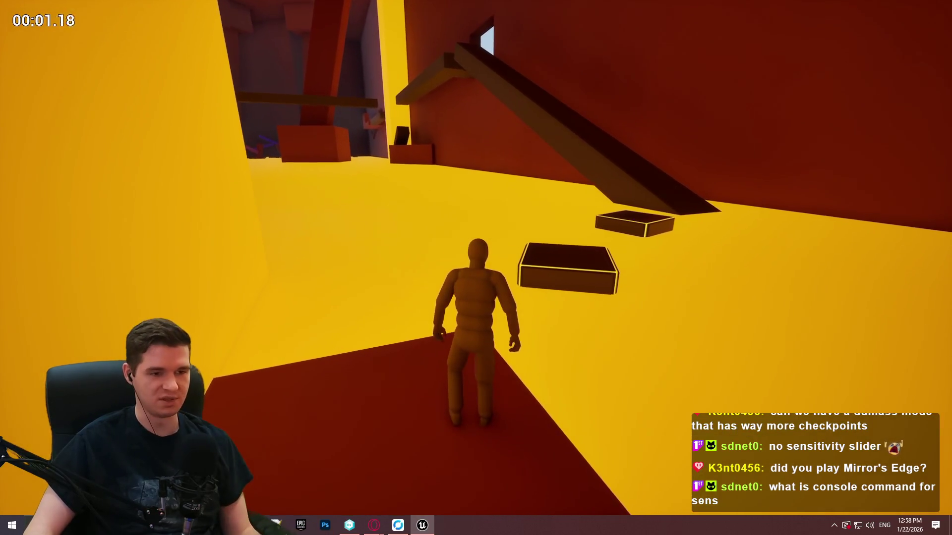
Step: Jump onto the glowing platform, then the upper block, and leap for the sloped beam
{"action": "key", "text": "w"}
{"action": "key", "text": "space"}
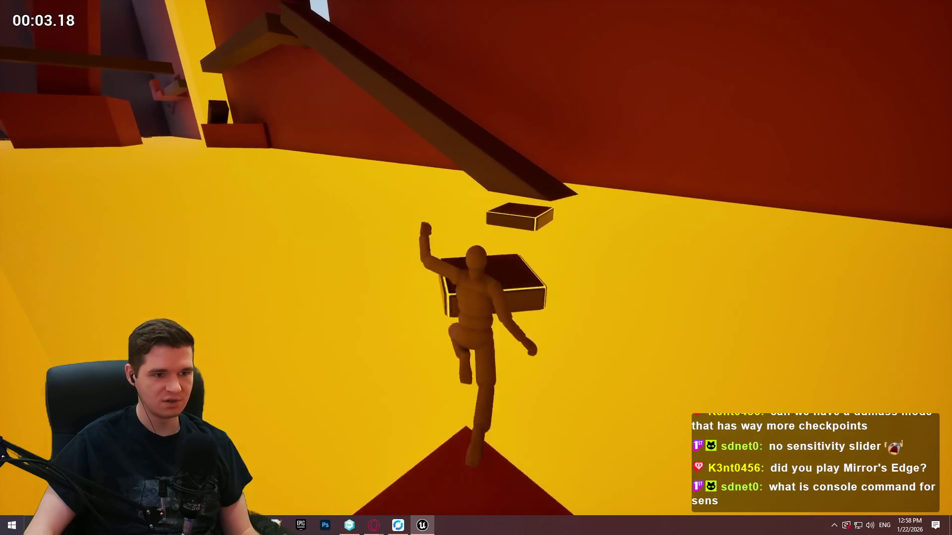
{"action": "key", "text": "space"}
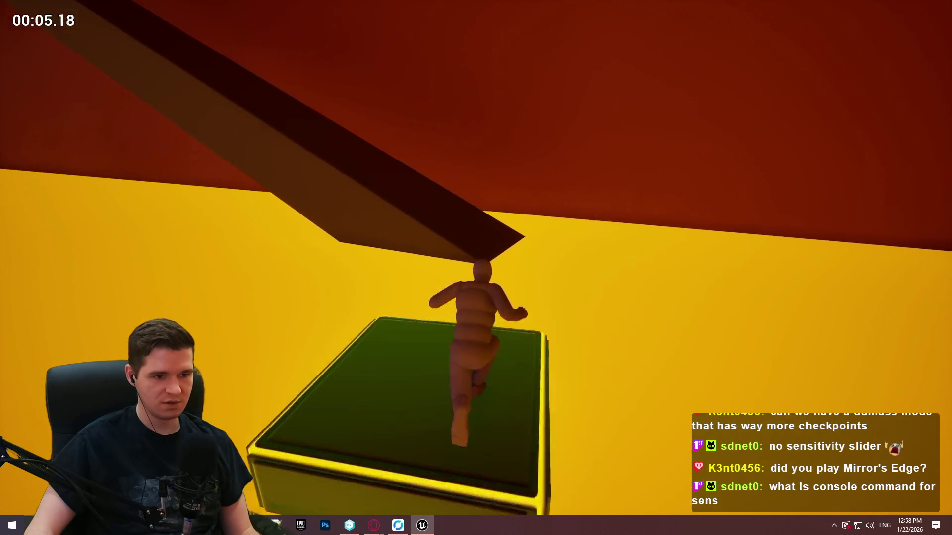
{"action": "key", "text": "space"}
Step: Run up the orange ramp, climb the ledge, and head along the beam toward the doorway
{"action": "key", "text": "w"}
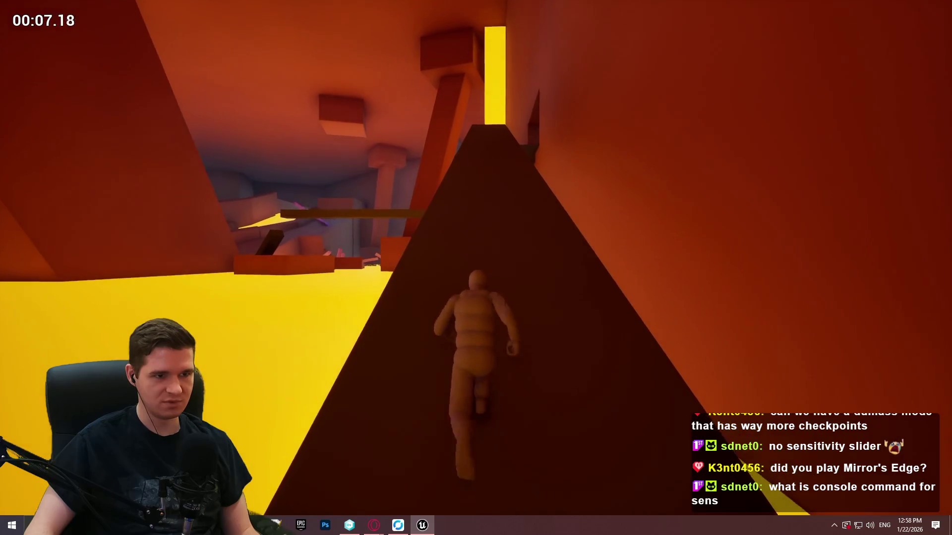
{"action": "key", "text": "w"}
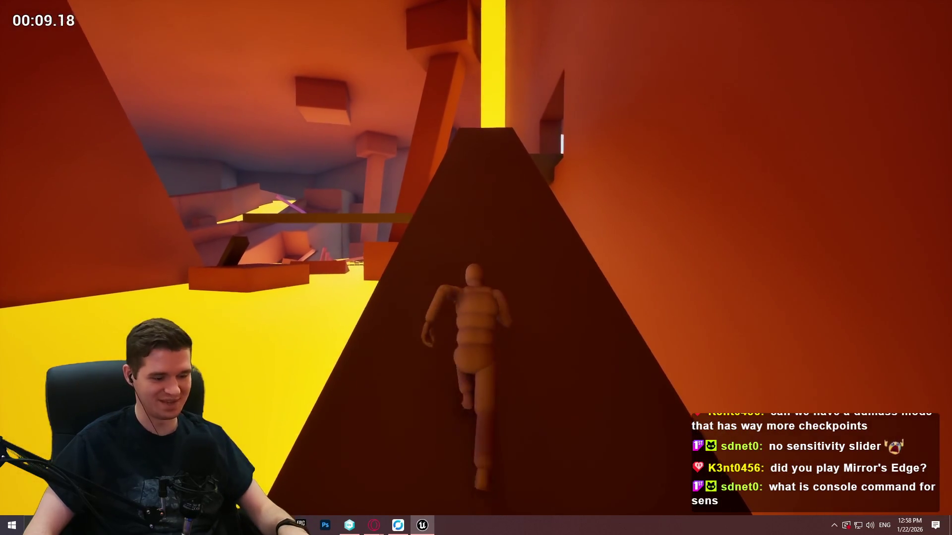
{"action": "key", "text": "w"}
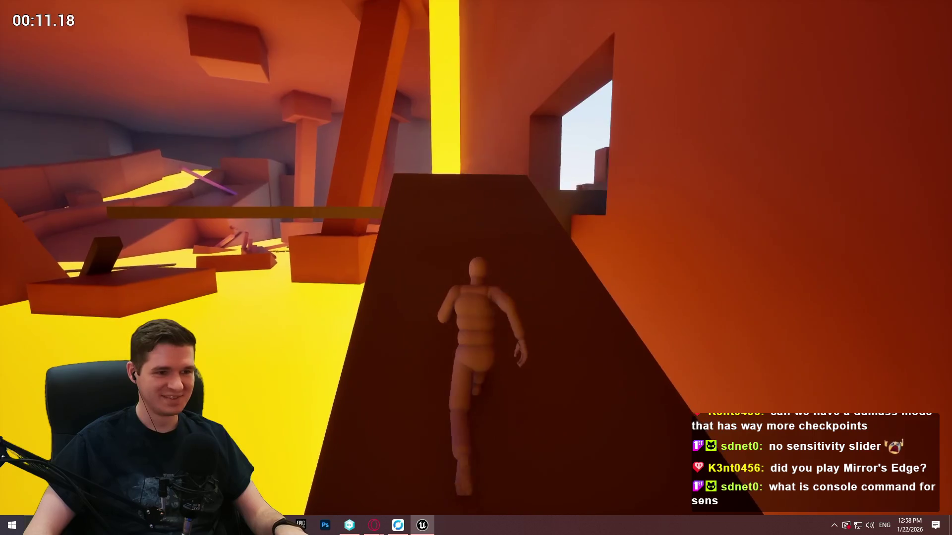
{"action": "key", "text": "space"}
{"action": "key", "text": "w"}
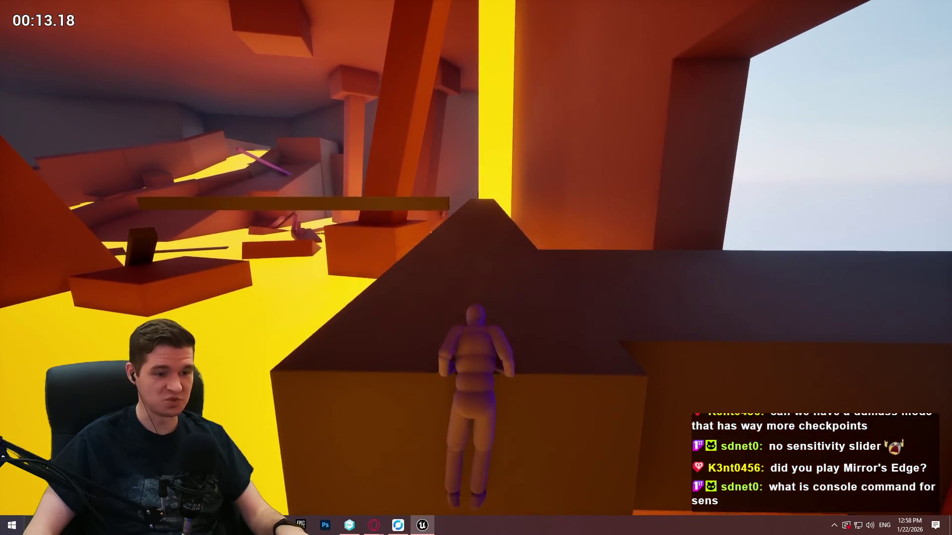
{"action": "key", "text": "w"}
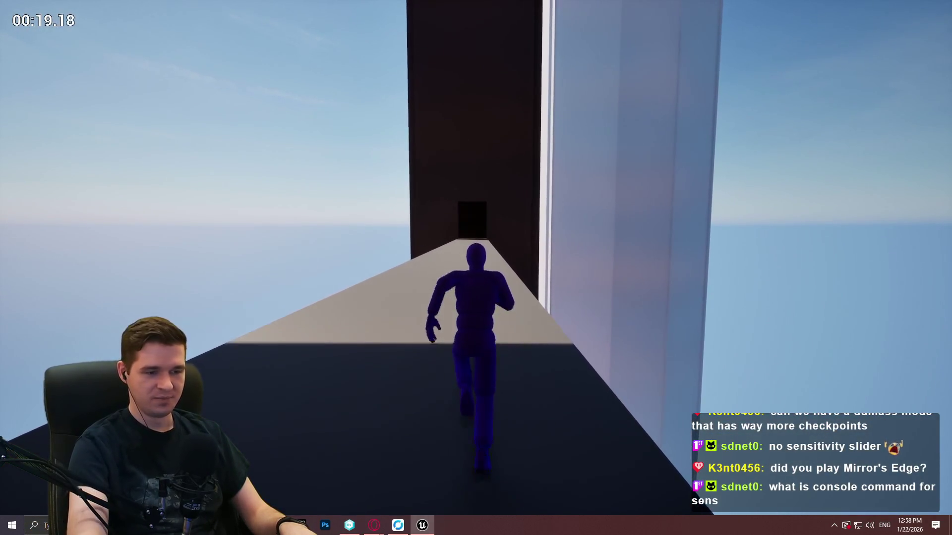
Step: Run through the dark doorway corridor and along the ledge wall in the lit room
{"action": "key", "text": "w"}
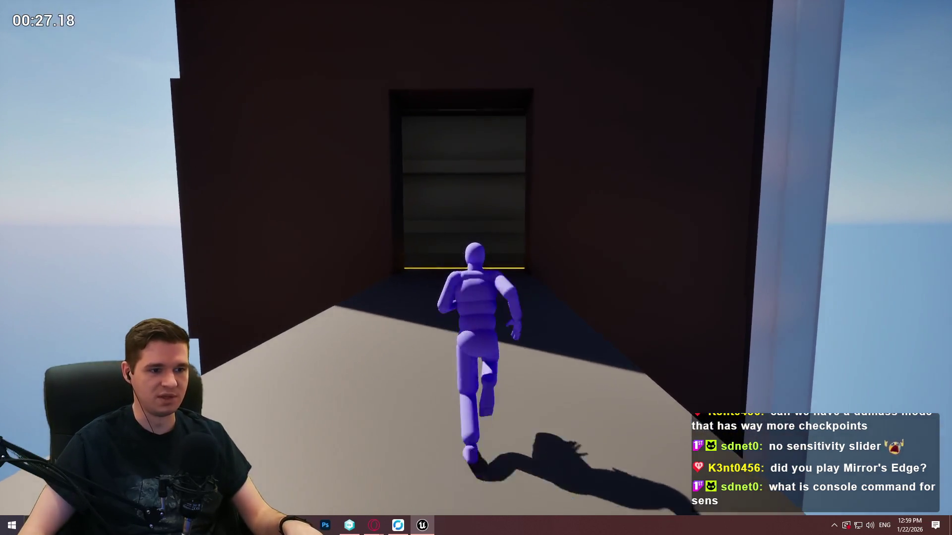
{"action": "key", "text": "w"}
{"action": "key", "text": "space"}
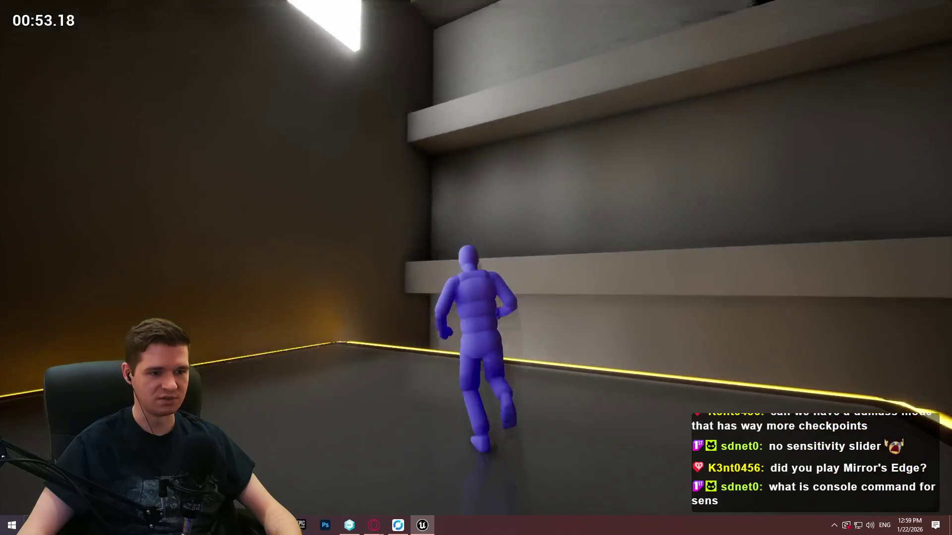
{"action": "key", "text": "w"}
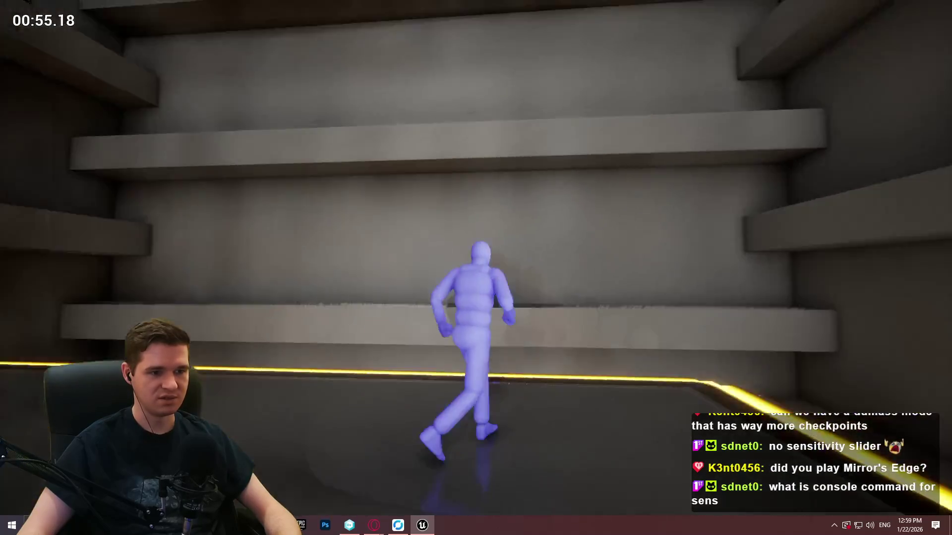
Step: Climb the shaft ledges to the lit window platform and up the orange wall
{"action": "key", "text": "space"}
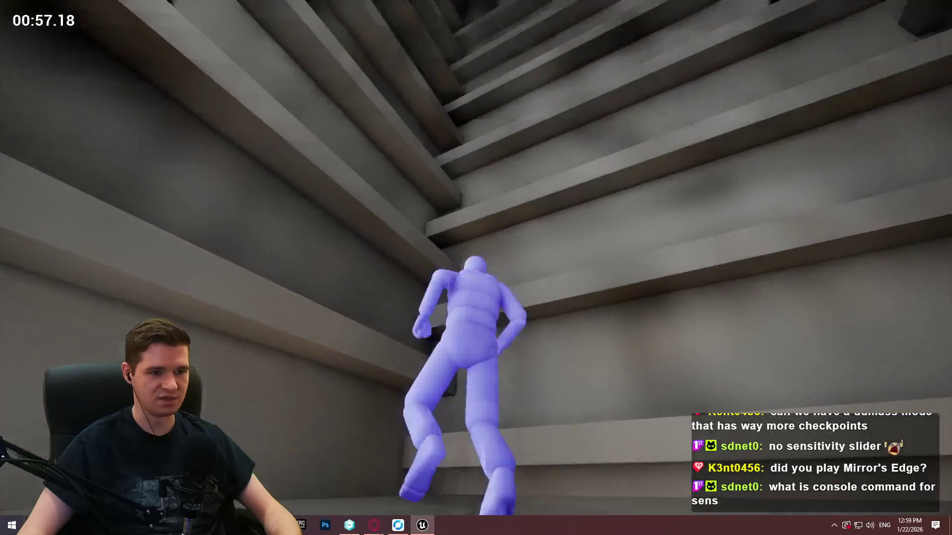
{"action": "key", "text": "w"}
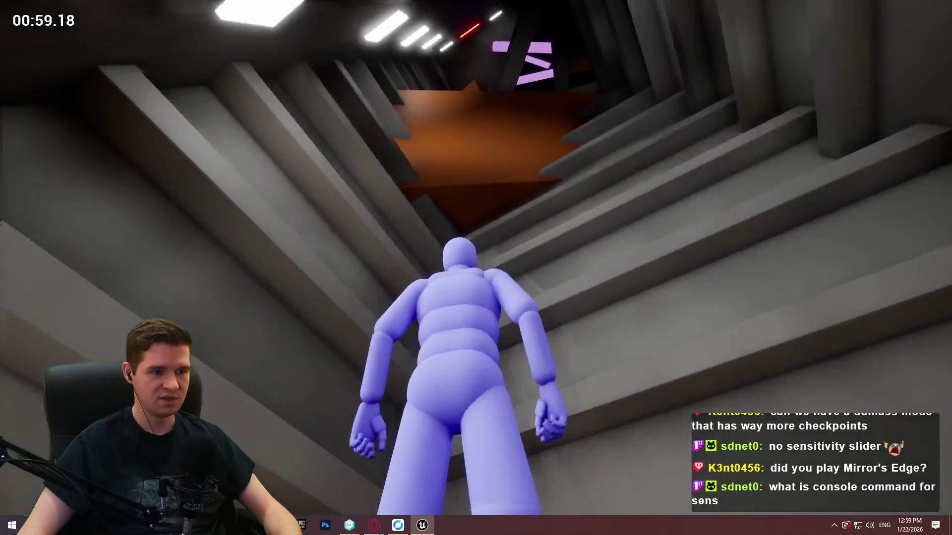
{"action": "key", "text": "w"}
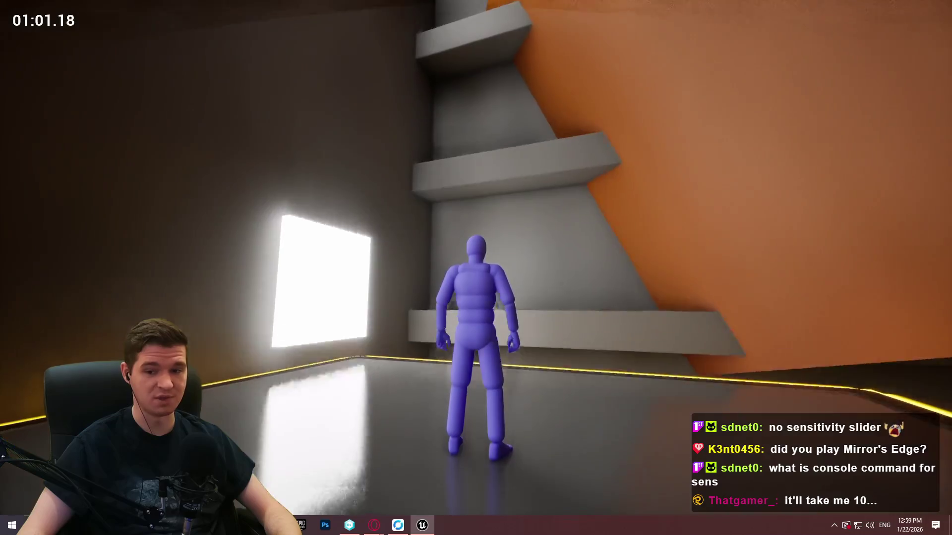
{"action": "key", "text": "w"}
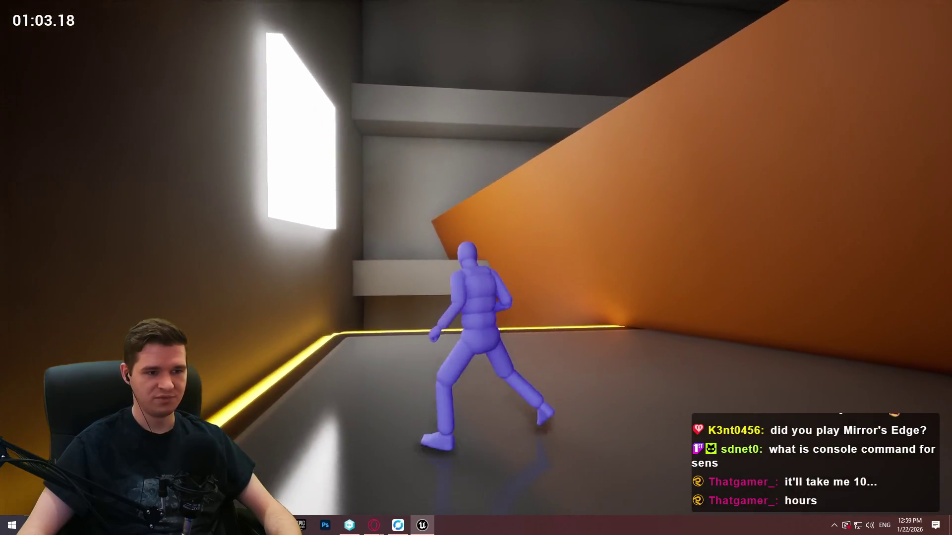
{"action": "key", "text": "w"}
{"action": "key", "text": "space"}
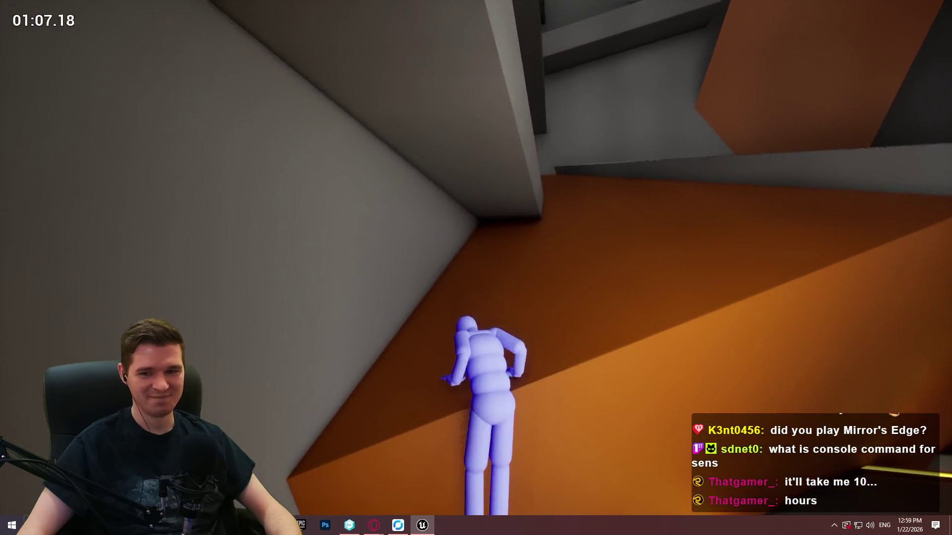
Step: Cross the orange floor onto the dark beam and wall-jump up the grey ledges
{"action": "key", "text": "space"}
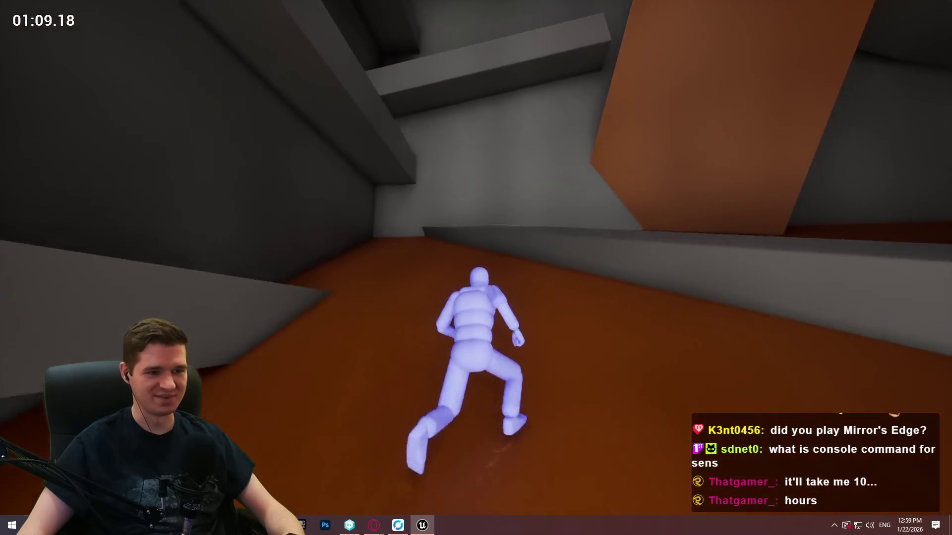
{"action": "key", "text": "space"}
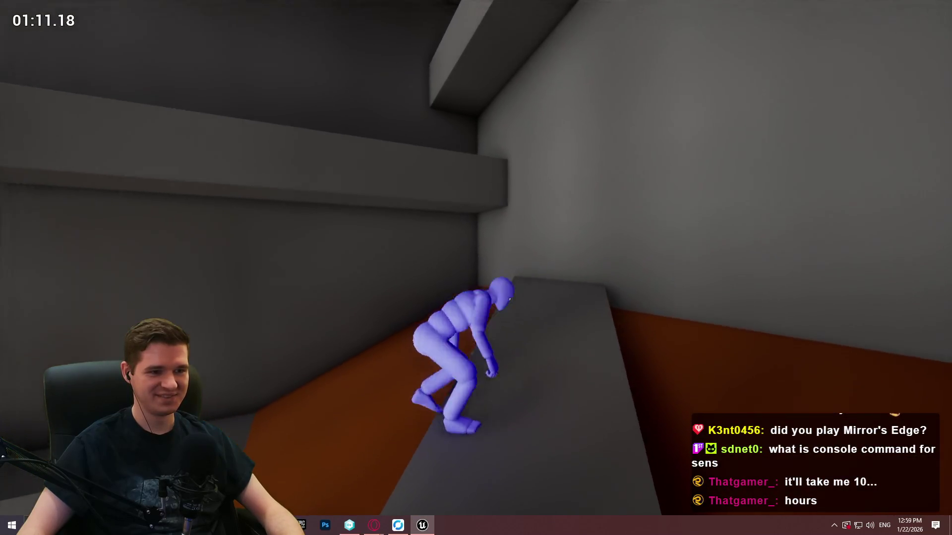
{"action": "key", "text": "space"}
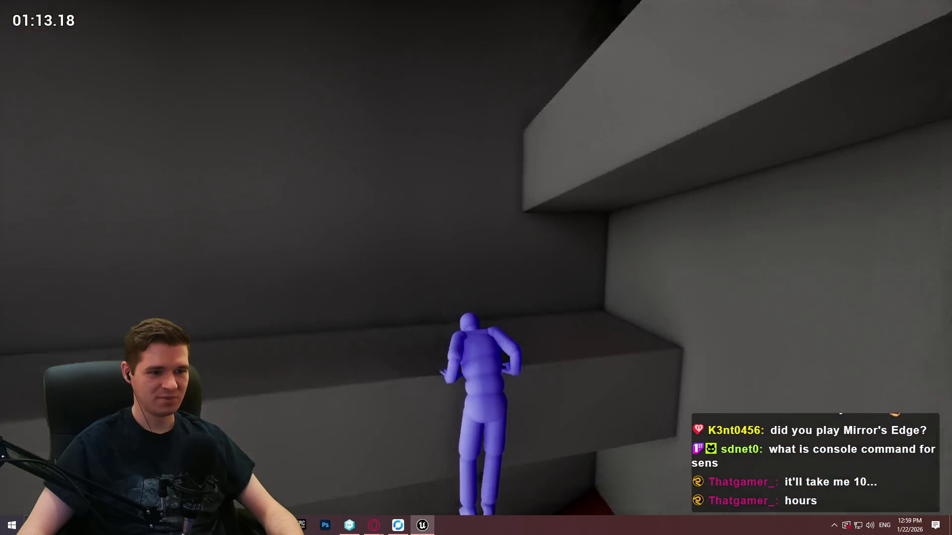
{"action": "key", "text": "space"}
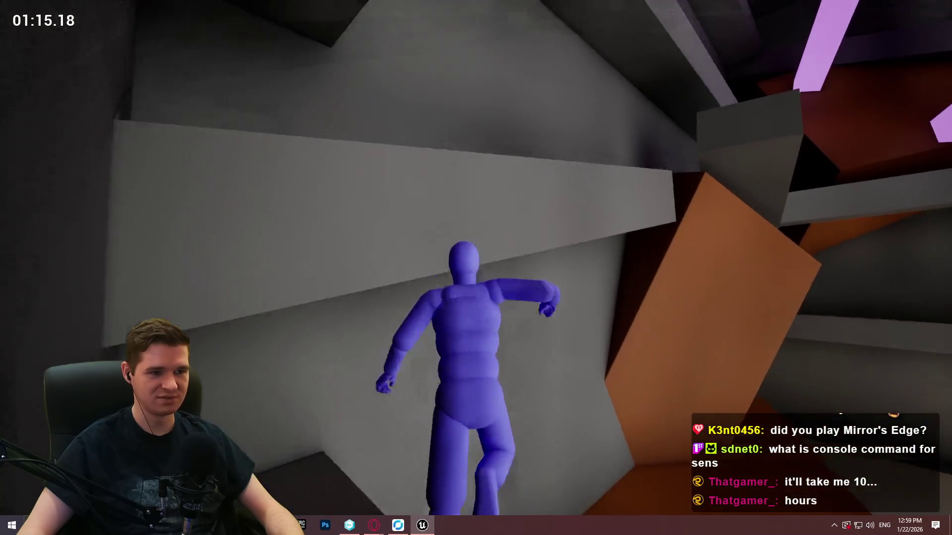
{"action": "key", "text": "space"}
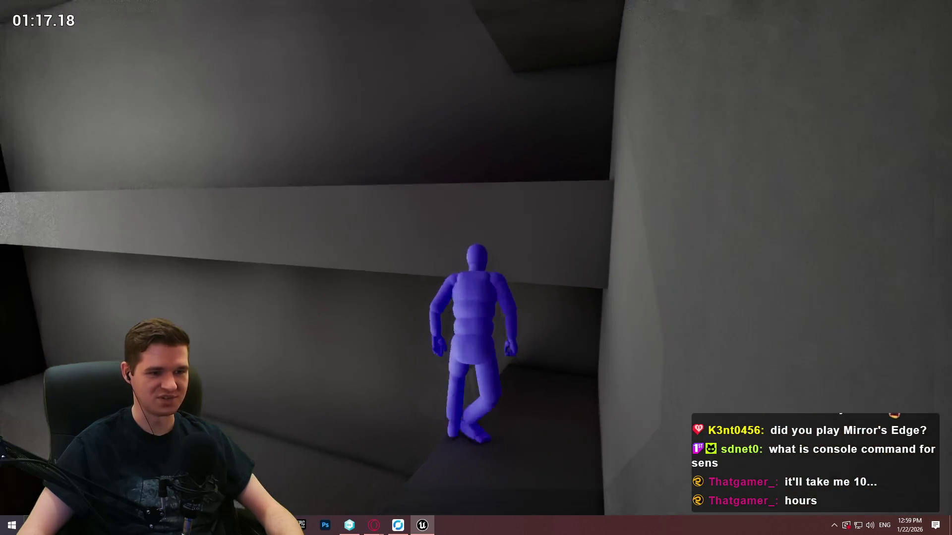
{"action": "key", "text": "space"}
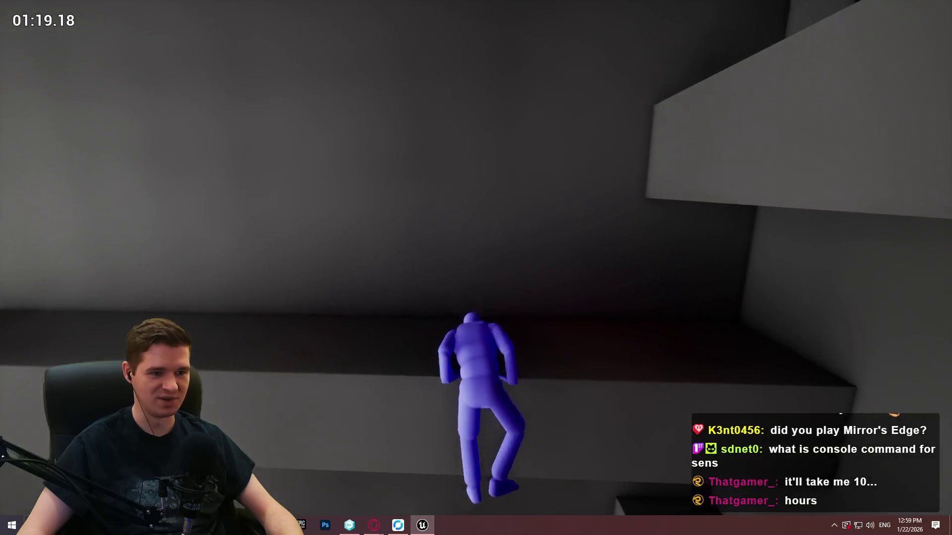
{"action": "key", "text": "space"}
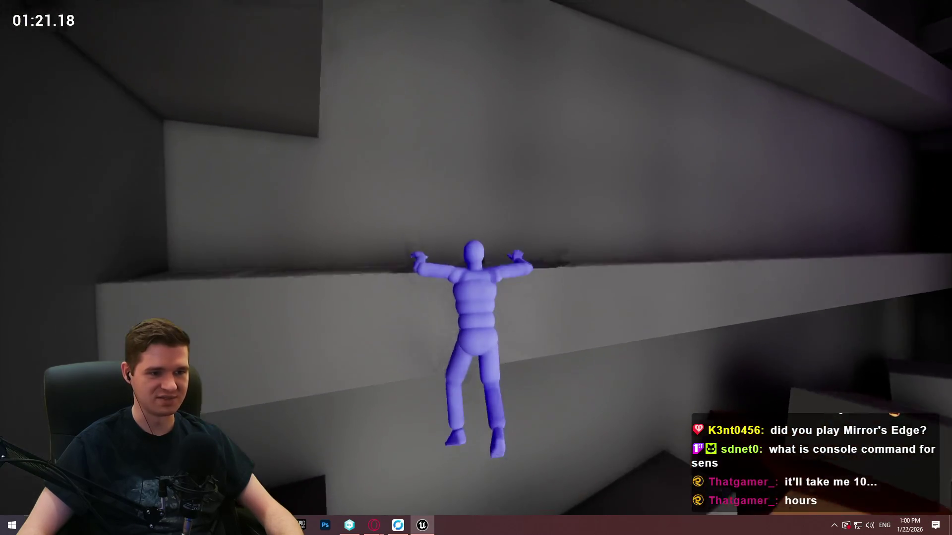
{"action": "key", "text": "space"}
Step: Run the narrow corridor, jump past the pink beam, and wall-jump up the dark shaft
{"action": "key", "text": "w"}
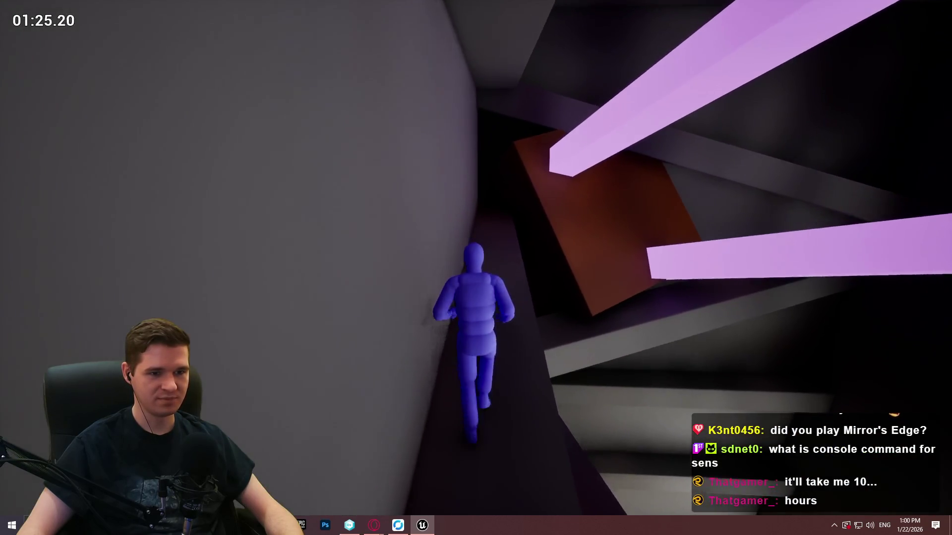
{"action": "key", "text": "space"}
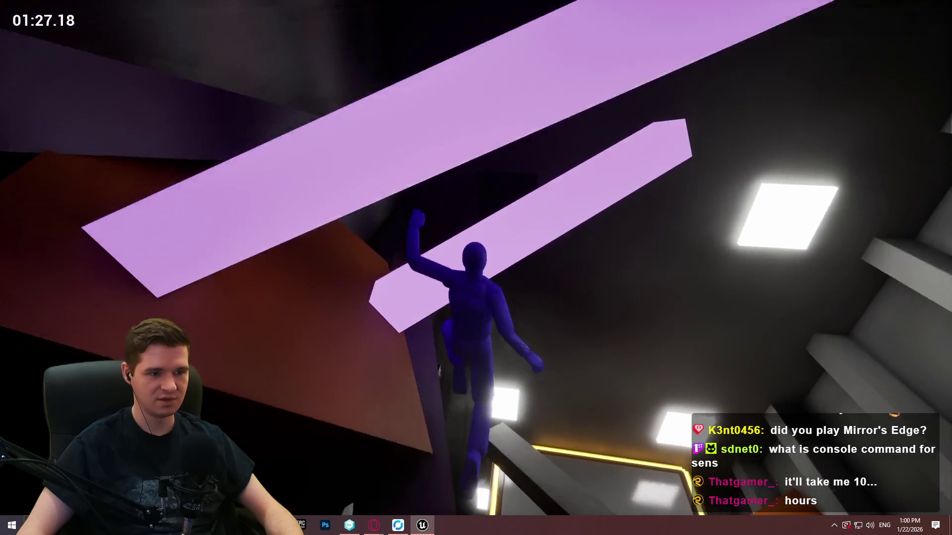
{"action": "key", "text": "space"}
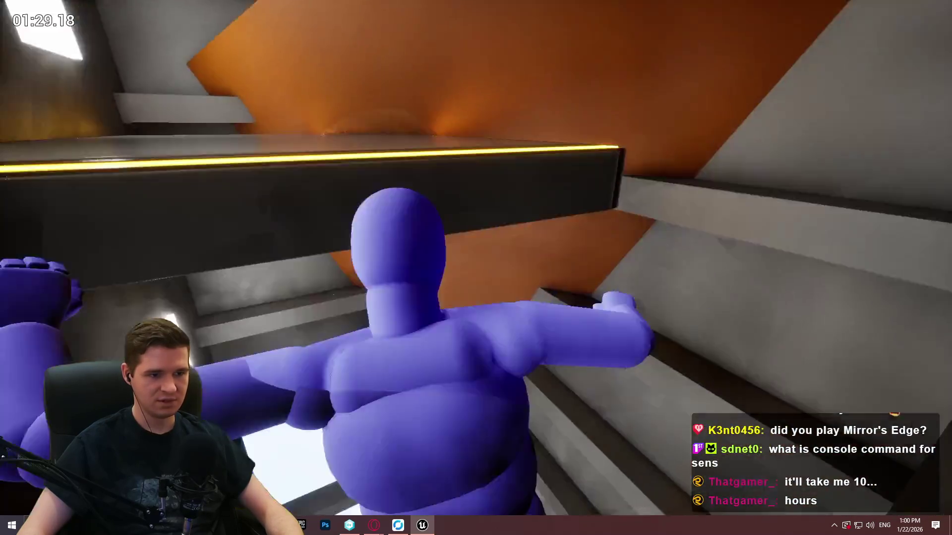
{"action": "key", "text": "space"}
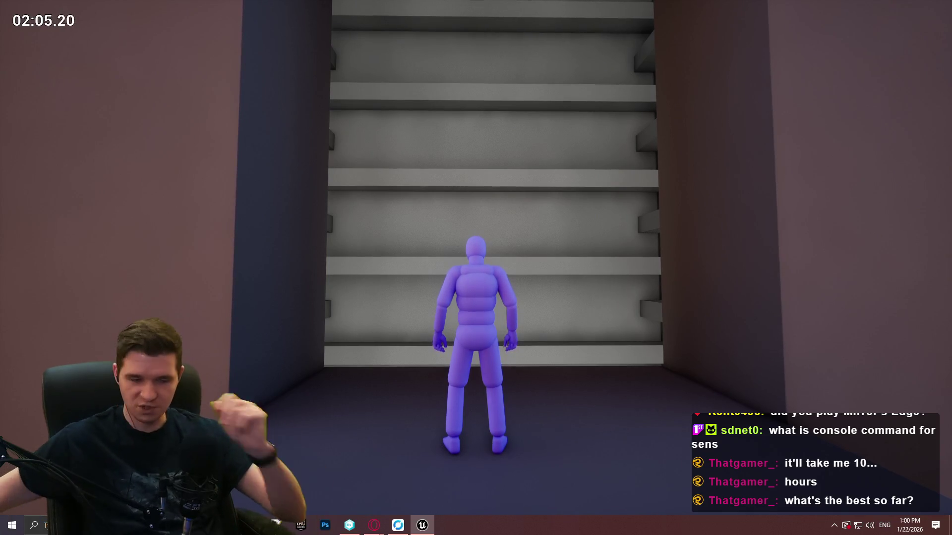
Step: Run up the stairs out of the shaft, through the corridor, and across the yellow-edged room
{"action": "key", "text": "w"}
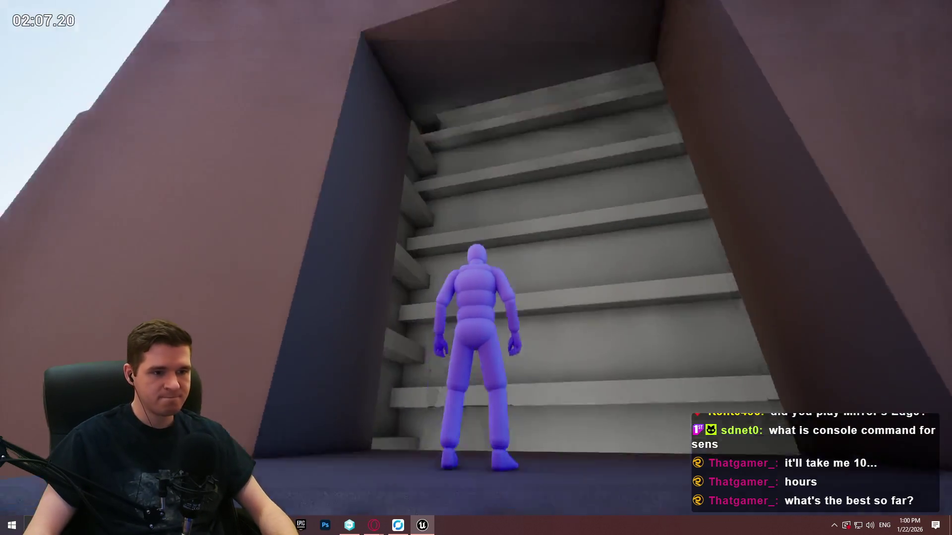
{"action": "key", "text": "w"}
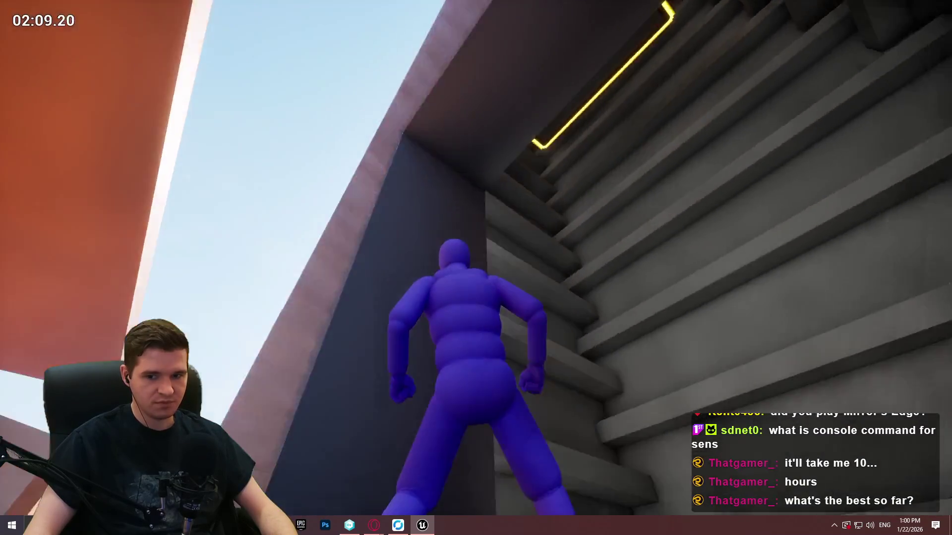
{"action": "key", "text": "w"}
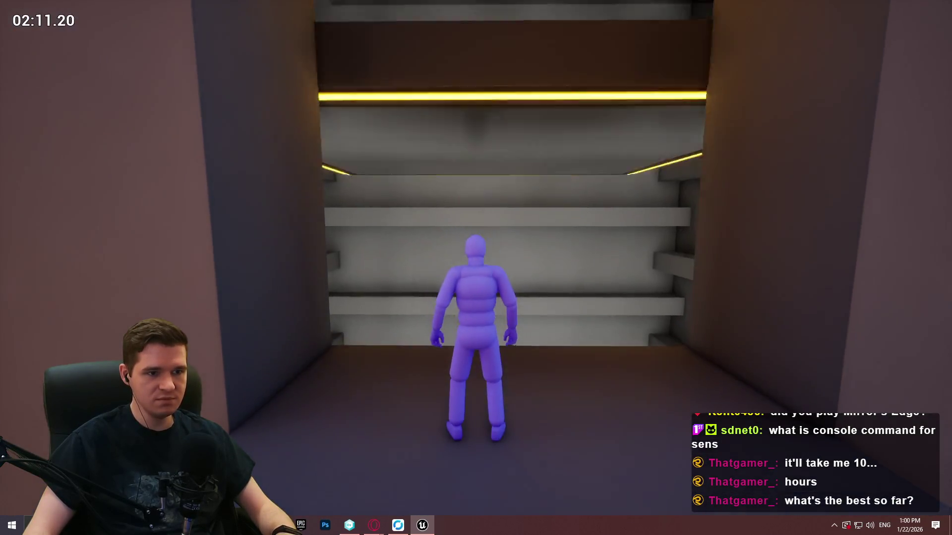
{"action": "key", "text": "w"}
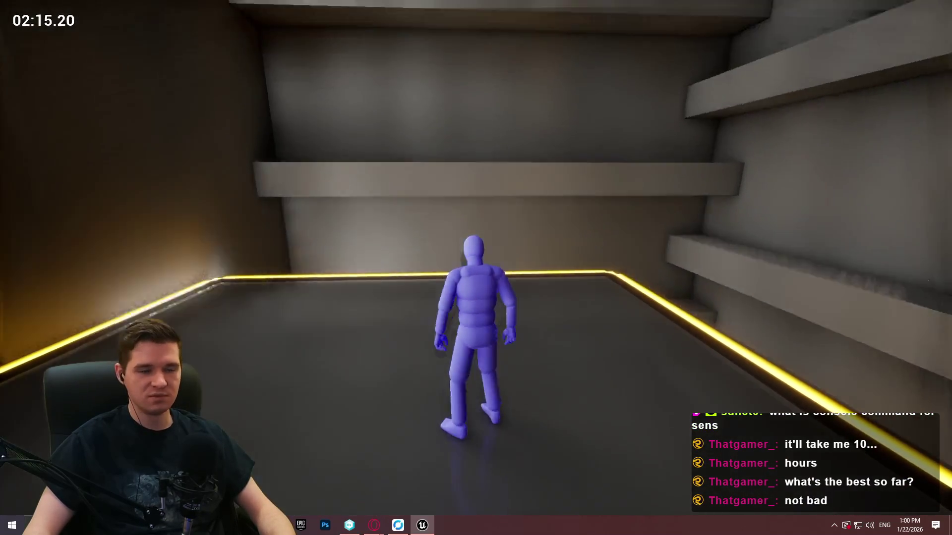
{"action": "key", "text": "w"}
{"action": "key", "text": "w"}
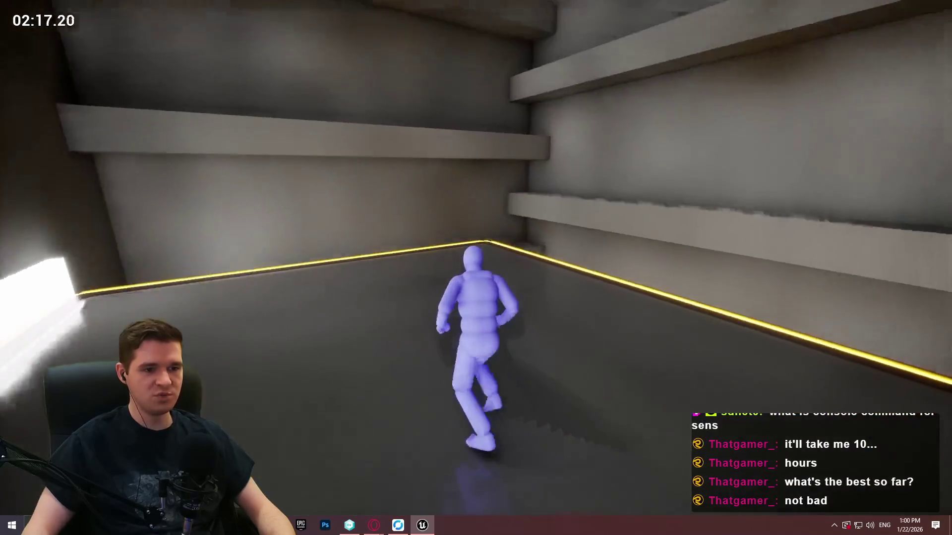
{"action": "key", "text": "w"}
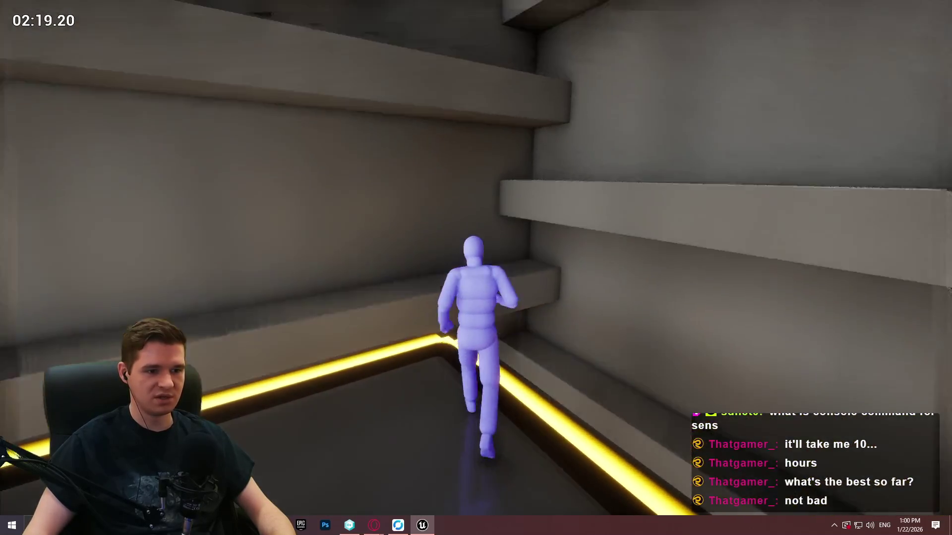
{"action": "key", "text": "w"}
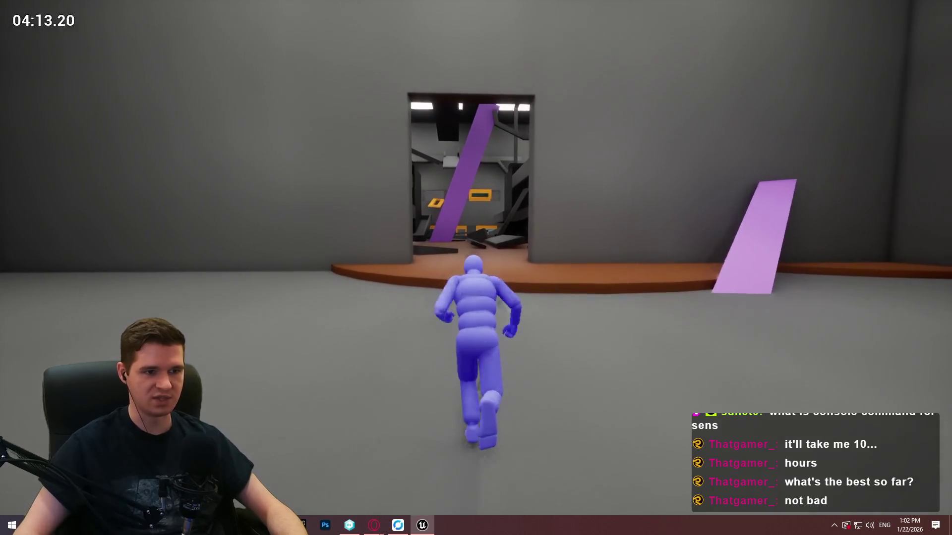
Step: Jump onto the orange ledge and grey slab, then run through the grey corridor and up the ramp
{"action": "key", "text": "space"}
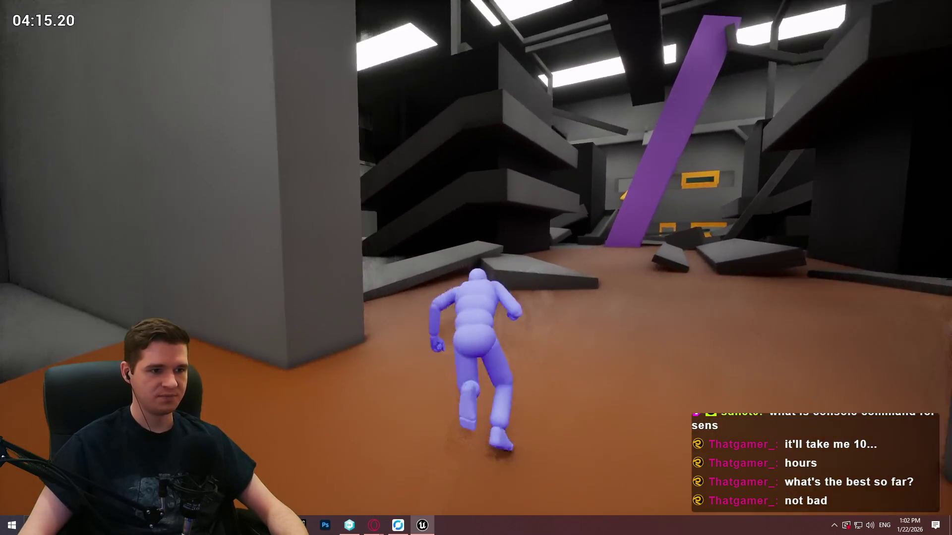
{"action": "key", "text": "space"}
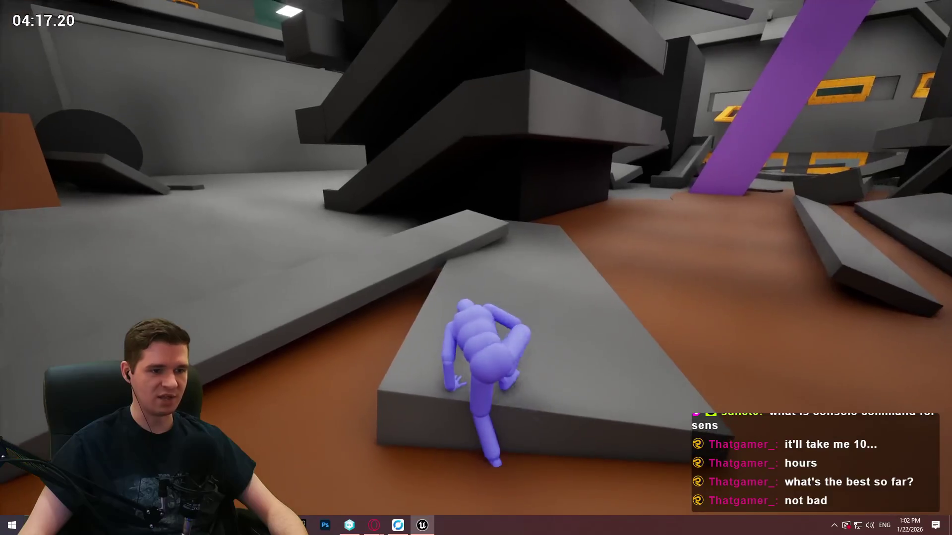
{"action": "key", "text": "w"}
{"action": "key", "text": "w"}
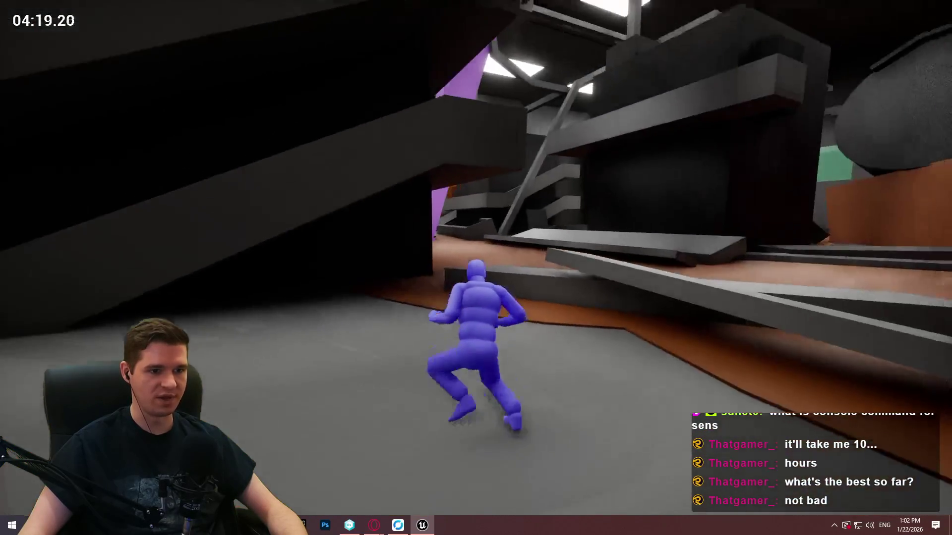
{"action": "key", "text": "w"}
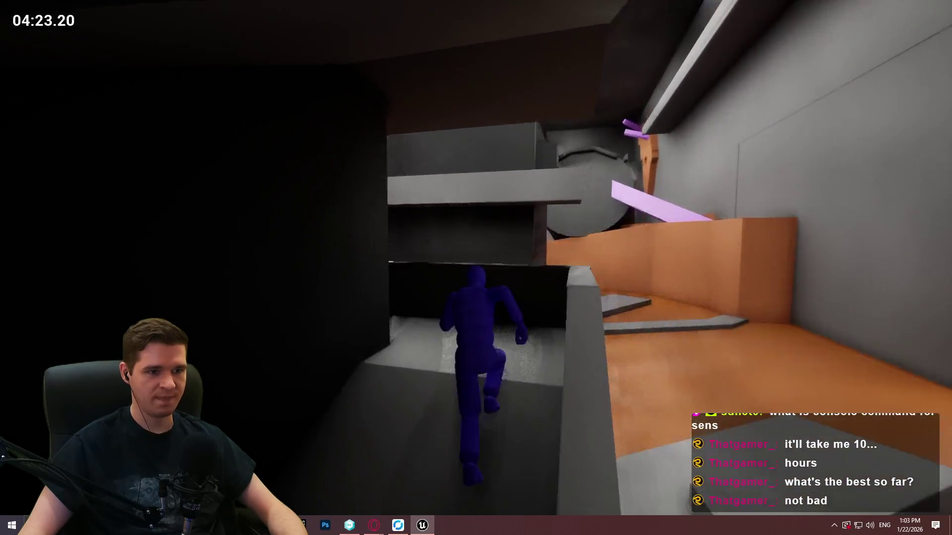
{"action": "key", "text": "w"}
{"action": "key", "text": "w"}
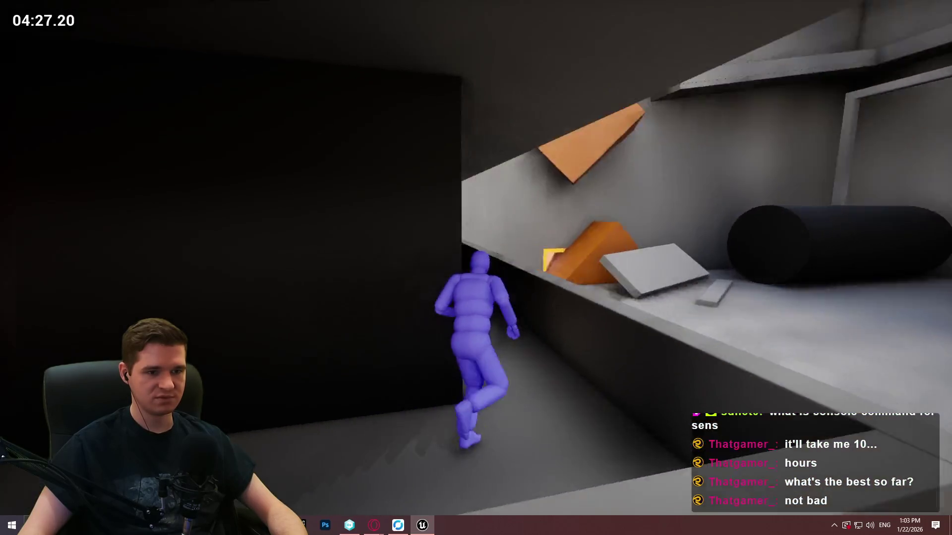
{"action": "key", "text": "w"}
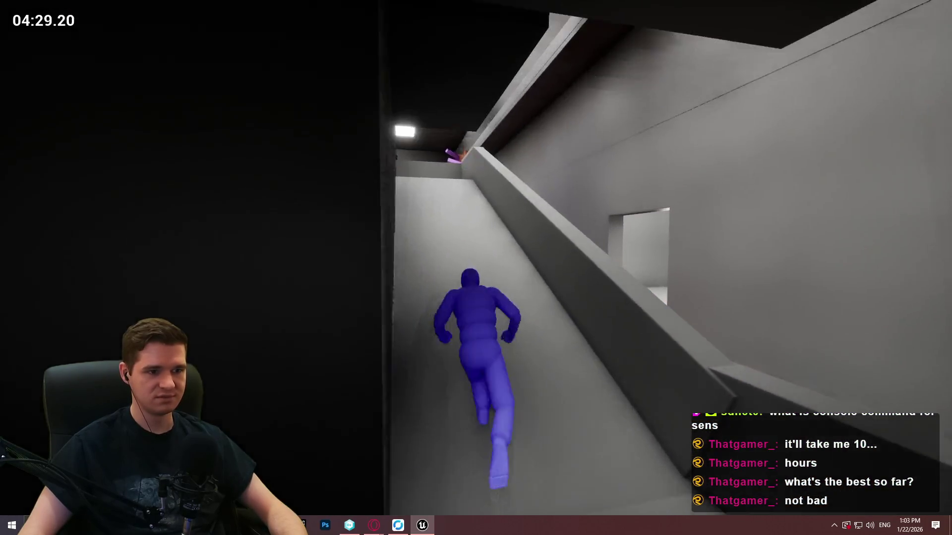
{"action": "key", "text": "w"}
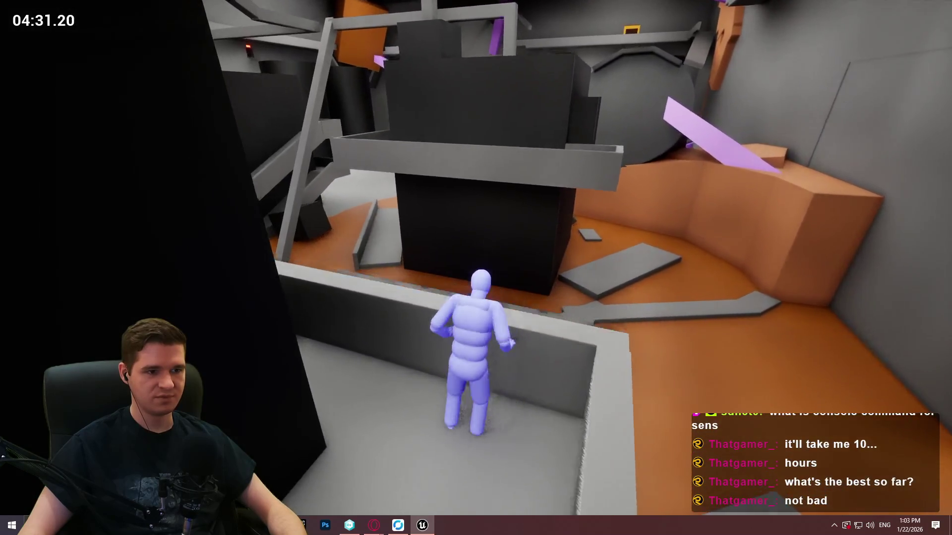
Step: Climb the ledge by the purple pillar, mantle the black block, and run through the room
{"action": "key", "text": "space"}
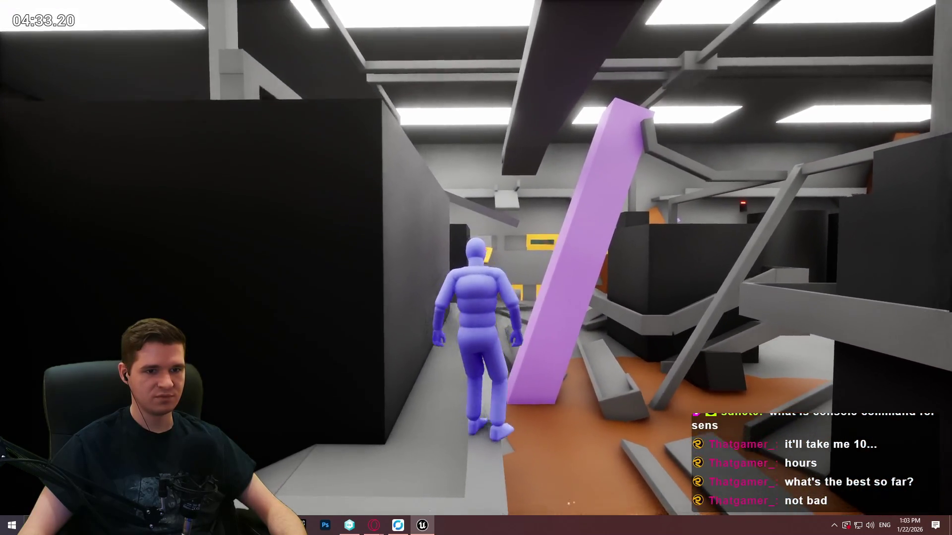
{"action": "key", "text": "w"}
{"action": "key", "text": "space"}
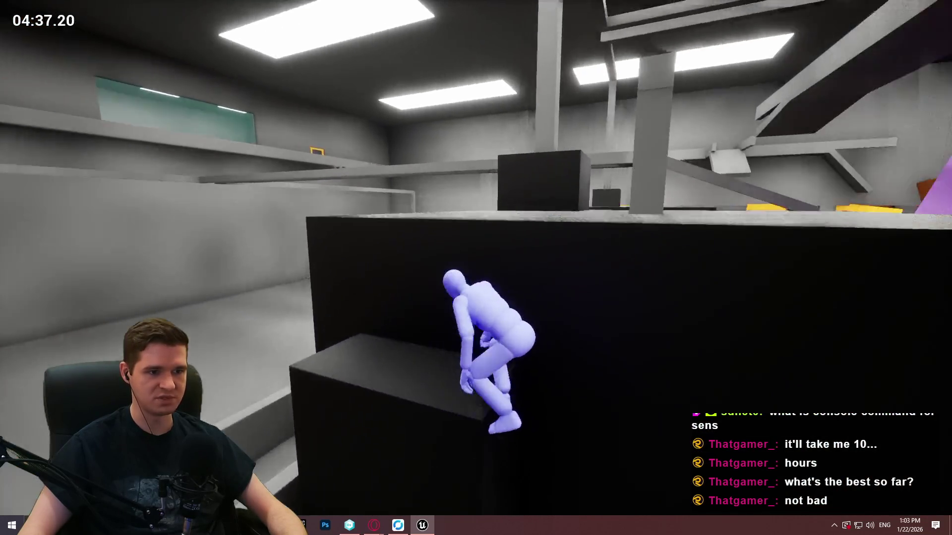
{"action": "key", "text": "w"}
{"action": "key", "text": "w"}
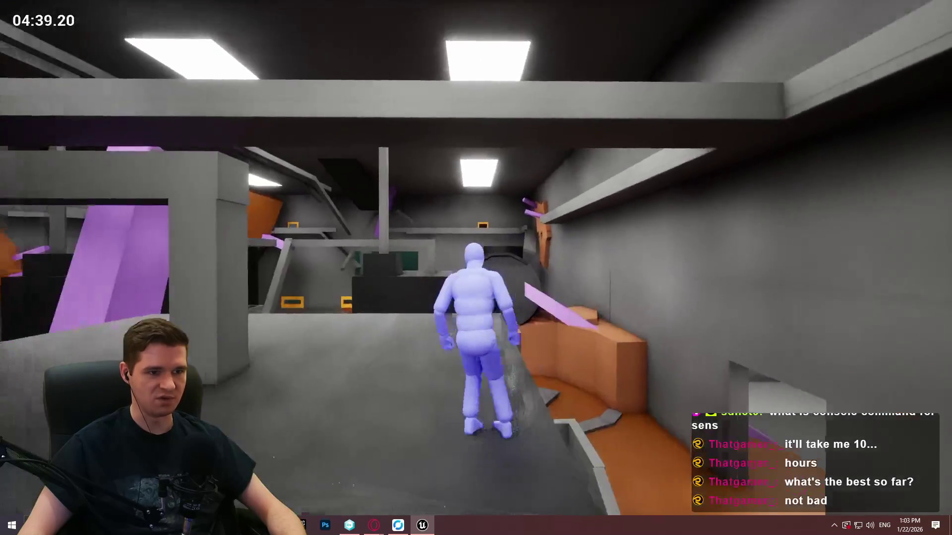
Step: Mantle the second black block, climb the grey beams, and leap onto the blue block
{"action": "key", "text": "w"}
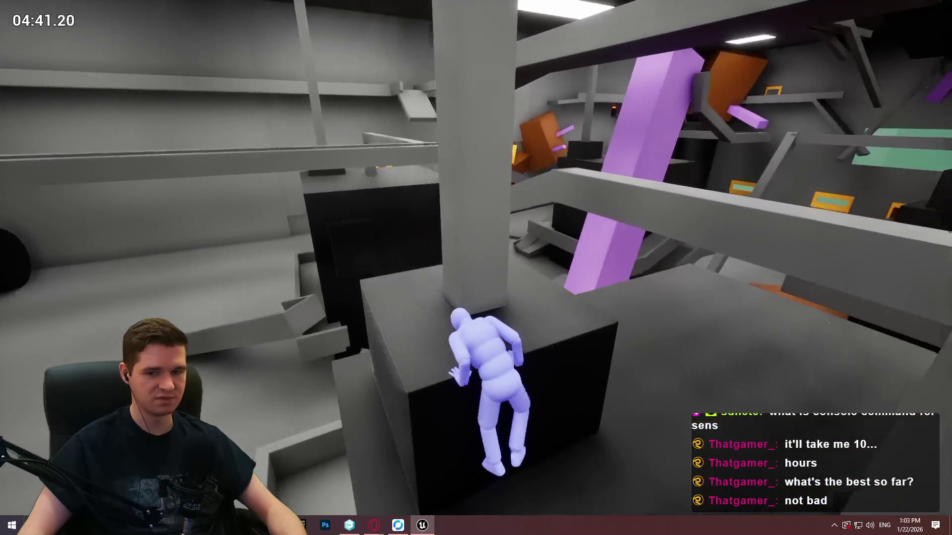
{"action": "key", "text": "space"}
{"action": "key", "text": "w"}
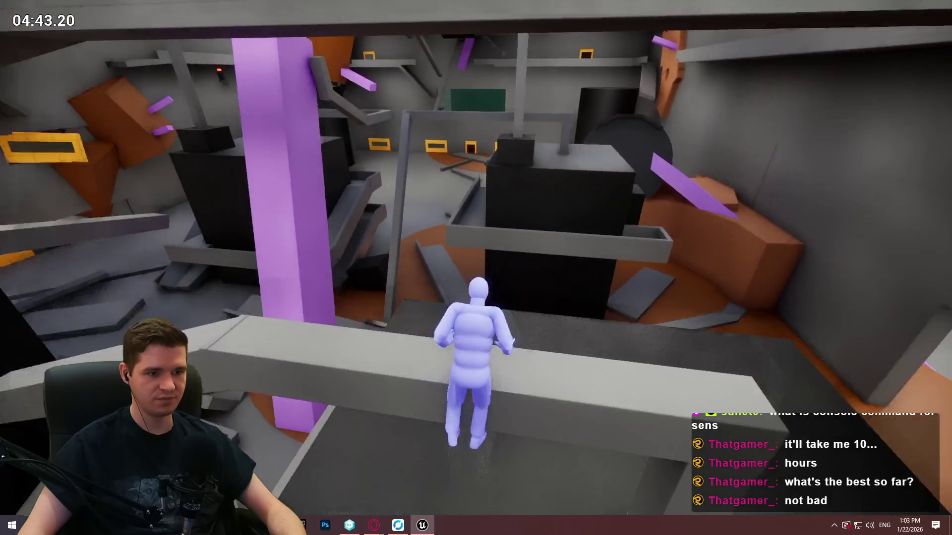
{"action": "key", "text": "w"}
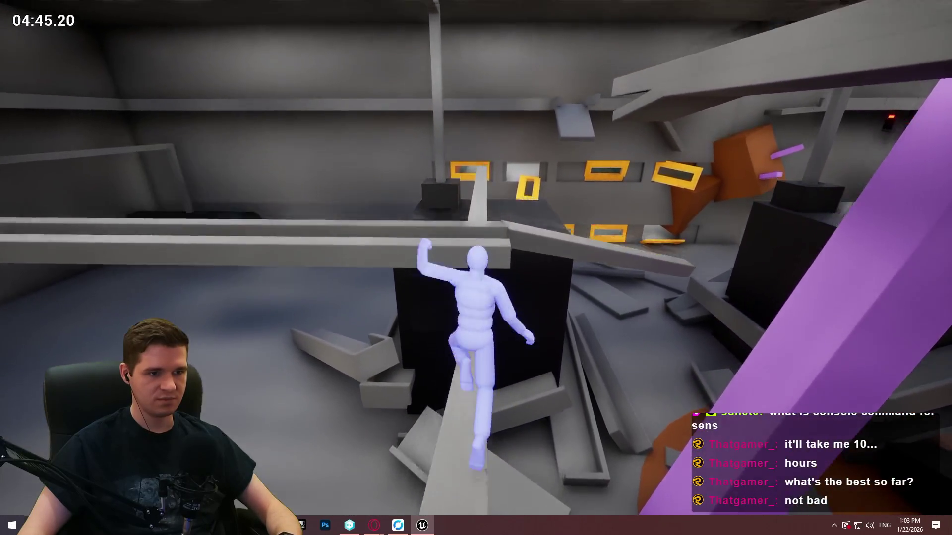
{"action": "key", "text": "space"}
{"action": "key", "text": "w"}
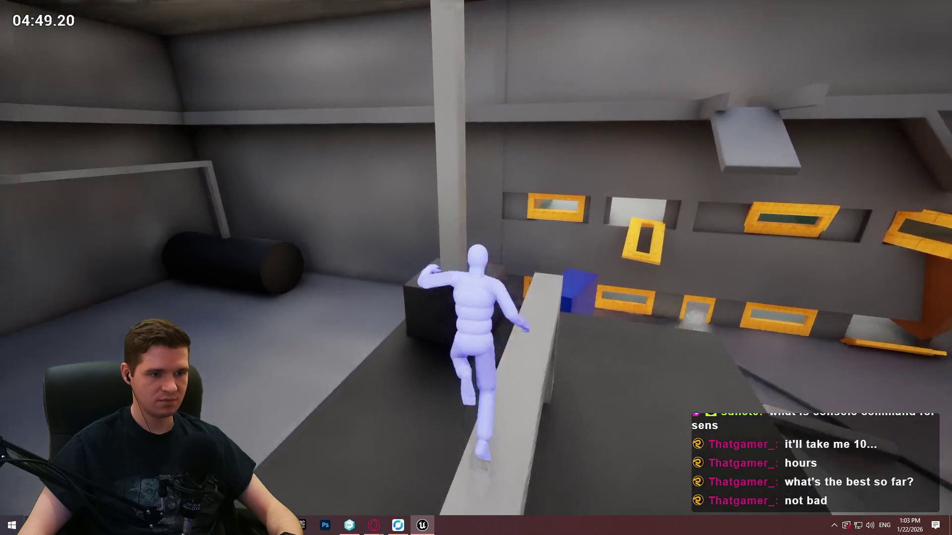
{"action": "key", "text": "w"}
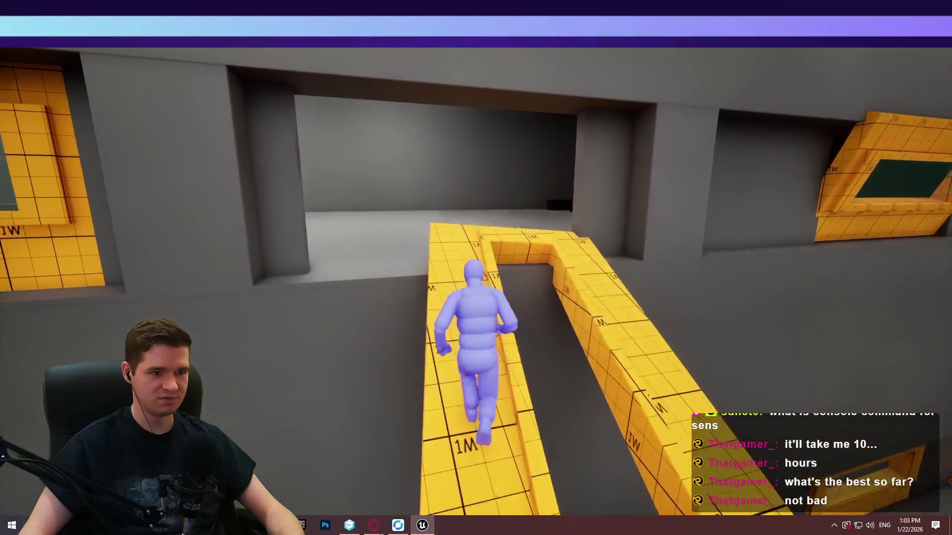
Step: Run the yellow ledge, mantle the round platform, cross the beam, and head for the orange light
{"action": "key", "text": "w"}
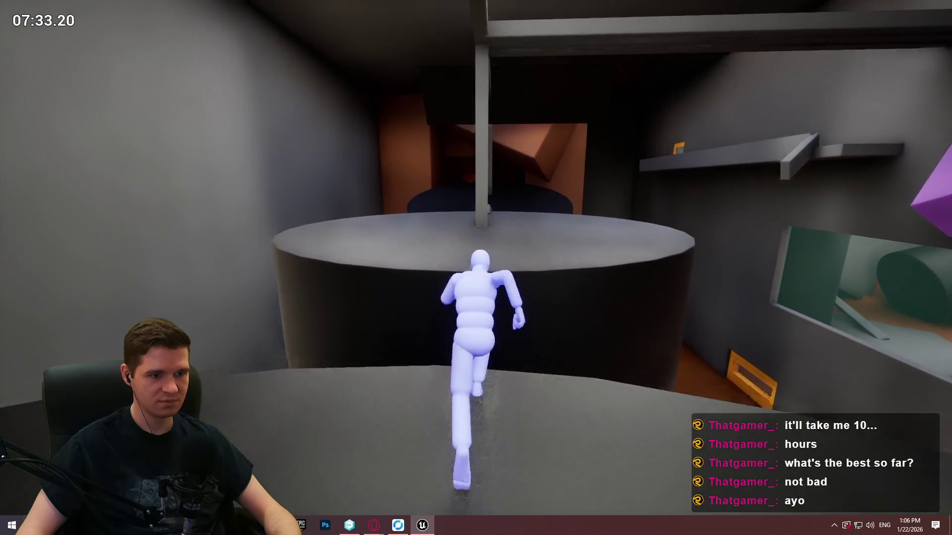
{"action": "key", "text": "space"}
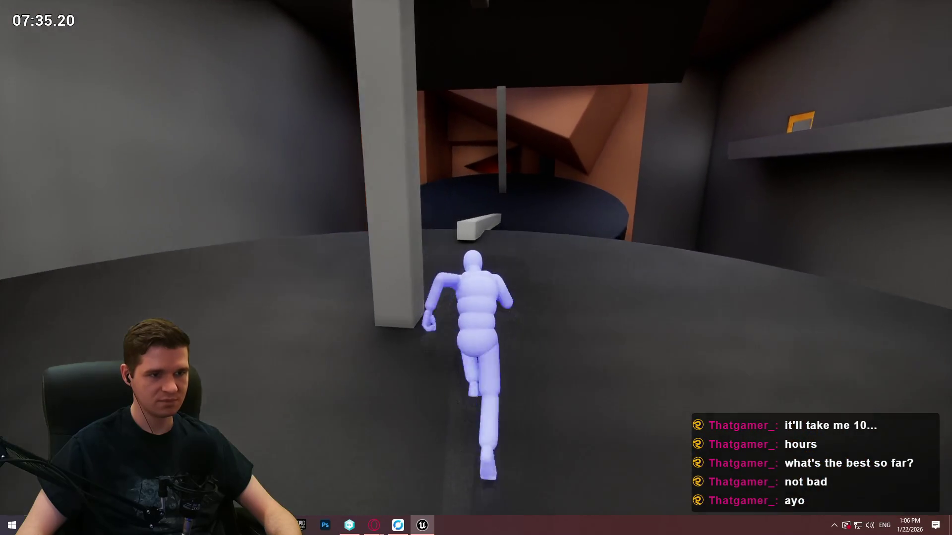
{"action": "key", "text": "space"}
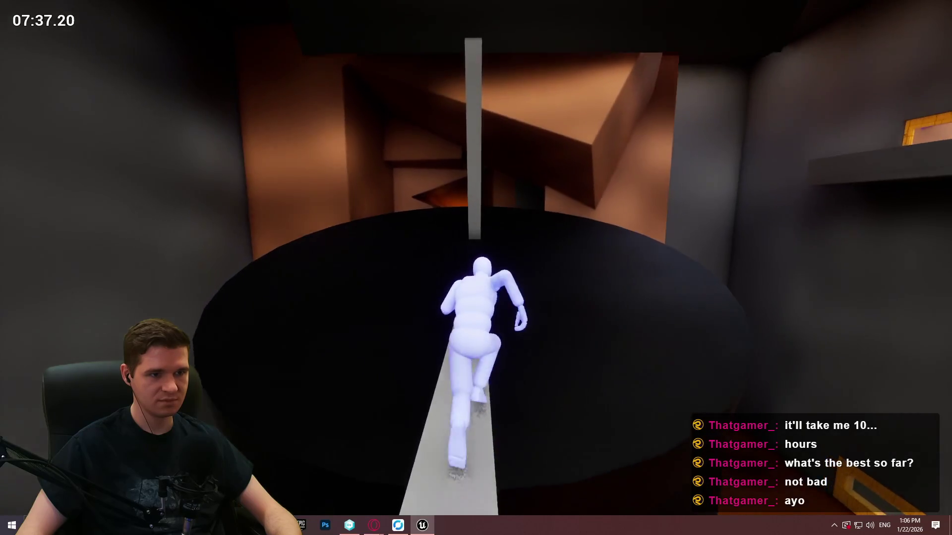
{"action": "key", "text": "space"}
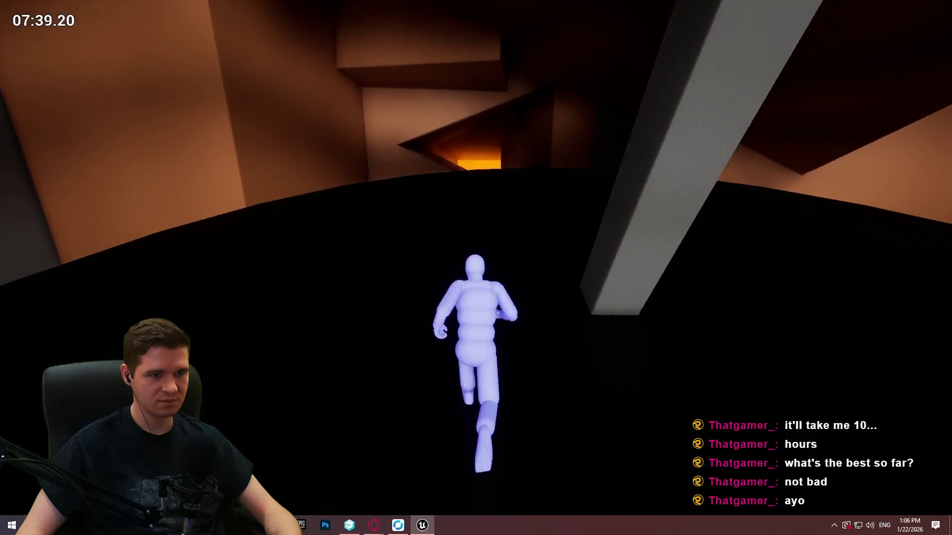
{"action": "key", "text": "space"}
{"action": "key", "text": "w"}
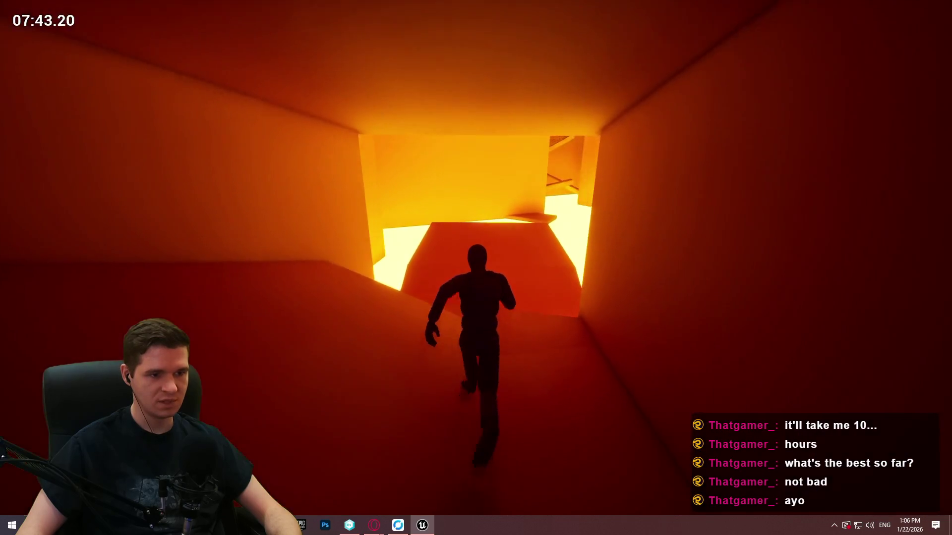
Step: Jump down the red ramp onto the lit platform and climb the higher beam toward the pillars
{"action": "key", "text": "space"}
{"action": "key", "text": "w"}
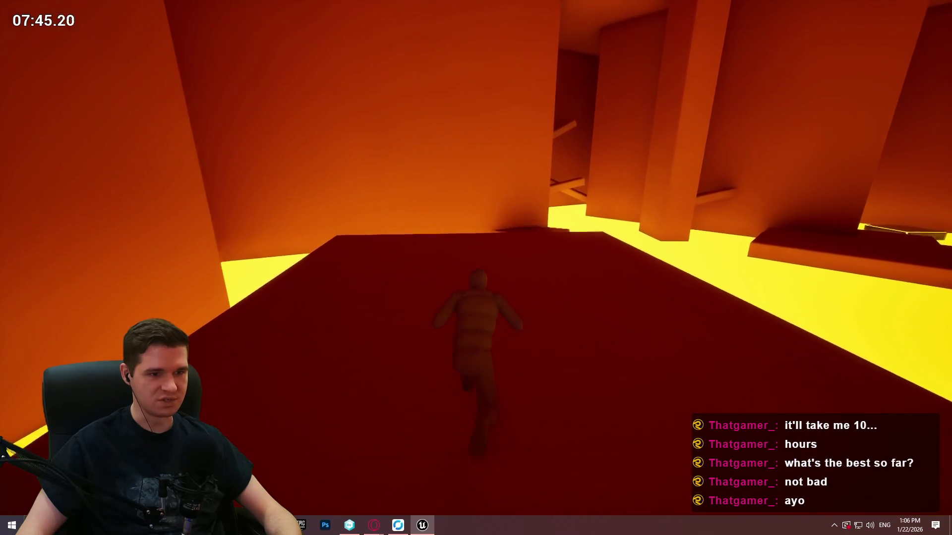
{"action": "key", "text": "space"}
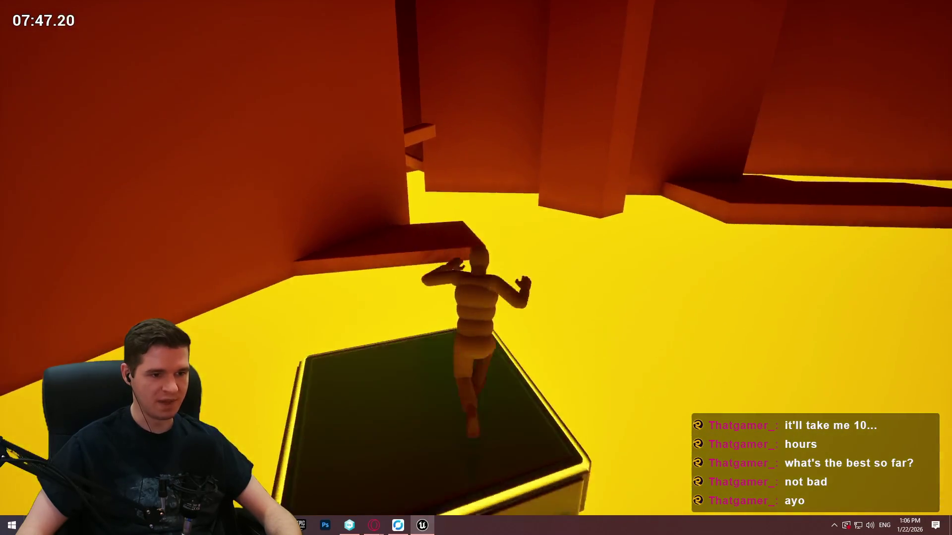
{"action": "key", "text": "space"}
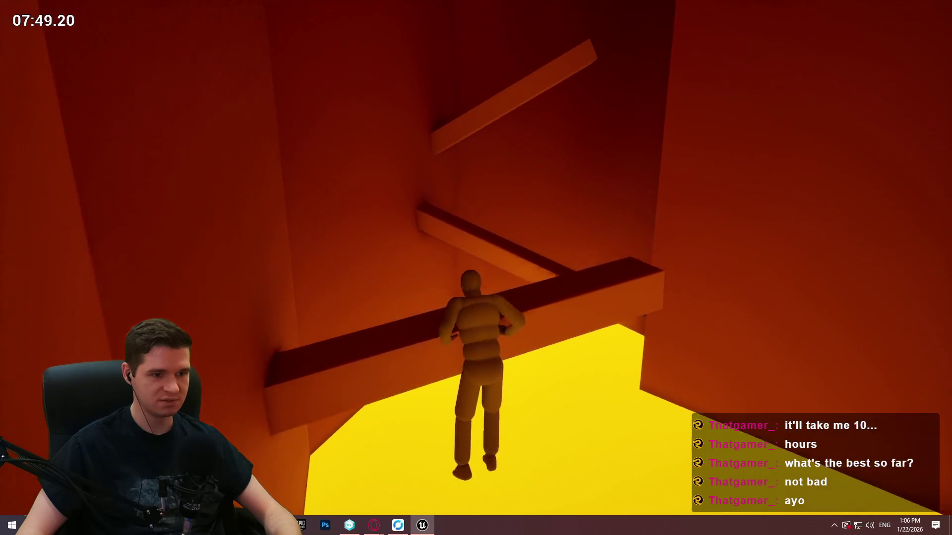
{"action": "key", "text": "w"}
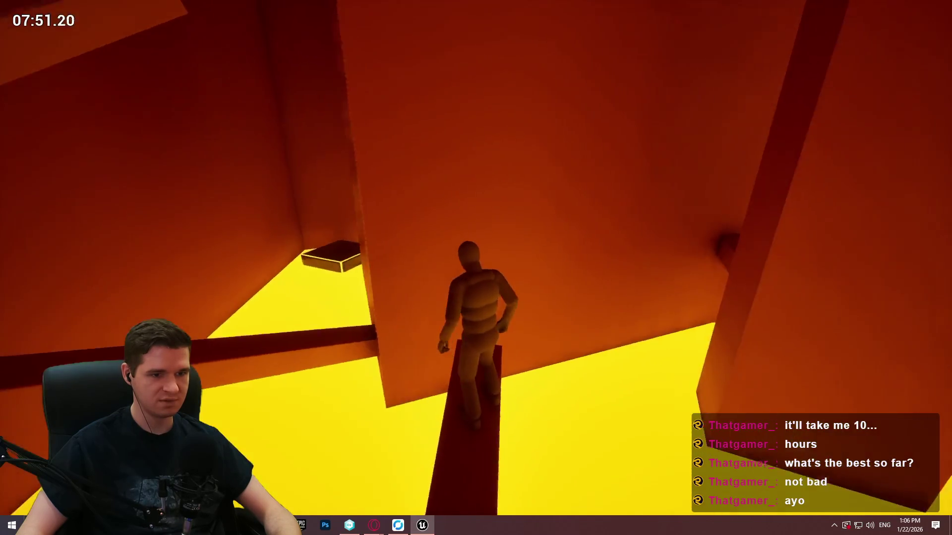
{"action": "key", "text": "w"}
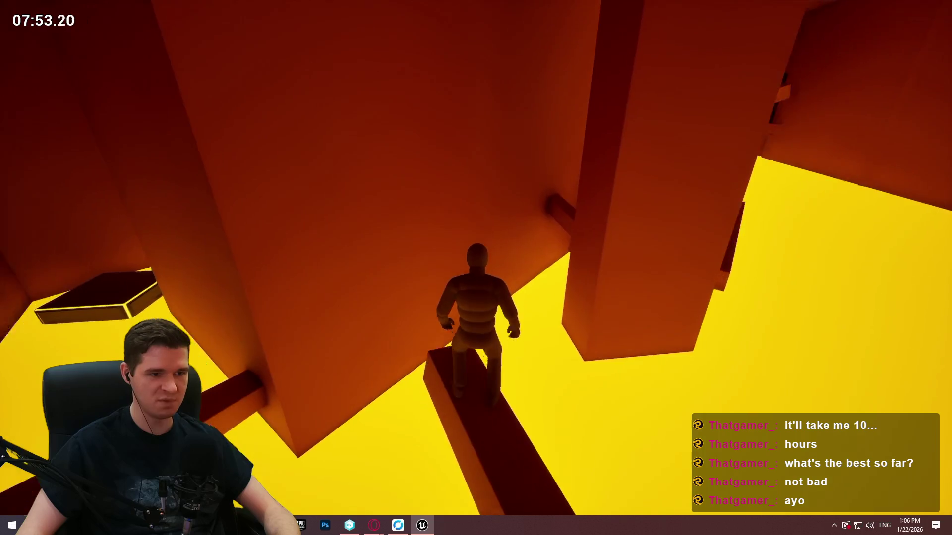
Step: Turn back, run the respawned character toward the doorway, and exit play with Esc
{"action": "key", "text": "s"}
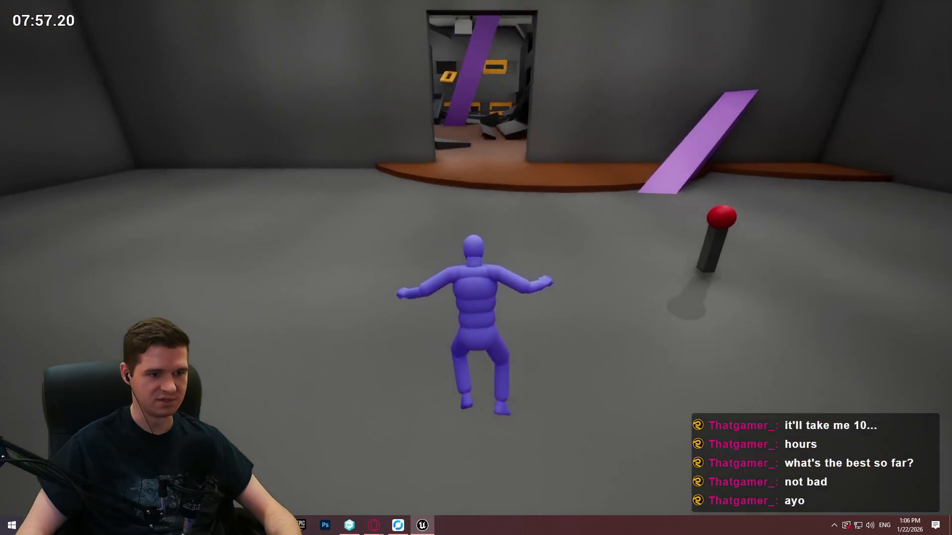
{"action": "key", "text": "w"}
{"action": "key", "text": "Escape"}
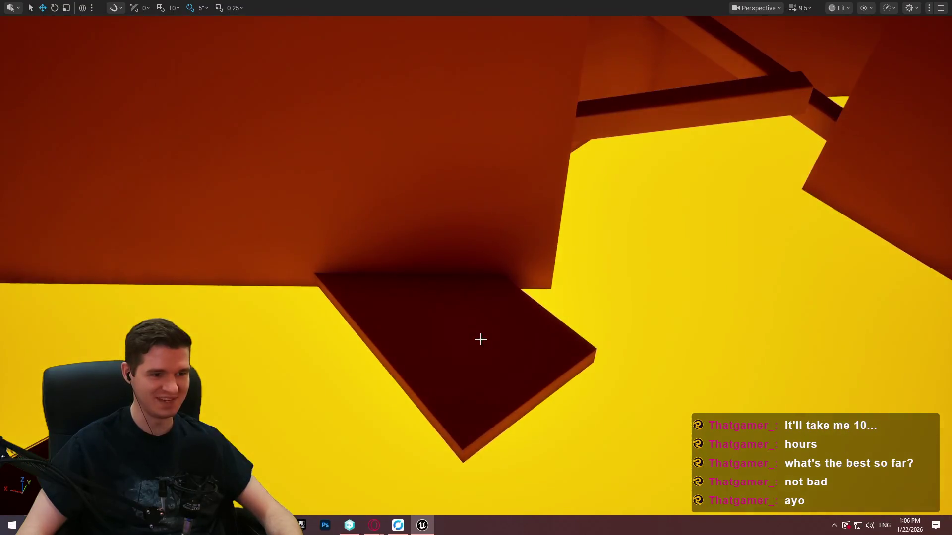
Step: Play from a spot on the dark platform, jump across the beams, and stop after falling in lava
{"action": "right_click", "coordinate": [480, 338]}
{"action": "left_click", "coordinate": [590, 505]}
{"action": "left_click", "coordinate": [476, 421]}
{"action": "key", "text": "w"}
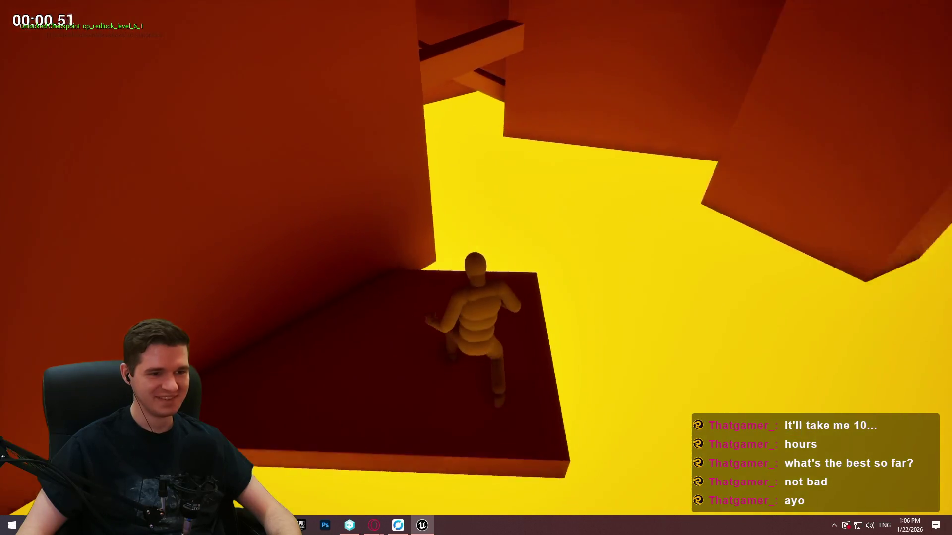
{"action": "key", "text": "space"}
{"action": "key", "text": "w"}
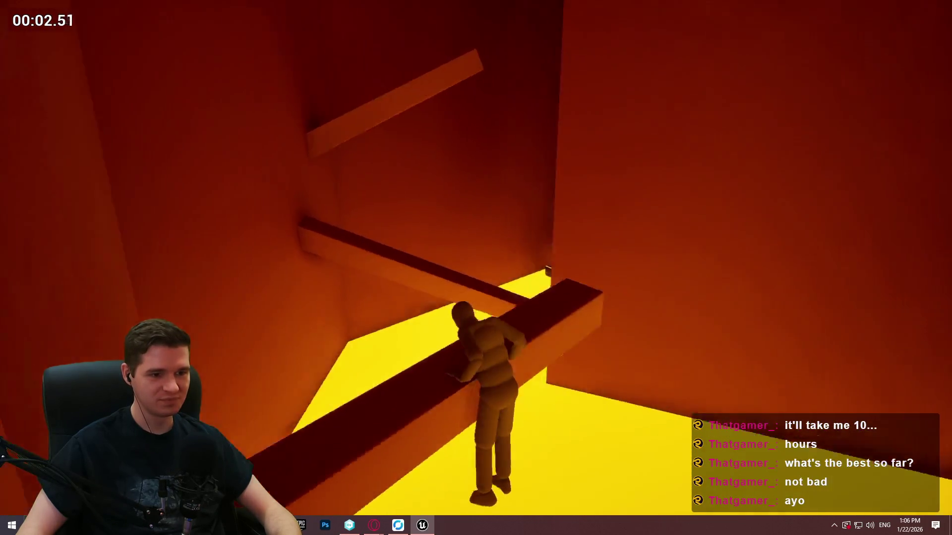
{"action": "key", "text": "w"}
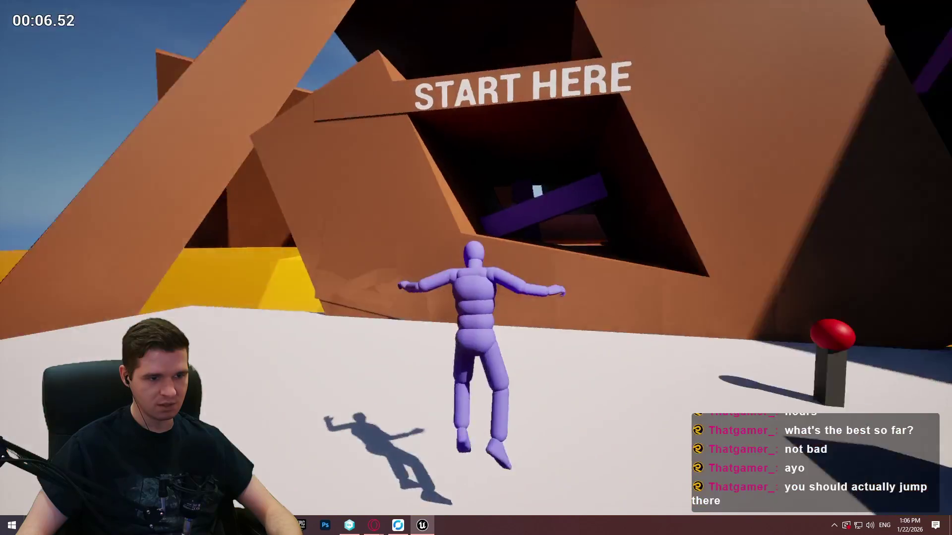
{"action": "key", "text": "Escape"}
Step: Fly the camera into the orange room and Play From Here at the dark beam, skipping the welcome
{"action": "scroll", "coordinate": [476, 268], "scroll_direction": "up", "scroll_amount": 3}
{"action": "key", "text": "w"}
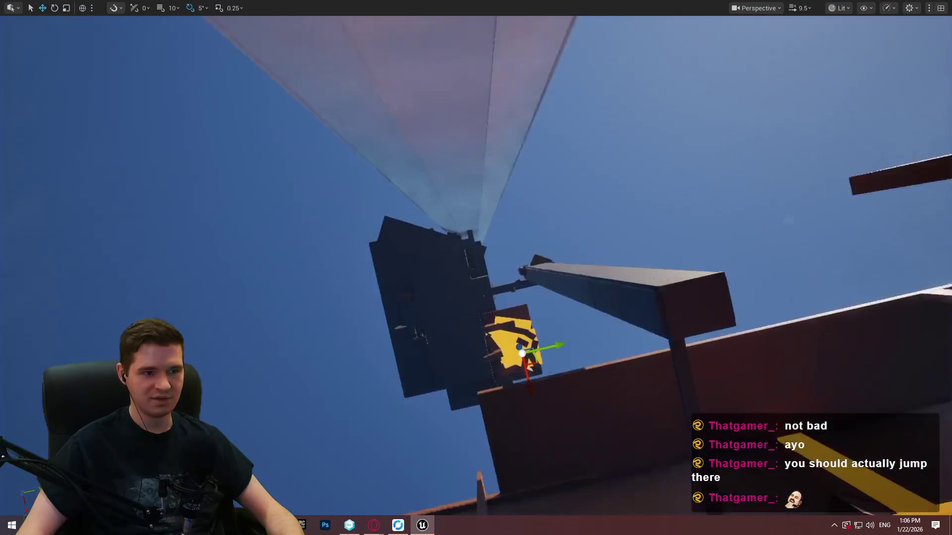
{"action": "scroll", "coordinate": [476, 267], "scroll_direction": "up", "scroll_amount": 2}
{"action": "key", "text": "w"}
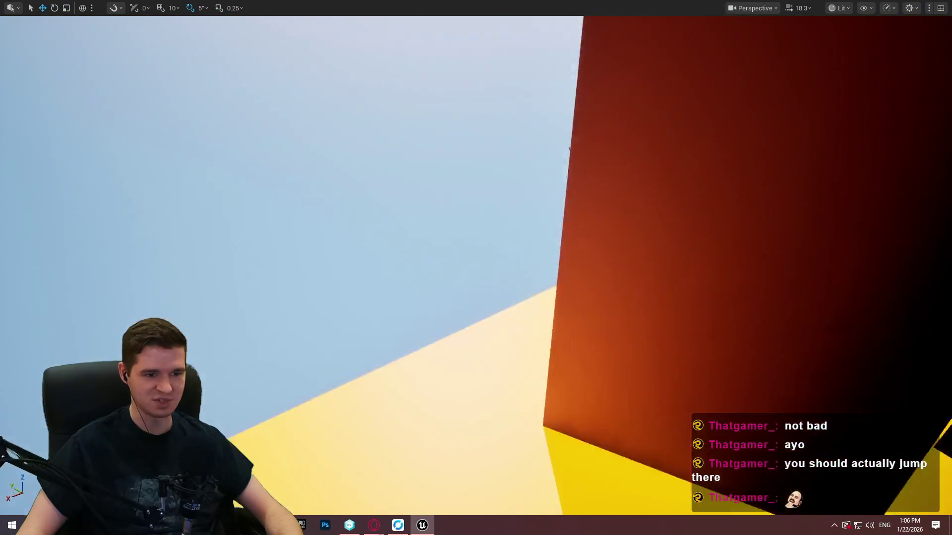
{"action": "scroll", "coordinate": [476, 268], "scroll_direction": "down", "scroll_amount": 3}
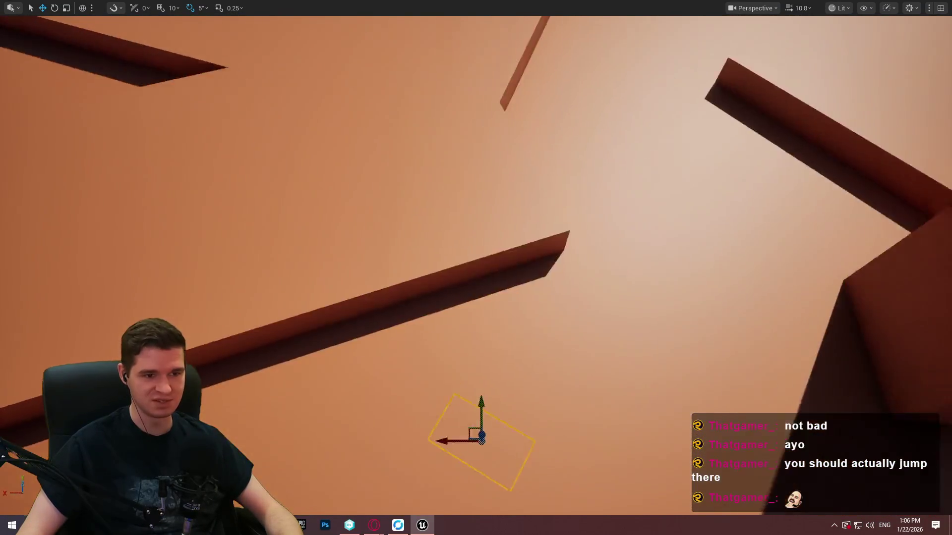
{"action": "left_click_drag", "start_coordinate": [750, 399], "coordinate": [751, 399]}
{"action": "right_click", "coordinate": [750, 399]}
{"action": "left_click", "coordinate": [655, 419]}
{"action": "left_click", "coordinate": [484, 425]}
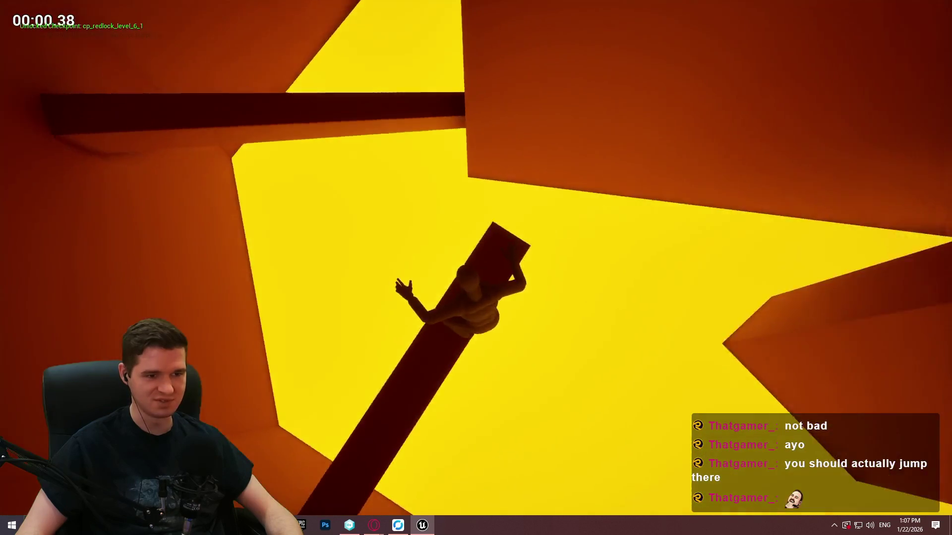
Step: Climb the wall, run the beams and platform, grab the overhead beam and leap to the wall
{"action": "key", "text": "w"}
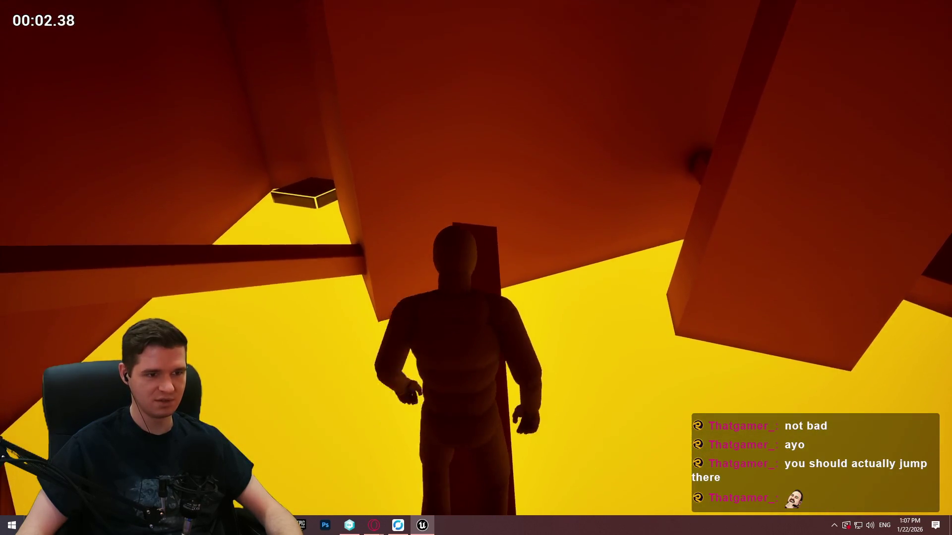
{"action": "key", "text": "w"}
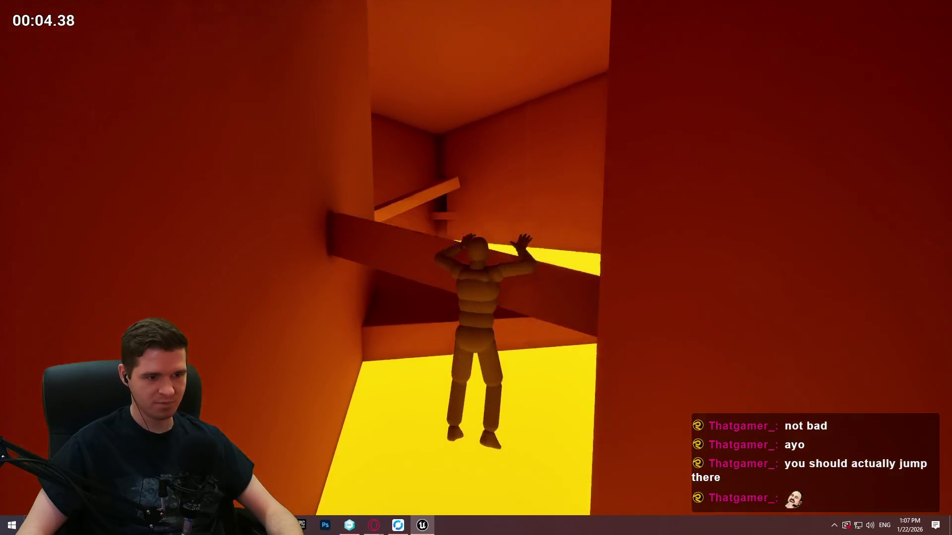
{"action": "key", "text": "w"}
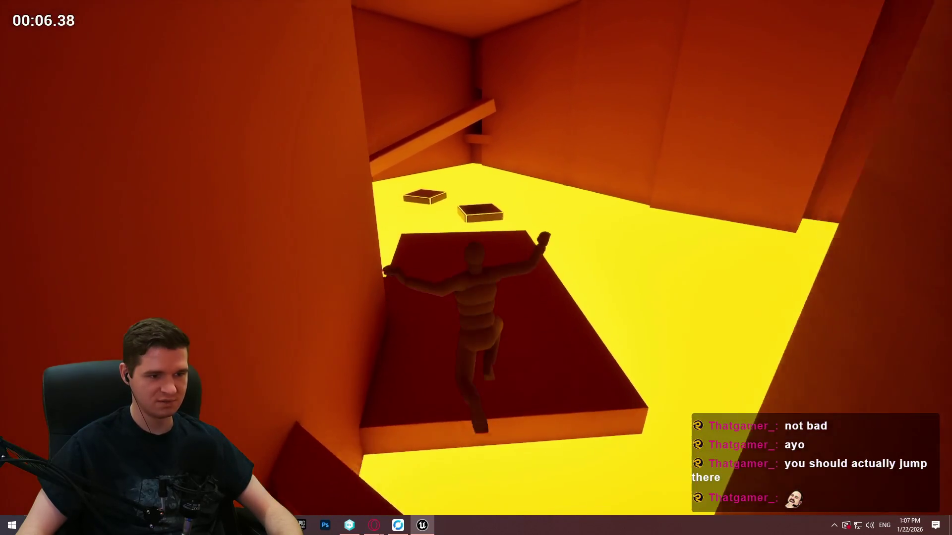
{"action": "key", "text": "w"}
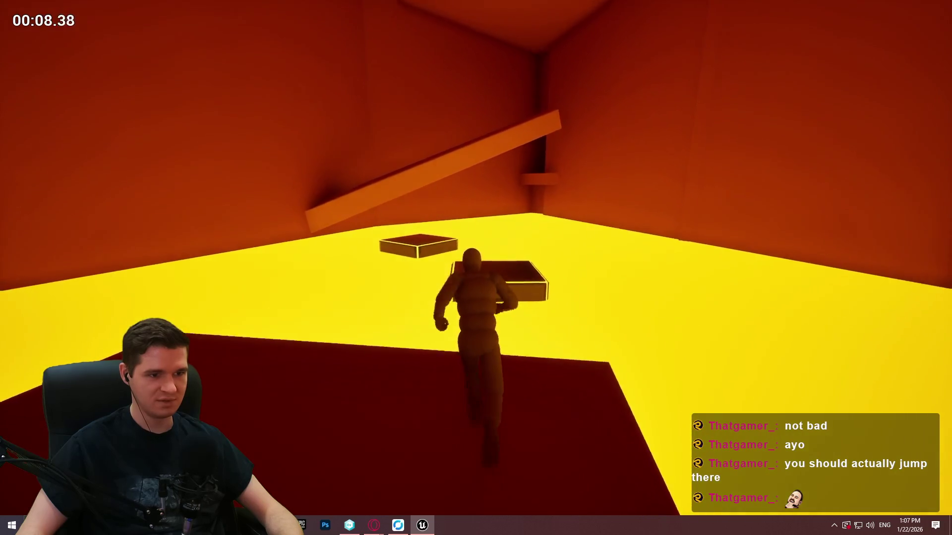
{"action": "key", "text": "space"}
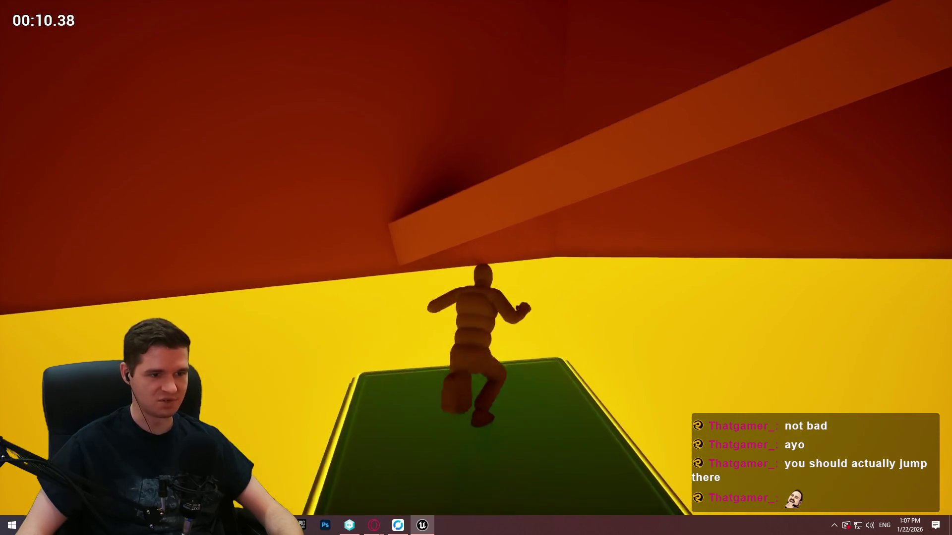
{"action": "key", "text": "space"}
{"action": "key", "text": "w"}
{"action": "key", "text": "w"}
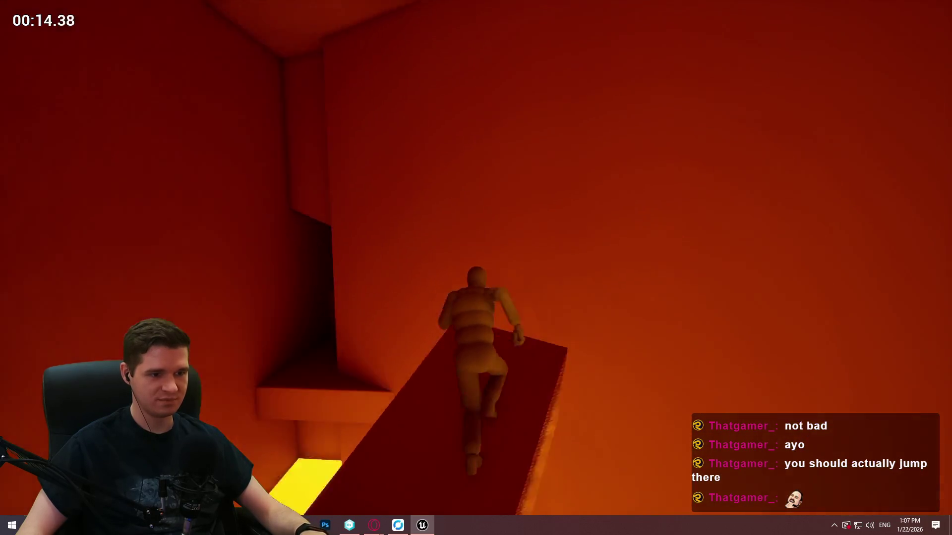
{"action": "key", "text": "space"}
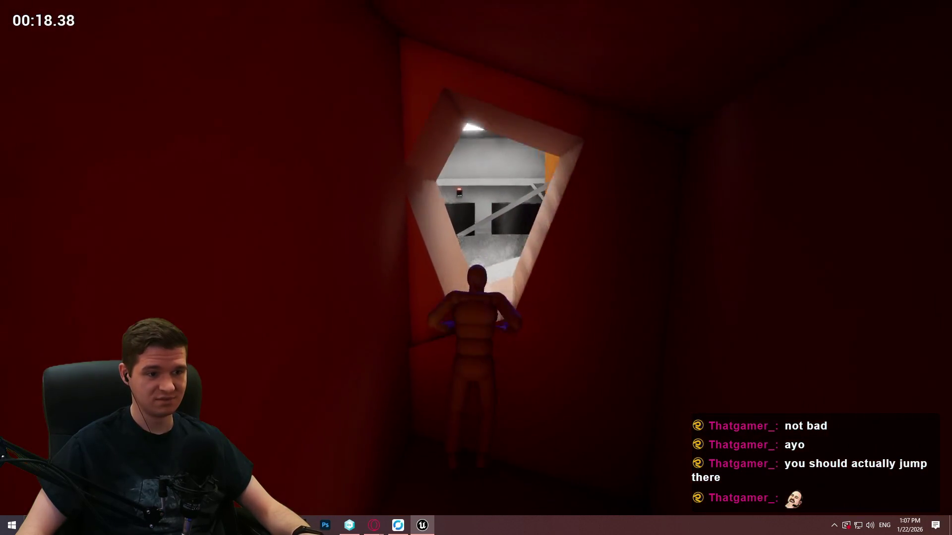
Step: Climb onto the black cylinder and ledge, then run the full length of the narrow beam
{"action": "key", "text": "w"}
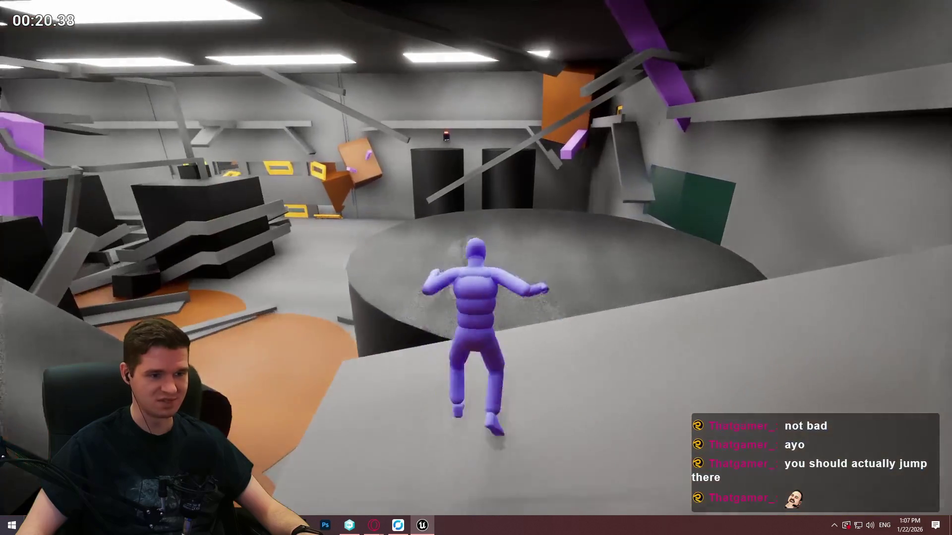
{"action": "key", "text": "space"}
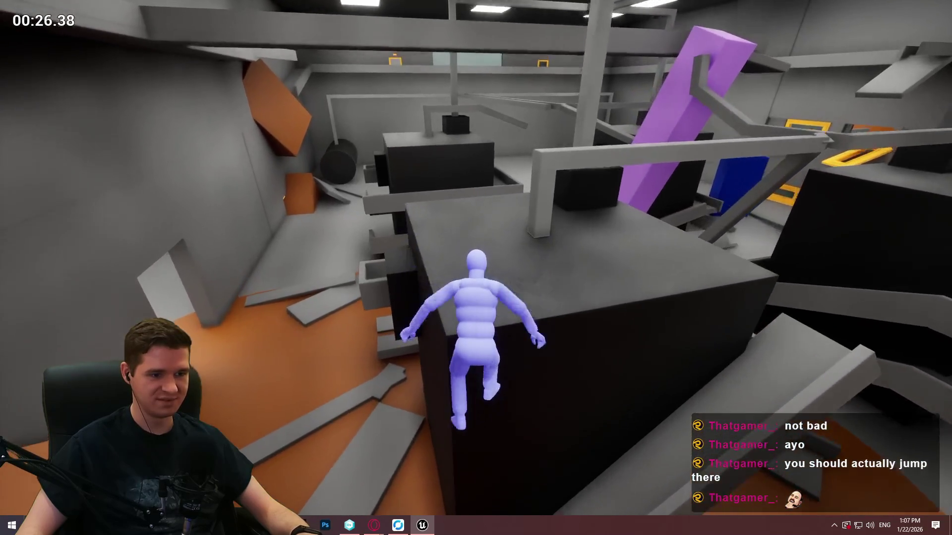
{"action": "key", "text": "w"}
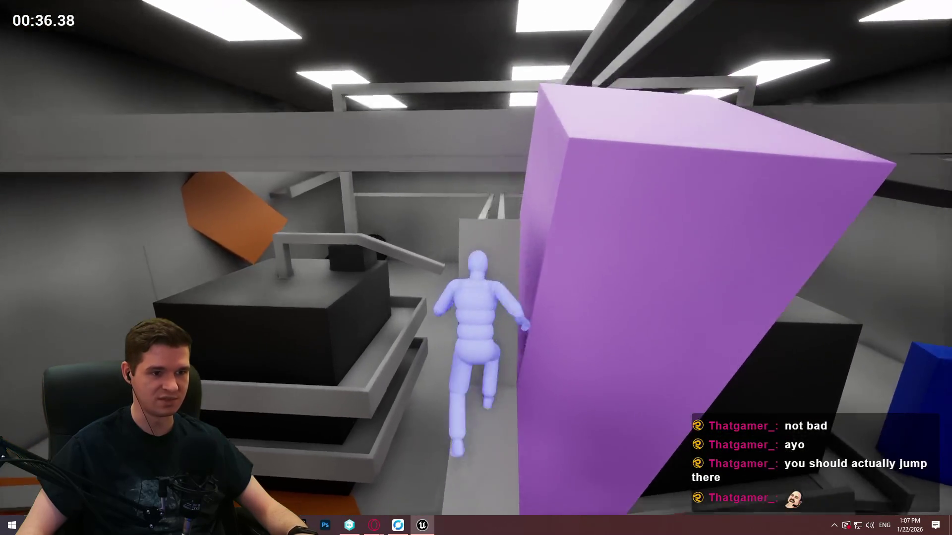
{"action": "key", "text": "space"}
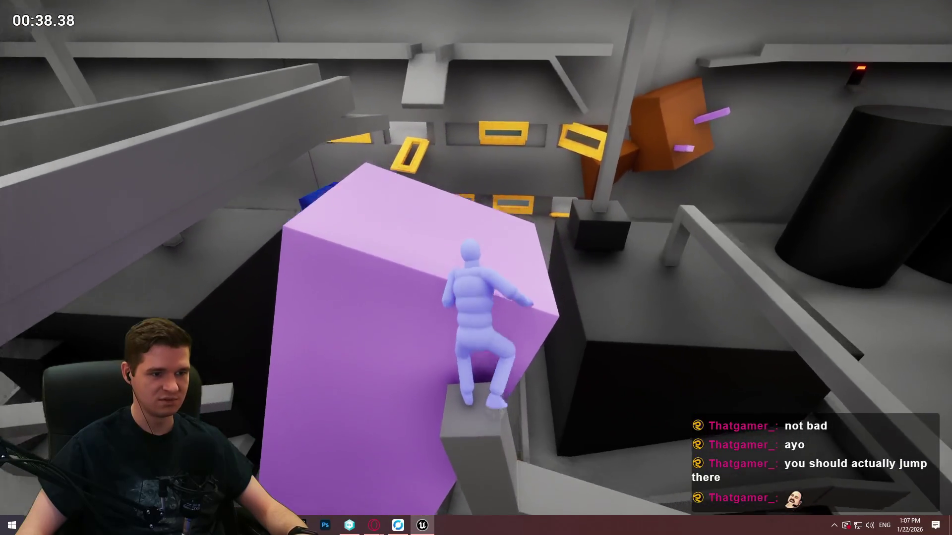
{"action": "key", "text": "w"}
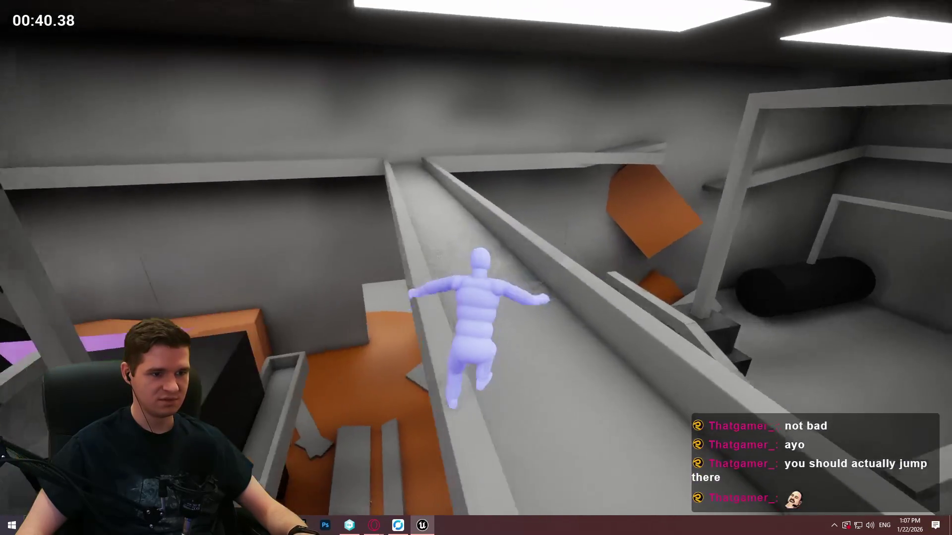
{"action": "key", "text": "w"}
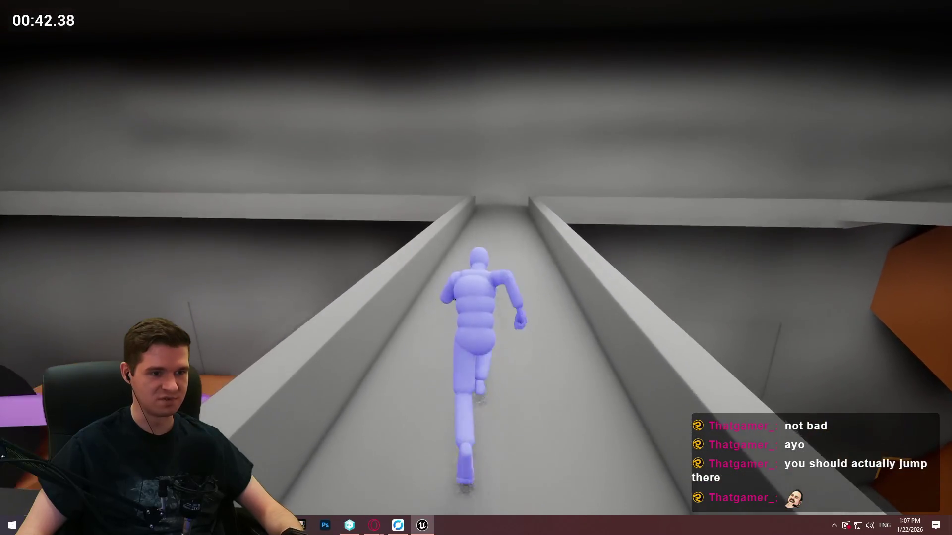
{"action": "key", "text": "w"}
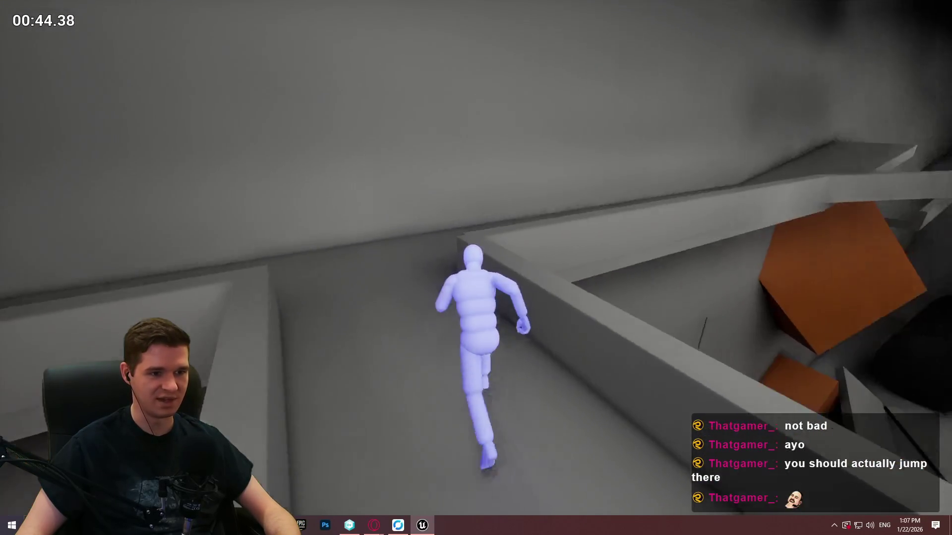
{"action": "key", "text": "w"}
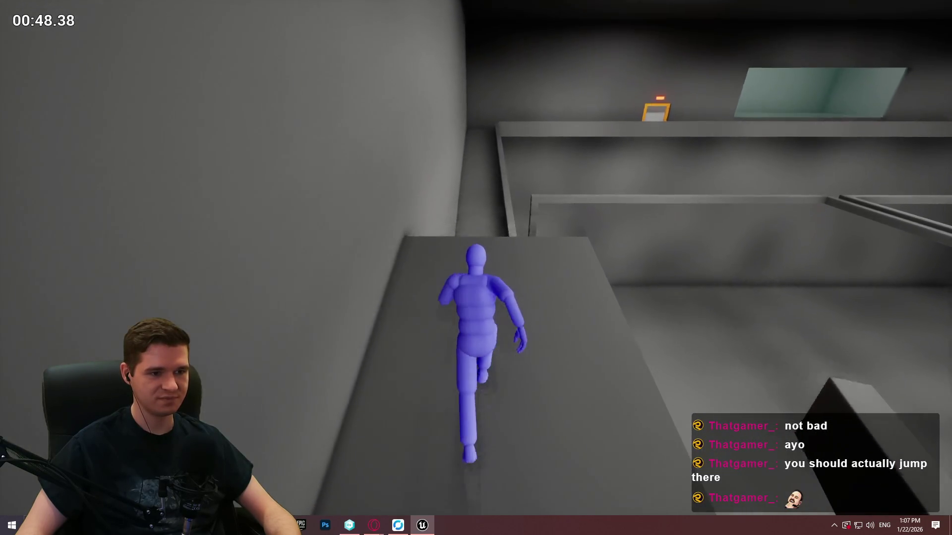
Step: Run the ledge corridor, grey room and red corridor to the bright exit for a 01:06.35 finish
{"action": "key", "text": "w"}
{"action": "key", "text": "w"}
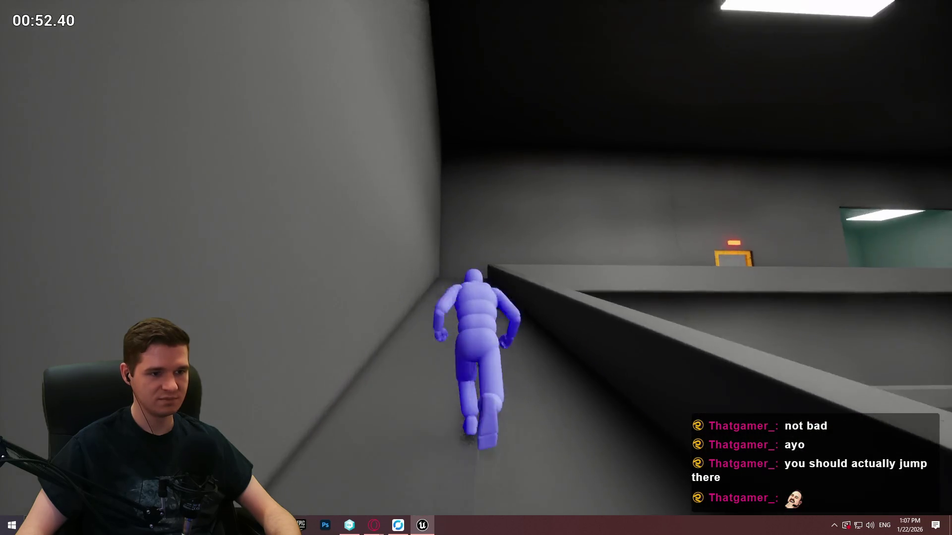
{"action": "key", "text": "w"}
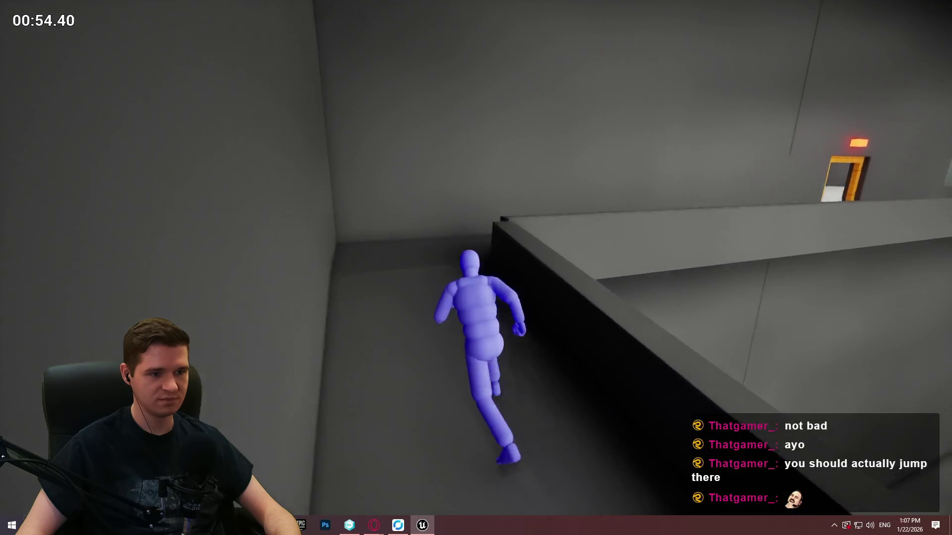
{"action": "key", "text": "w"}
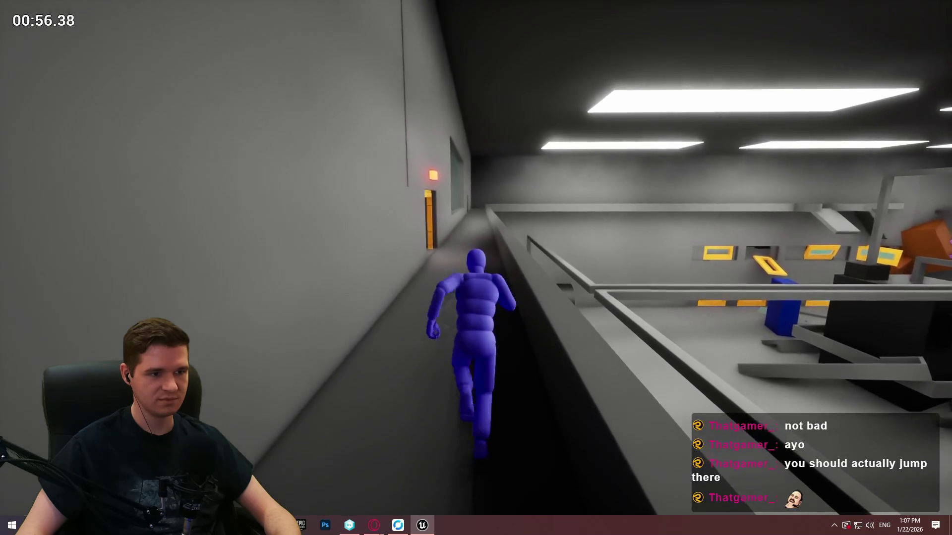
{"action": "key", "text": "w"}
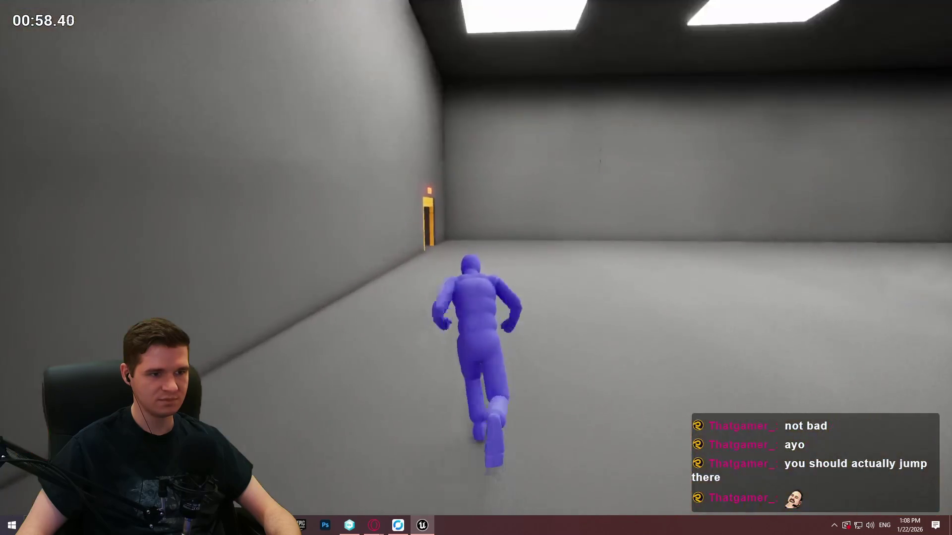
{"action": "key", "text": "w"}
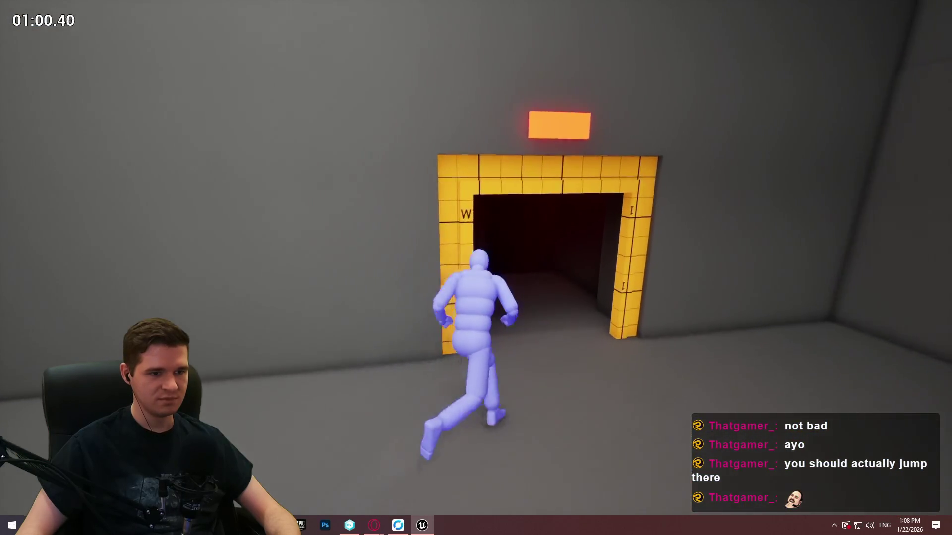
{"action": "key", "text": "w"}
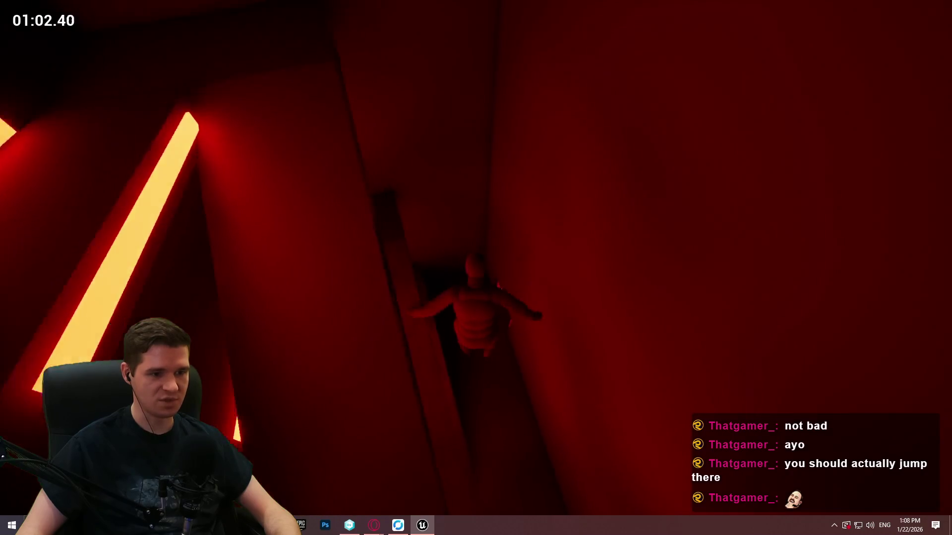
{"action": "key", "text": "w"}
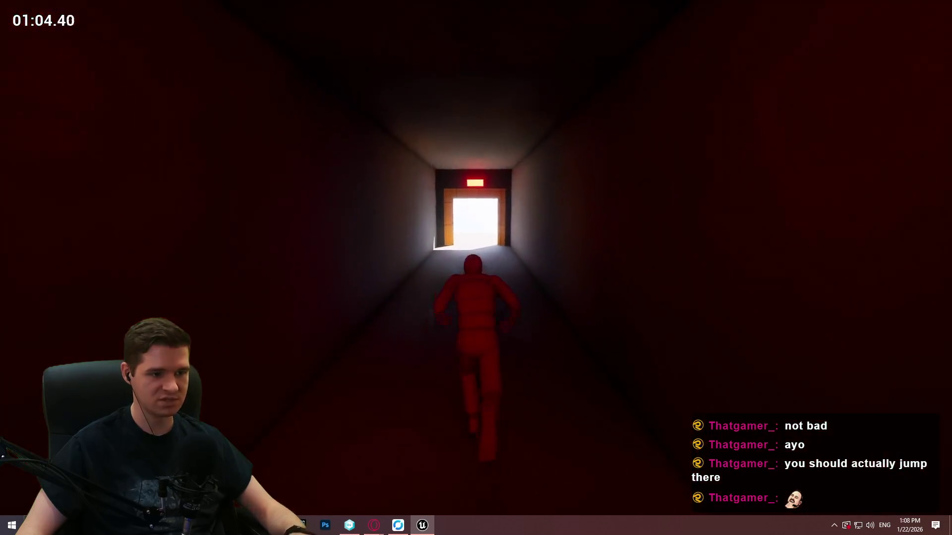
{"action": "key", "text": "w"}
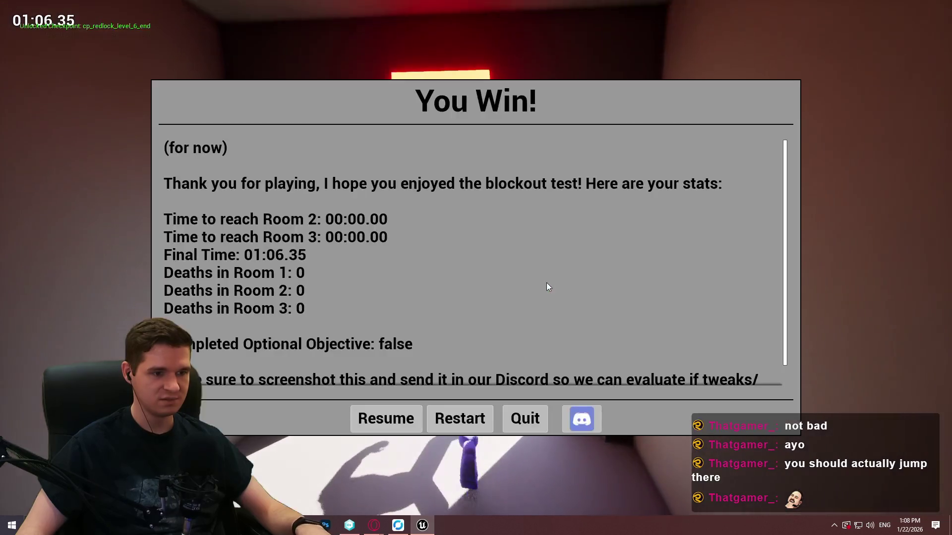
Step: Quit from the You Win screen and turn the viewport away from the exit doorway
{"action": "left_click", "coordinate": [512, 416]}
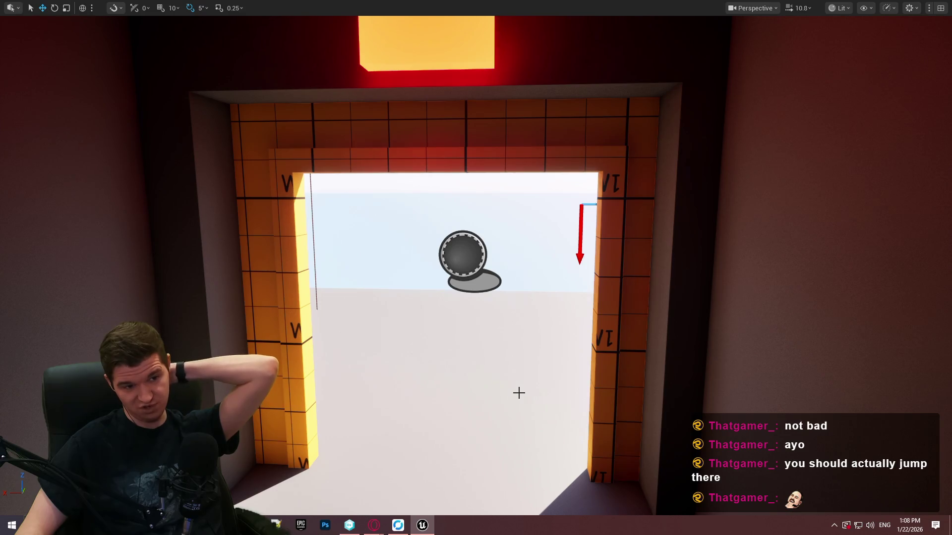
{"action": "mouse_move", "coordinate": [523, 384]}
{"action": "left_mouse_down"}
{"action": "mouse_move", "coordinate": [486, 347]}
{"action": "mouse_move", "coordinate": [446, 278]}
{"action": "mouse_move", "coordinate": [446, 317]}
{"action": "mouse_move", "coordinate": [446, 238]}
{"action": "mouse_move", "coordinate": [446, 267]}
{"action": "mouse_move", "coordinate": [456, 272]}
{"action": "mouse_move", "coordinate": [437, 278]}
{"action": "mouse_move", "coordinate": [436, 268]}
{"action": "mouse_move", "coordinate": [407, 317]}
{"action": "mouse_move", "coordinate": [382, 248]}
{"action": "mouse_move", "coordinate": [386, 327]}
{"action": "mouse_move", "coordinate": [387, 258]}
{"action": "mouse_move", "coordinate": [557, 481]}
{"action": "mouse_move", "coordinate": [400, 531]}
{"action": "left_mouse_up"}
{"action": "scroll", "coordinate": [437, 278], "scroll_direction": "up", "scroll_amount": 3}
Step: Open the Facility Level Overview article via Redlock Facility, read Level 6, then return to Unreal
{"action": "mouse_move", "coordinate": [377, 527]}
{"action": "left_click", "coordinate": [426, 484]}
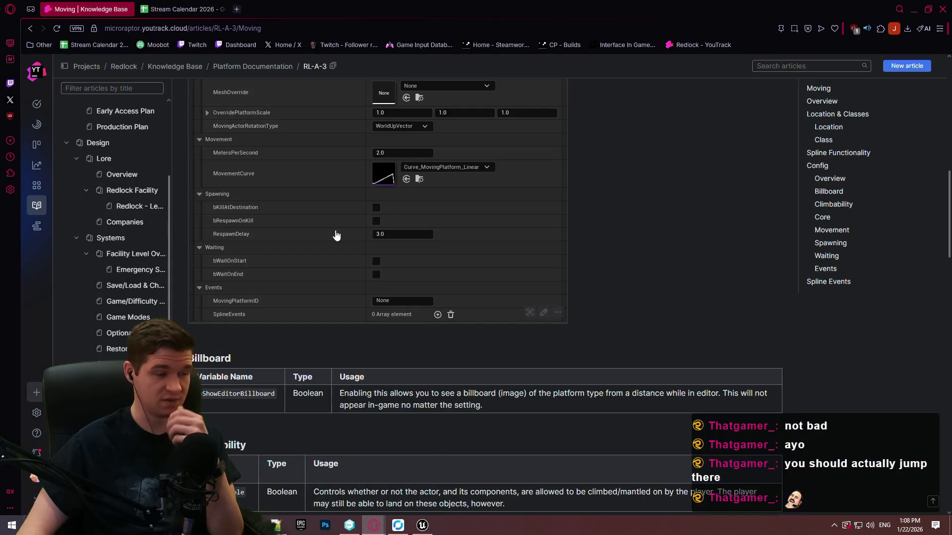
{"action": "left_click", "coordinate": [116, 211]}
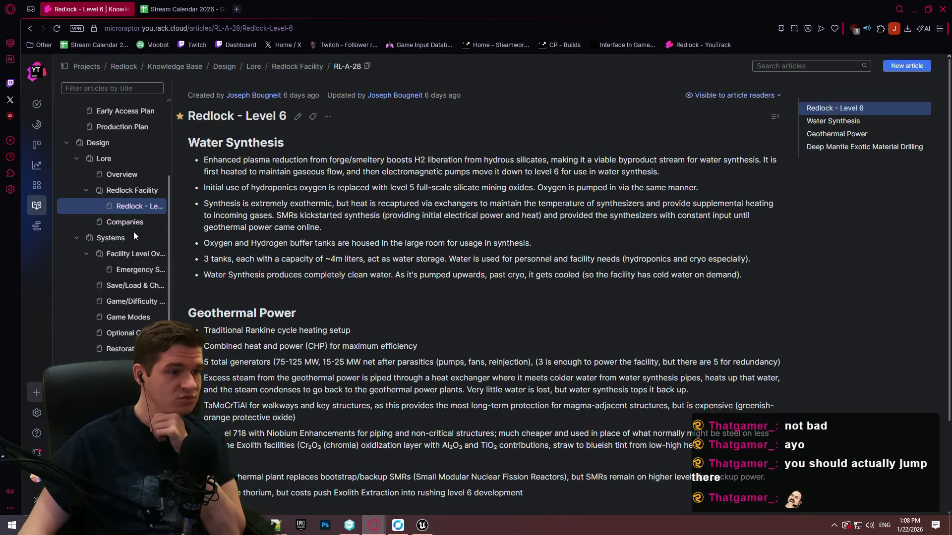
{"action": "left_click", "coordinate": [114, 192]}
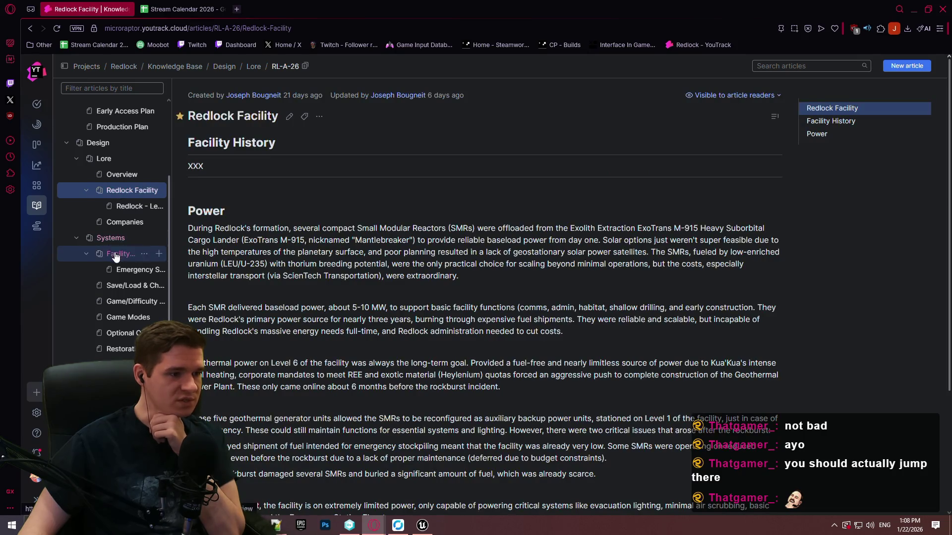
{"action": "left_click", "coordinate": [116, 255]}
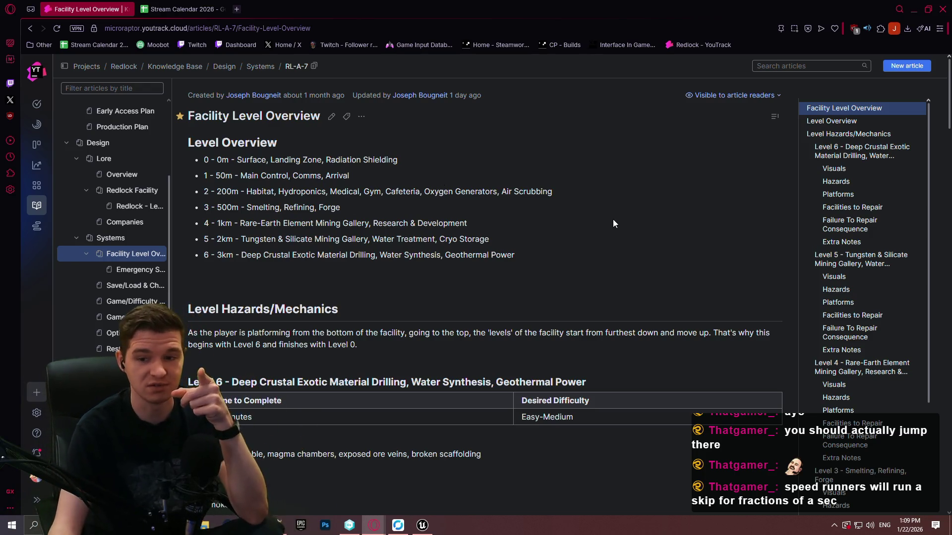
{"action": "scroll", "coordinate": [595, 238], "scroll_direction": "down", "scroll_amount": 7}
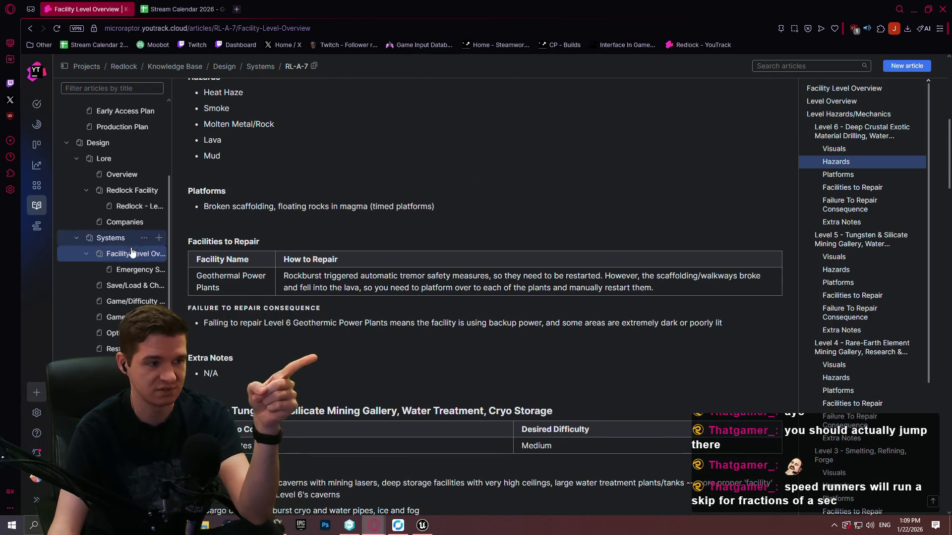
{"action": "left_click", "coordinate": [421, 530]}
Step: Fly around the brown platform, up the grey post and toward the white pillar
{"action": "scroll", "coordinate": [434, 301], "scroll_direction": "up", "scroll_amount": 3}
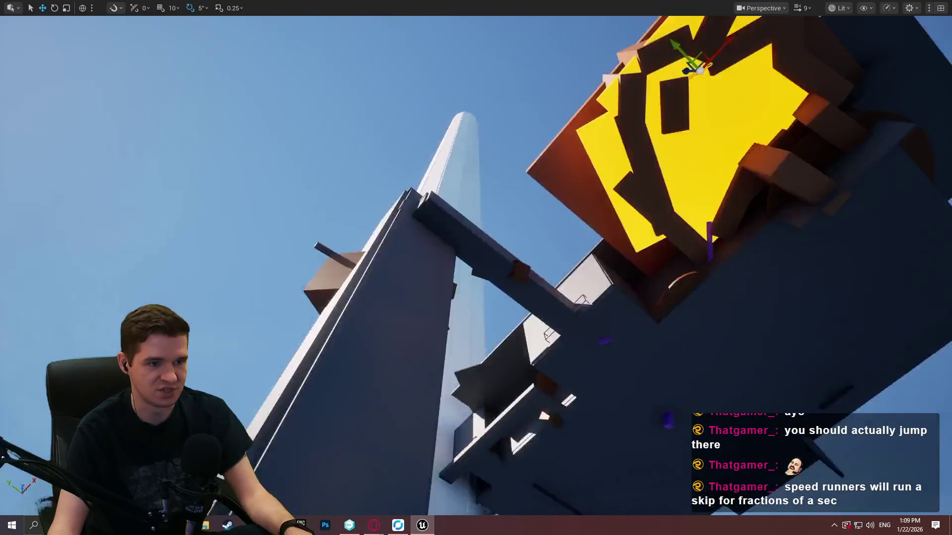
{"action": "key", "text": "w"}
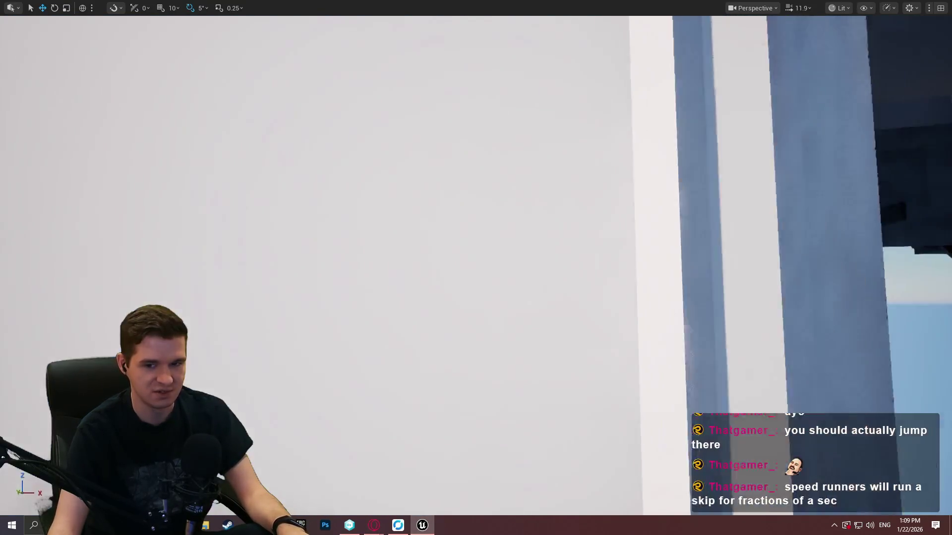
{"action": "key", "text": "s"}
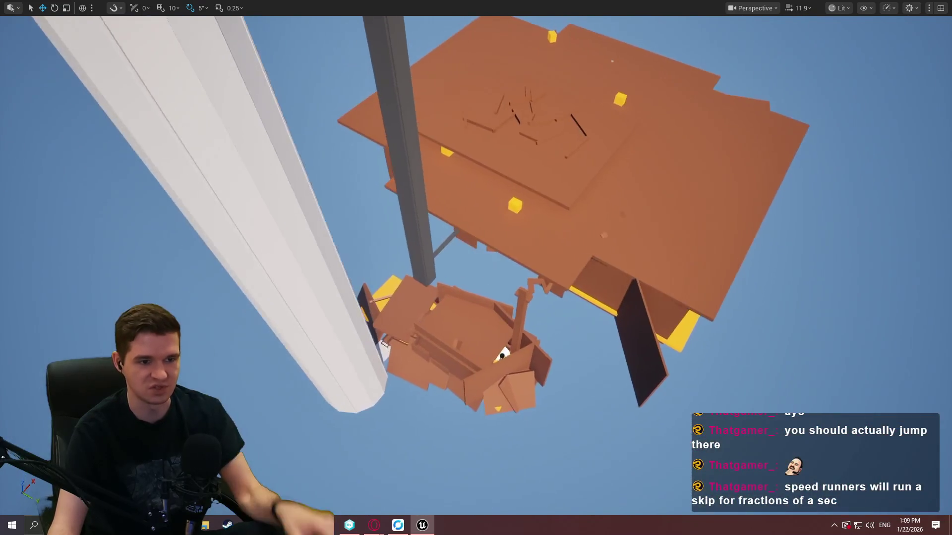
{"action": "key", "text": "e"}
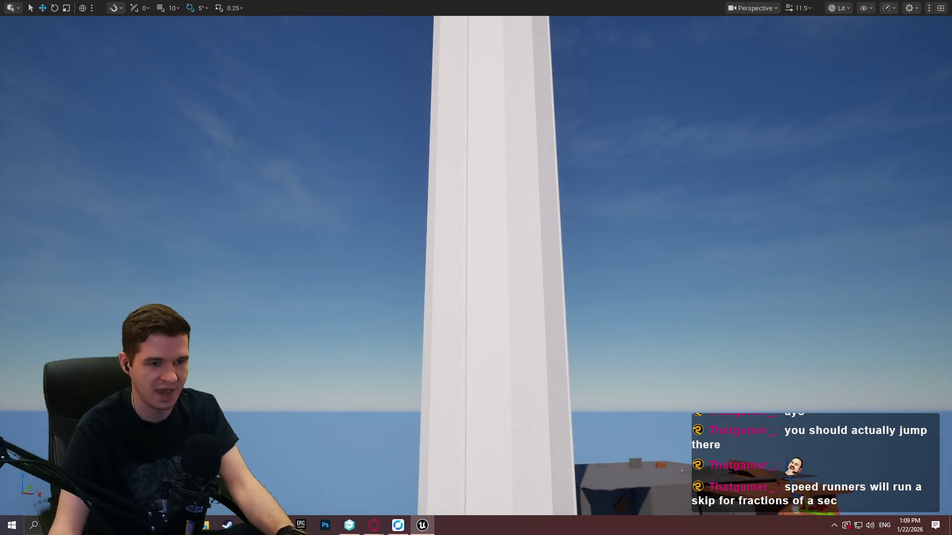
{"action": "key", "text": "w"}
{"action": "scroll", "coordinate": [476, 266], "scroll_direction": "down", "scroll_amount": 2}
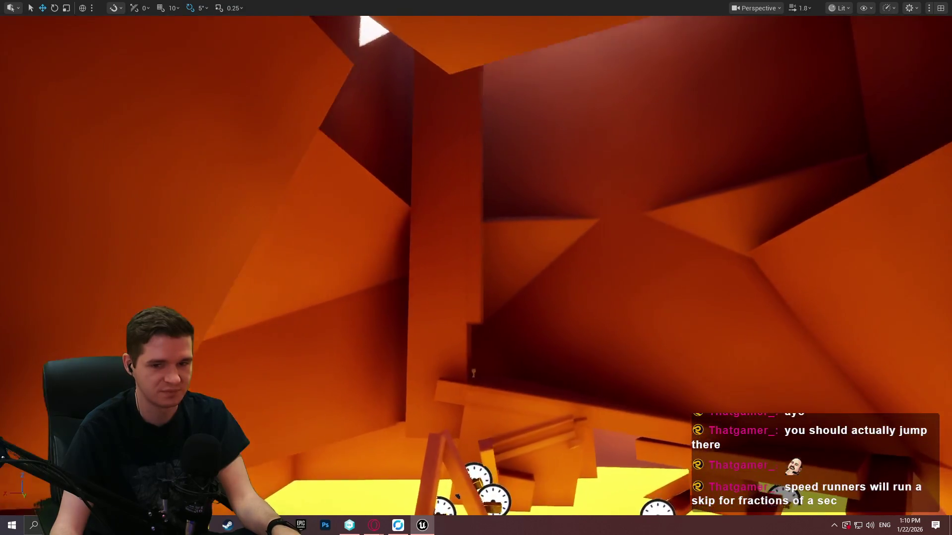
Step: Fly through the lava hall toward the green blocks and pull back for a wider view
{"action": "scroll", "coordinate": [476, 268], "scroll_direction": "up", "scroll_amount": 2}
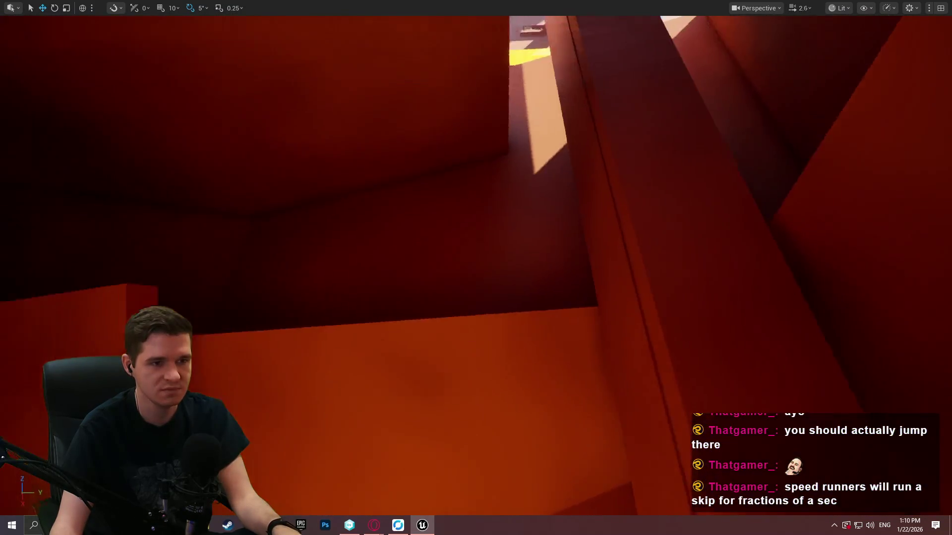
{"action": "scroll", "coordinate": [476, 268], "scroll_direction": "up", "scroll_amount": 1}
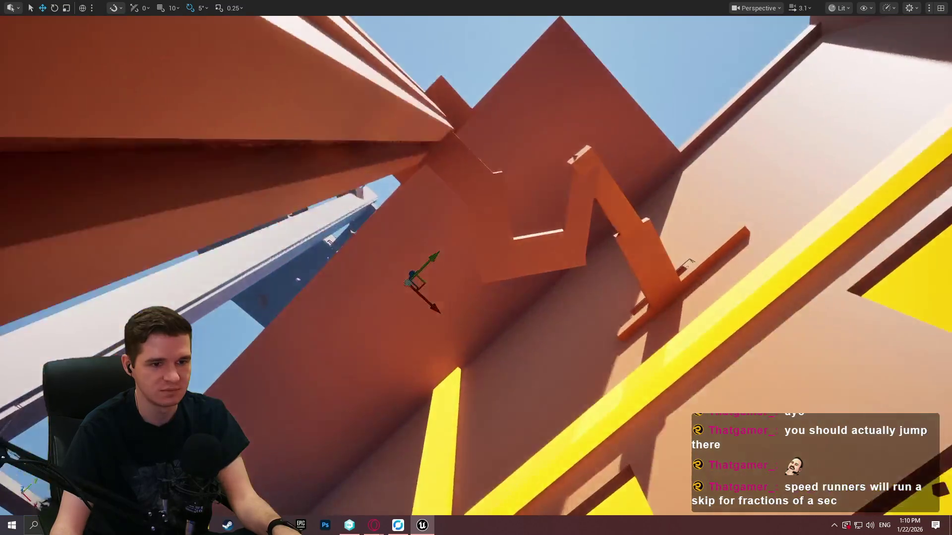
{"action": "scroll", "coordinate": [476, 268], "scroll_direction": "up", "scroll_amount": 2}
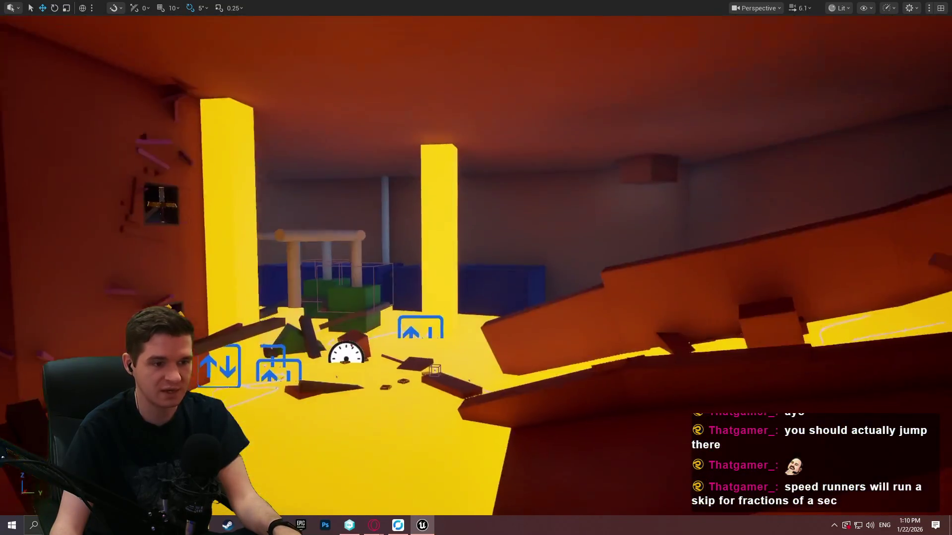
{"action": "key", "text": "w"}
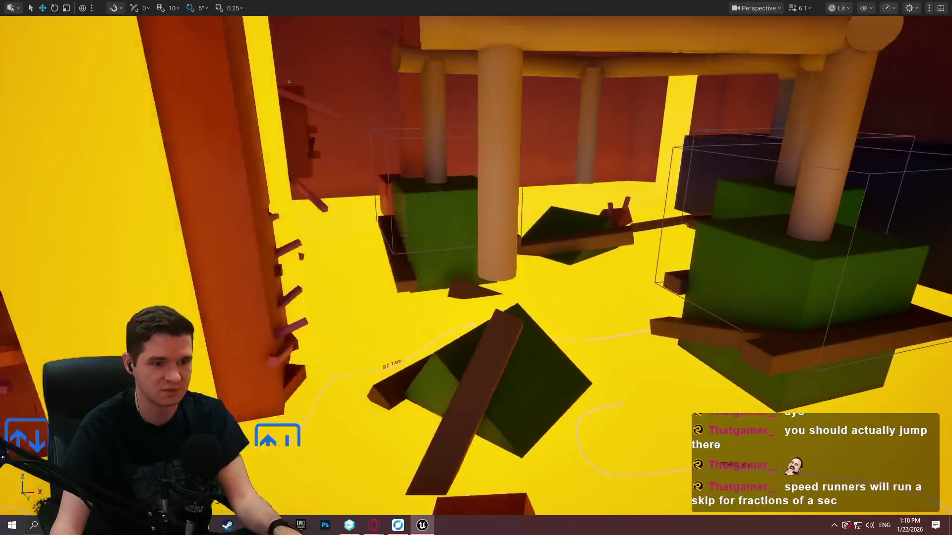
{"action": "key", "text": "s"}
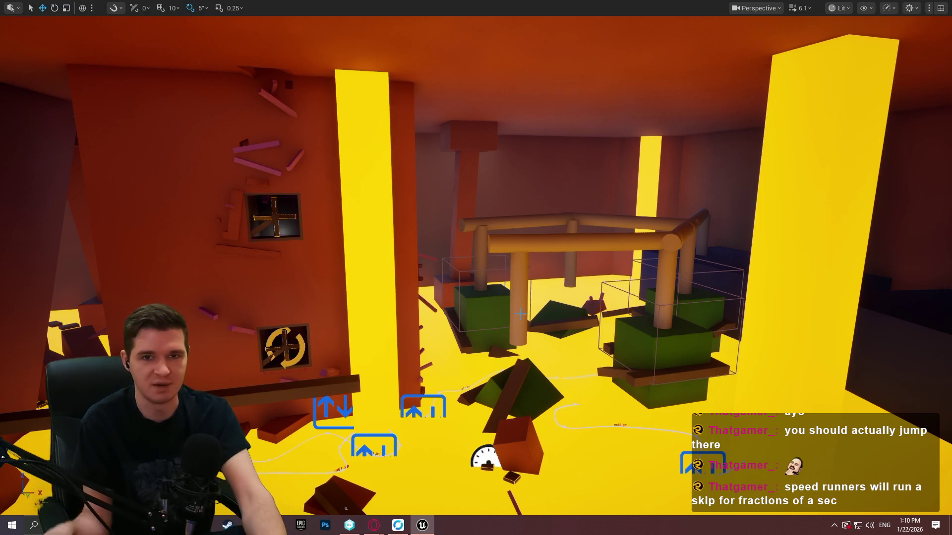
{"action": "scroll", "coordinate": [476, 292], "scroll_direction": "down", "scroll_amount": 3}
Step: Turn the view across the room and look up the lit stairwell with its moving platform
{"action": "left_click_drag", "start_coordinate": [499, 294], "coordinate": [273, 268]}
{"action": "mouse_move", "coordinate": [476, 268]}
{"action": "left_mouse_down"}
{"action": "mouse_move", "coordinate": [396, 233]}
{"action": "mouse_move", "coordinate": [347, 238]}
{"action": "mouse_move", "coordinate": [322, 257]}
{"action": "mouse_move", "coordinate": [397, 248]}
{"action": "mouse_move", "coordinate": [342, 221]}
{"action": "mouse_move", "coordinate": [317, 188]}
{"action": "left_mouse_up"}
{"action": "scroll", "coordinate": [421, 248], "scroll_direction": "up", "scroll_amount": 3}
{"action": "scroll", "coordinate": [322, 258], "scroll_direction": "up", "scroll_amount": 2}
{"action": "scroll", "coordinate": [347, 224], "scroll_direction": "down", "scroll_amount": 4}
{"action": "left_click_drag", "start_coordinate": [390, 496], "coordinate": [390, 529]}
Step: Bring the YouTrack Facility Level Overview window back and scroll to Level 5's Burst Cryo Containers notes
{"action": "mouse_move", "coordinate": [398, 526]}
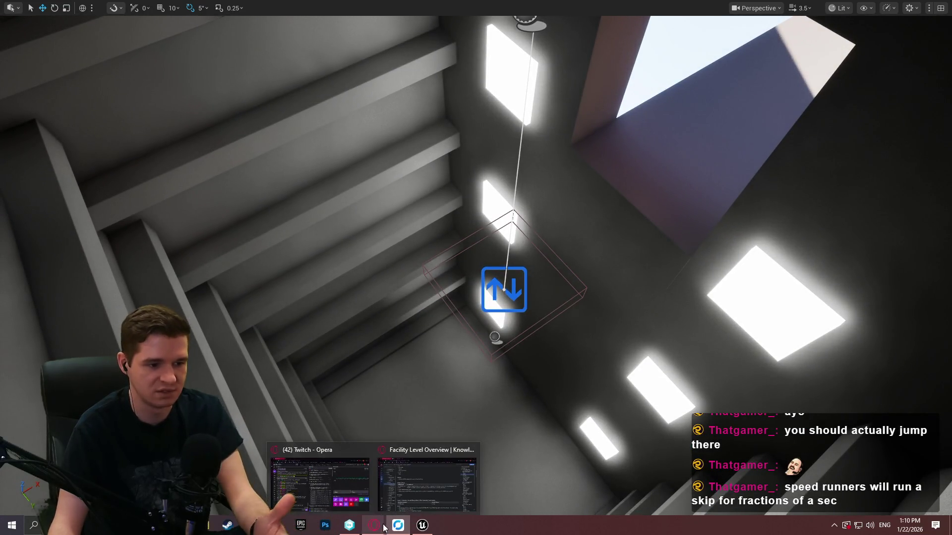
{"action": "left_click", "coordinate": [307, 481]}
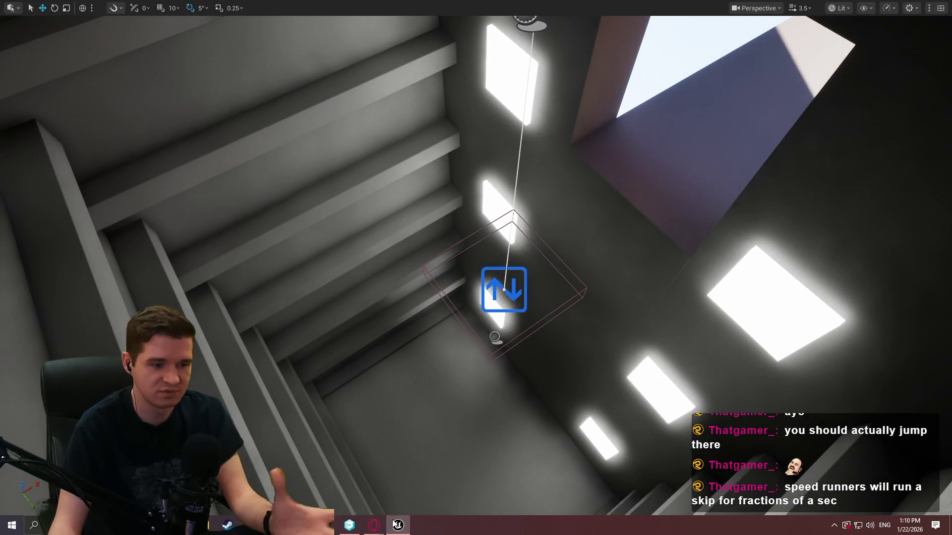
{"action": "left_click", "coordinate": [400, 501]}
{"action": "scroll", "coordinate": [307, 253], "scroll_direction": "down", "scroll_amount": 2}
{"action": "scroll", "coordinate": [730, 202], "scroll_direction": "up", "scroll_amount": 5}
{"action": "left_click_drag", "start_coordinate": [948, 118], "coordinate": [945, 212]}
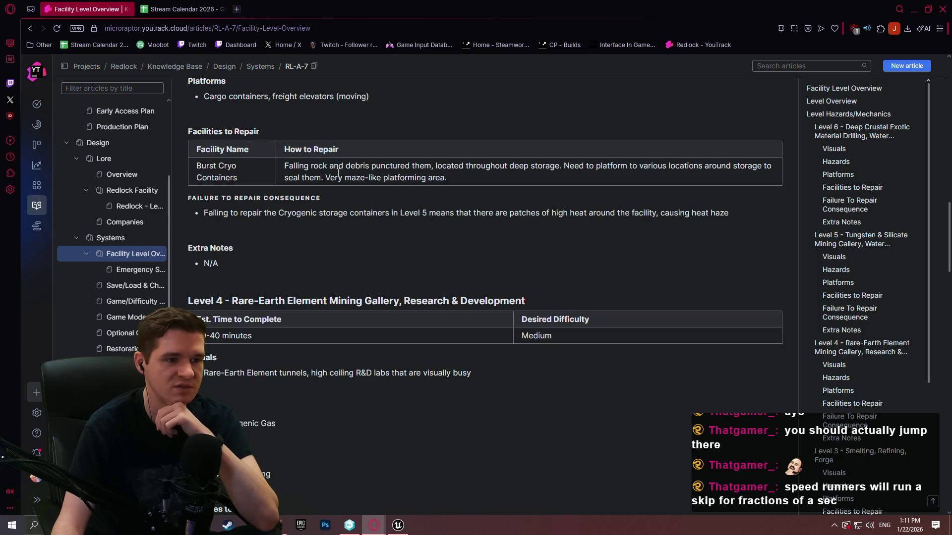
Step: Highlight the high heat patches text and the Failing to repair sentence while reading
{"action": "left_click_drag", "start_coordinate": [516, 212], "coordinate": [679, 213]}
{"action": "left_click", "coordinate": [570, 168]}
{"action": "double_click", "coordinate": [439, 213]}
{"action": "left_click", "coordinate": [426, 220]}
{"action": "mouse_move", "coordinate": [247, 213]}
{"action": "left_mouse_down"}
{"action": "mouse_move", "coordinate": [324, 213]}
{"action": "mouse_move", "coordinate": [205, 213]}
{"action": "left_mouse_up"}
{"action": "left_click", "coordinate": [238, 222]}
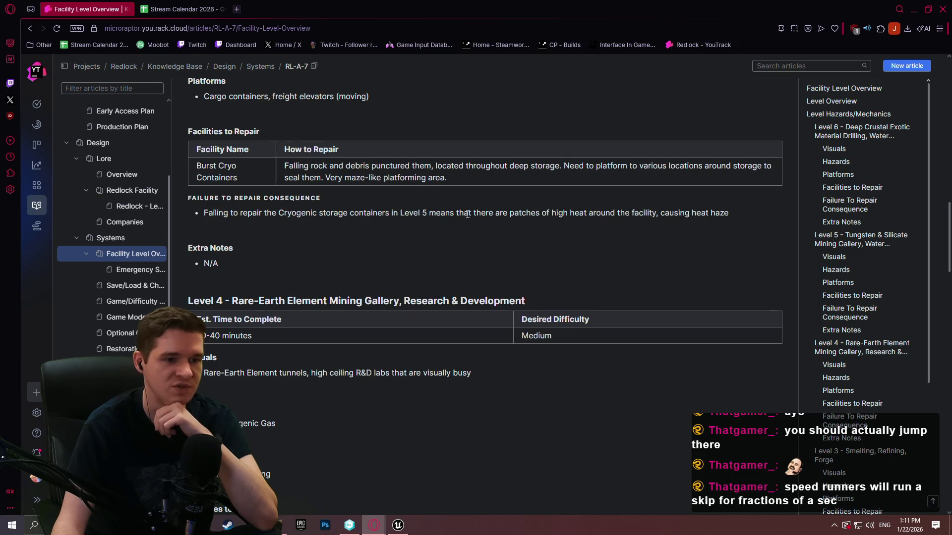
{"action": "scroll", "coordinate": [467, 214], "scroll_direction": "up", "scroll_amount": 1}
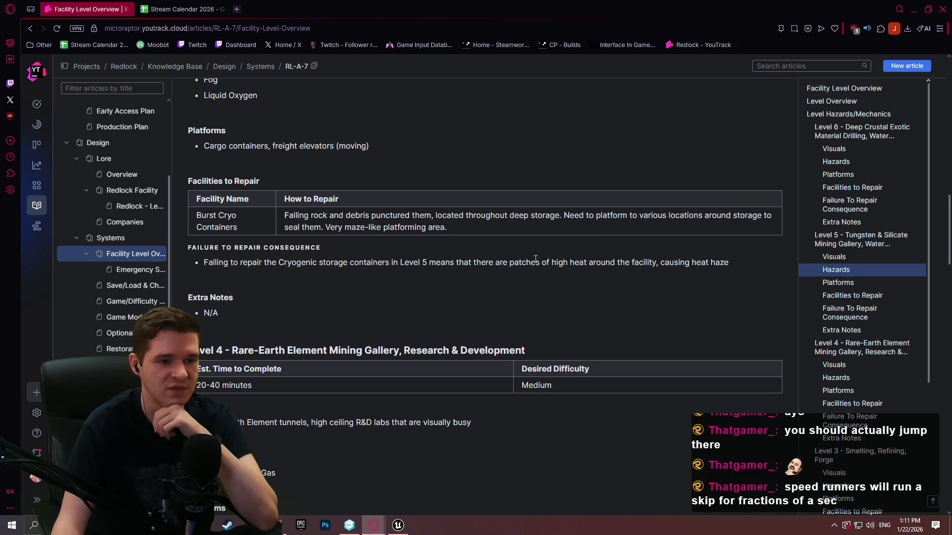
Step: Highlight the heat haze phrase, Level 4 extra notes, gas patches and hallucinogenic gasses wording
{"action": "mouse_move", "coordinate": [592, 259]}
{"action": "left_mouse_down"}
{"action": "mouse_move", "coordinate": [736, 266]}
{"action": "mouse_move", "coordinate": [660, 262]}
{"action": "mouse_move", "coordinate": [726, 258]}
{"action": "left_mouse_up"}
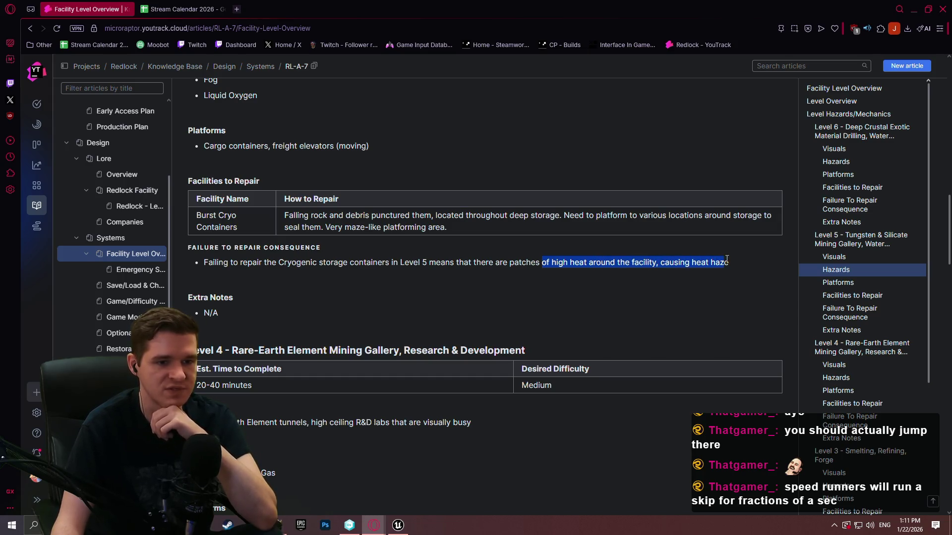
{"action": "scroll", "coordinate": [665, 261], "scroll_direction": "down", "scroll_amount": 8}
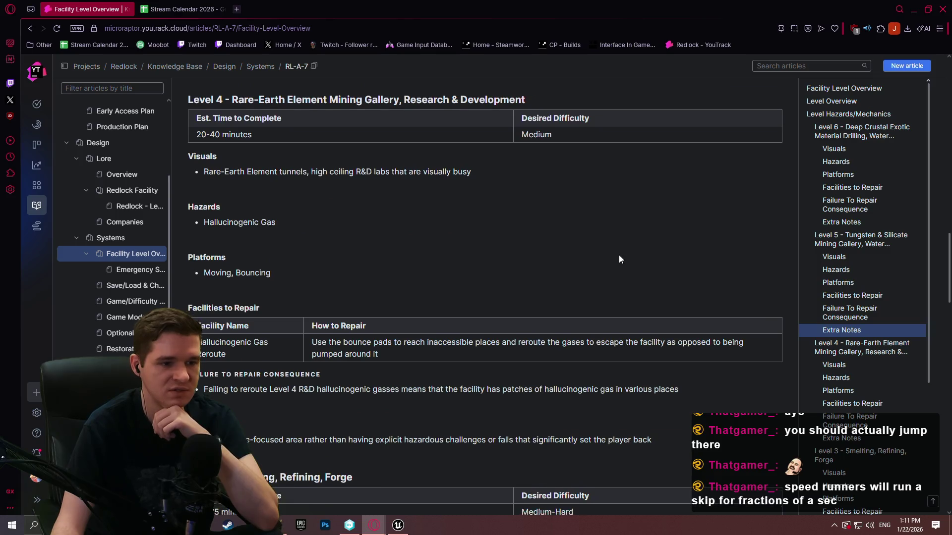
{"action": "left_click_drag", "start_coordinate": [655, 295], "coordinate": [241, 296]}
{"action": "left_click", "coordinate": [422, 243]}
{"action": "left_click_drag", "start_coordinate": [452, 244], "coordinate": [554, 243]}
{"action": "left_click", "coordinate": [363, 257]}
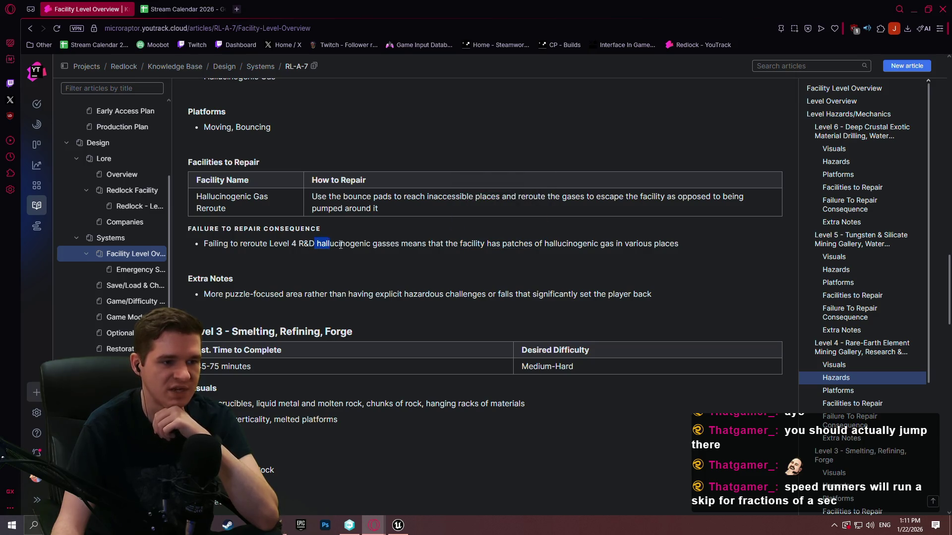
{"action": "left_click_drag", "start_coordinate": [341, 245], "coordinate": [402, 243]}
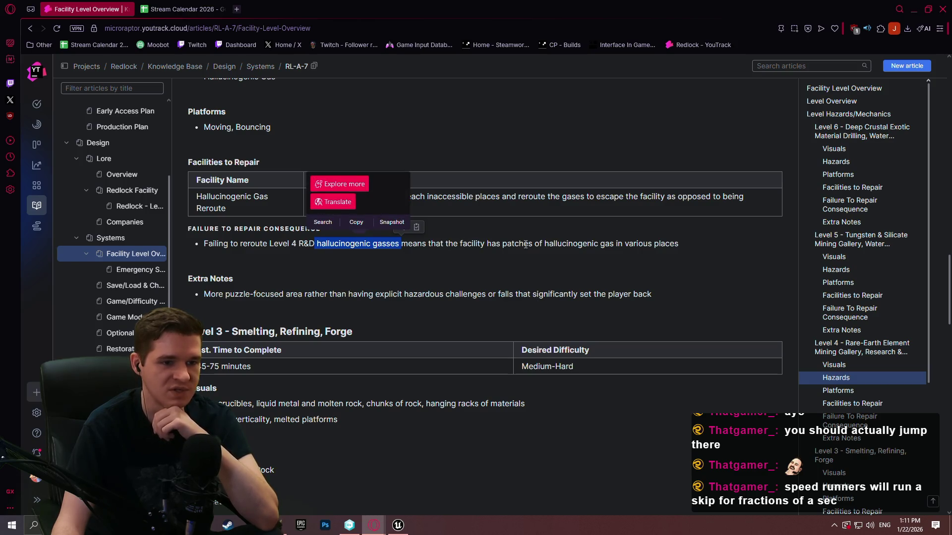
Step: Scroll to Level 3 and highlight the solar shields failure consequence
{"action": "scroll", "coordinate": [620, 256], "scroll_direction": "down", "scroll_amount": 6}
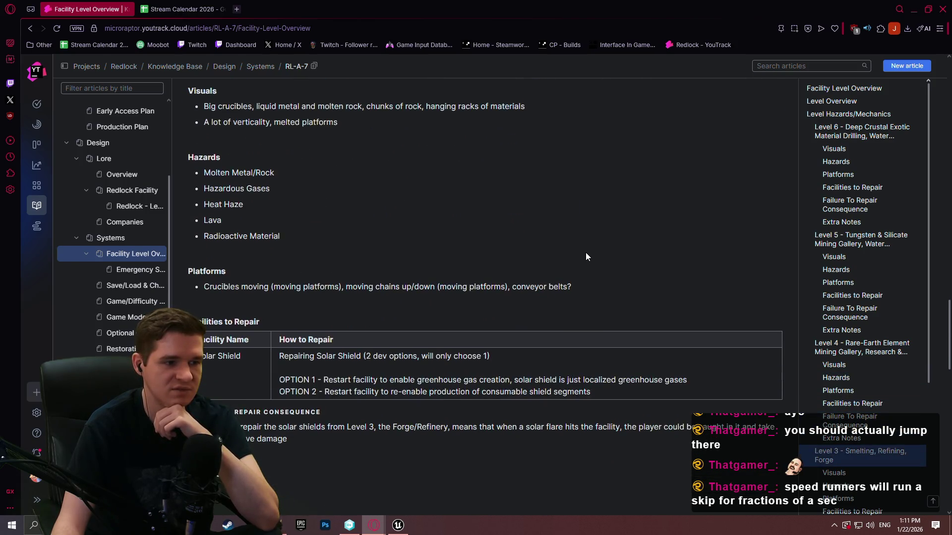
{"action": "scroll", "coordinate": [575, 249], "scroll_direction": "down", "scroll_amount": 2}
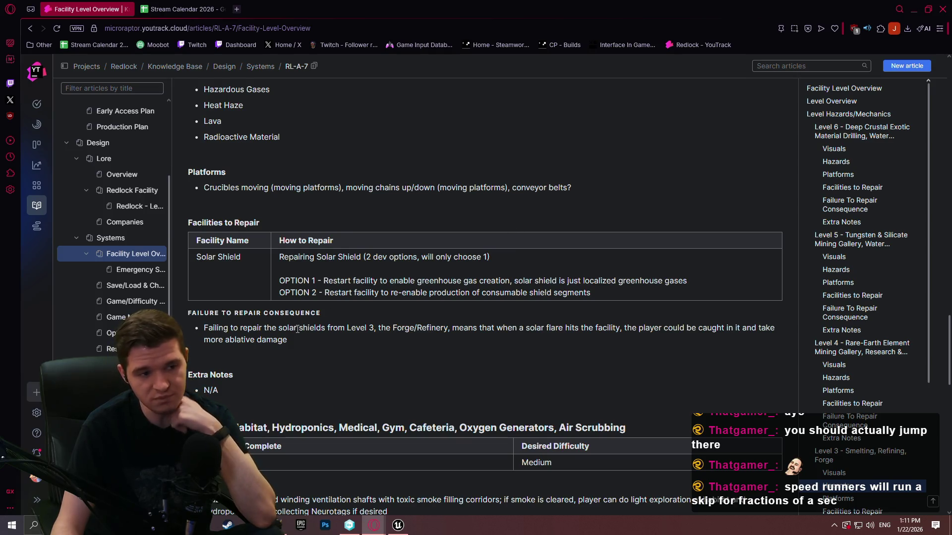
{"action": "mouse_move", "coordinate": [278, 328]}
{"action": "left_mouse_down"}
{"action": "mouse_move", "coordinate": [204, 328]}
{"action": "mouse_move", "coordinate": [521, 323]}
{"action": "left_mouse_up"}
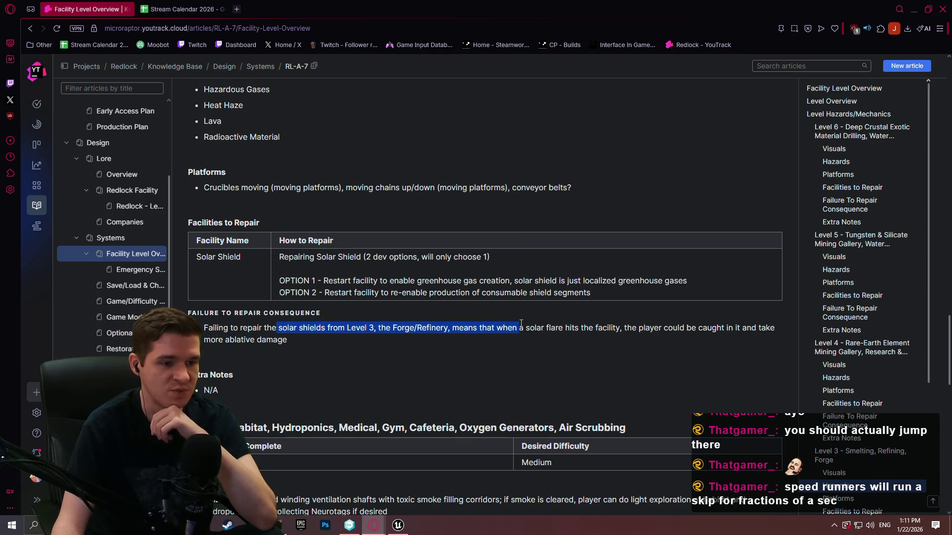
{"action": "left_click", "coordinate": [569, 328]}
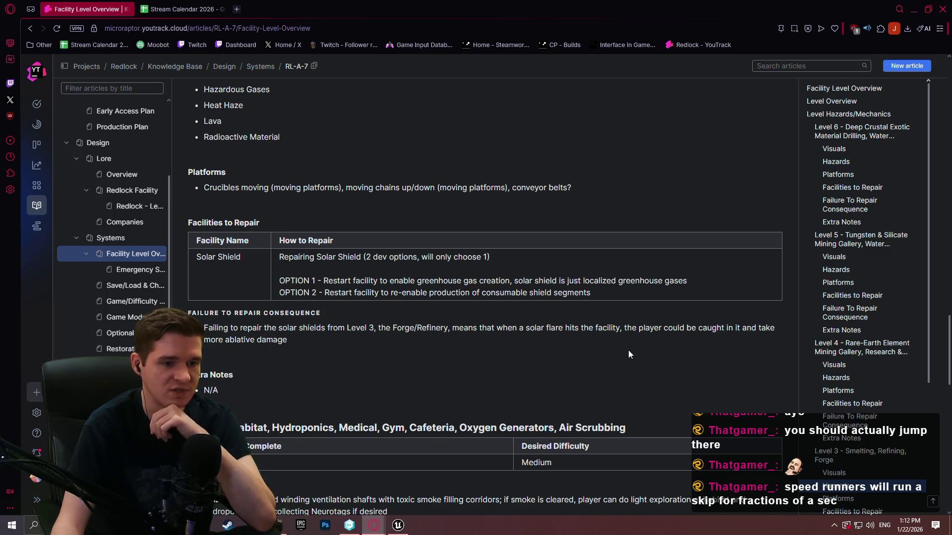
Step: Highlight part of the Level 2 Visuals description, then clear it
{"action": "scroll", "coordinate": [617, 343], "scroll_direction": "down", "scroll_amount": 2}
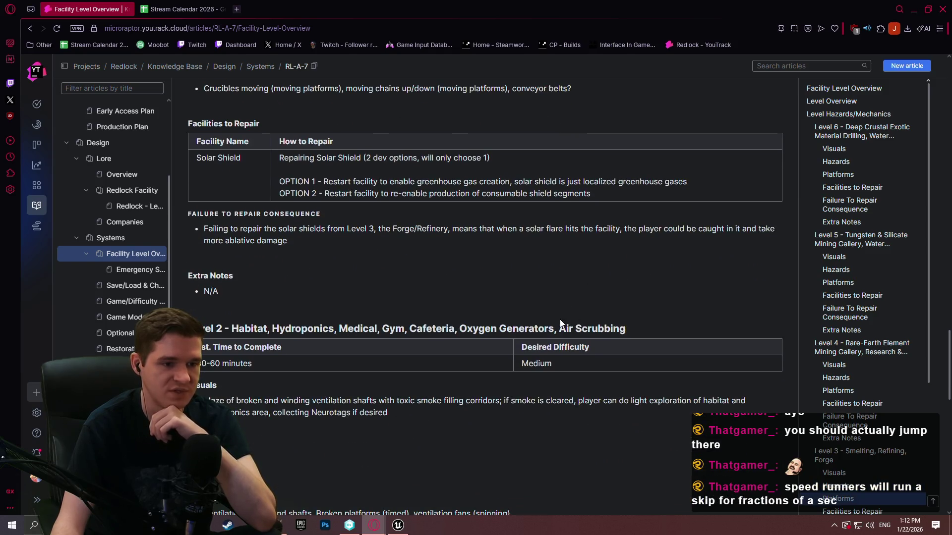
{"action": "scroll", "coordinate": [561, 323], "scroll_direction": "down", "scroll_amount": 2}
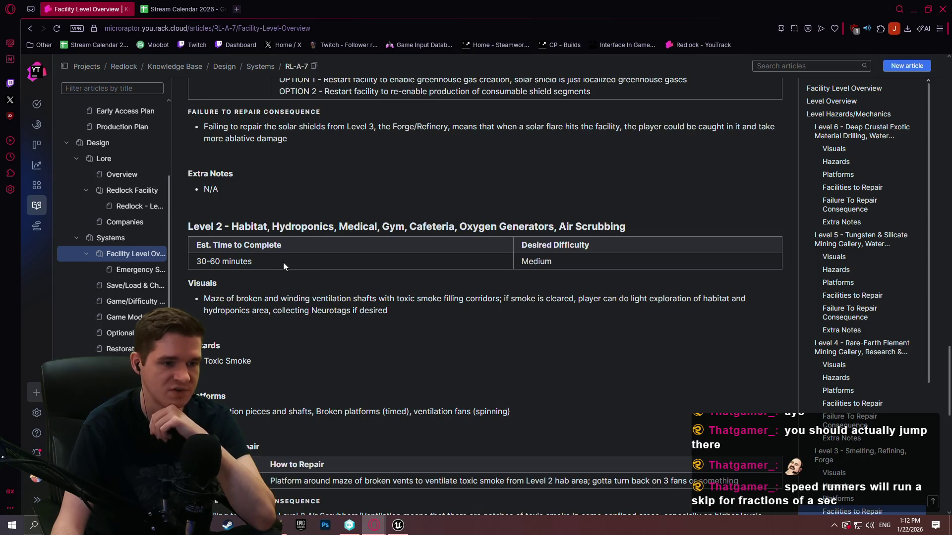
{"action": "scroll", "coordinate": [298, 263], "scroll_direction": "down", "scroll_amount": 4}
{"action": "scroll", "coordinate": [377, 263], "scroll_direction": "up", "scroll_amount": 3}
{"action": "scroll", "coordinate": [376, 260], "scroll_direction": "up", "scroll_amount": 2}
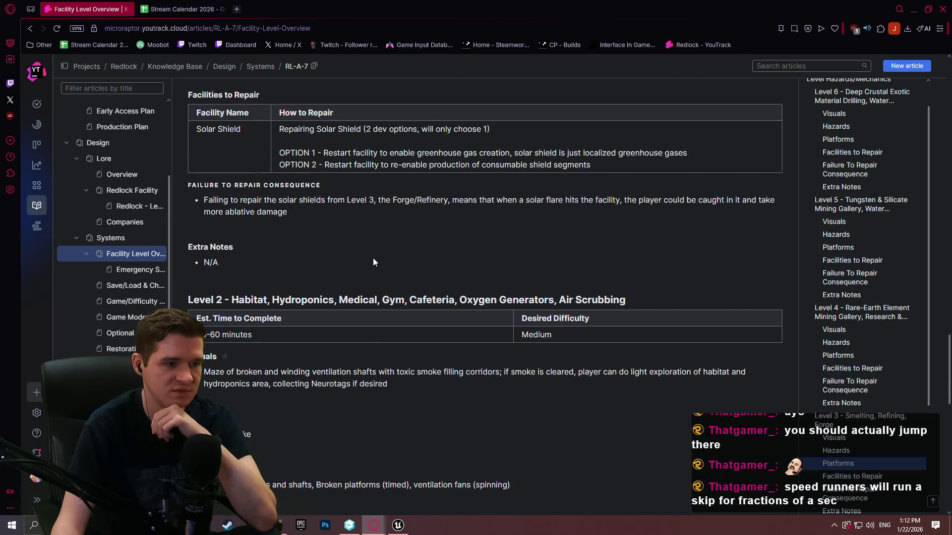
{"action": "left_click_drag", "start_coordinate": [203, 372], "coordinate": [487, 366]}
{"action": "left_click", "coordinate": [492, 371], "text": "shift"}
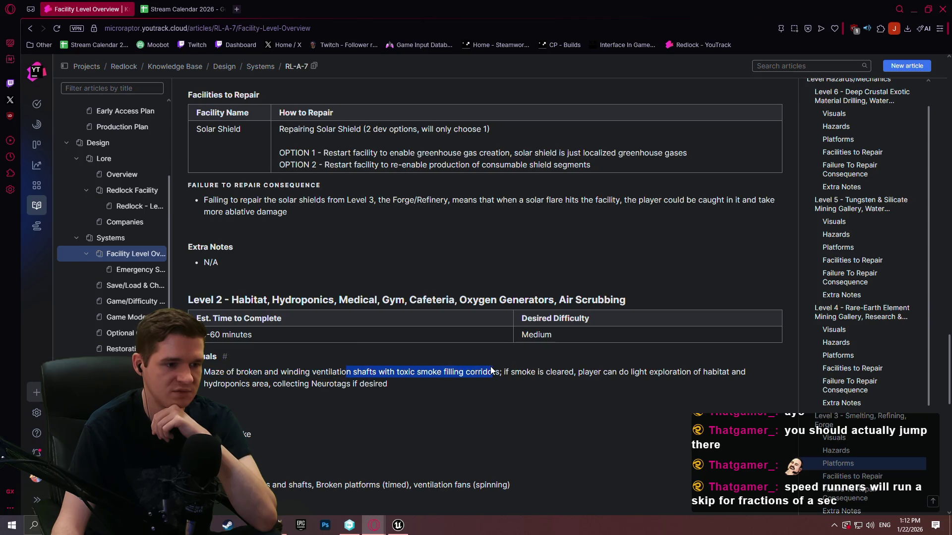
{"action": "left_click", "coordinate": [337, 350]}
Step: Highlight more passages and scroll through to Level 1, which lists no facilities to repair
{"action": "scroll", "coordinate": [270, 340], "scroll_direction": "down", "scroll_amount": 3}
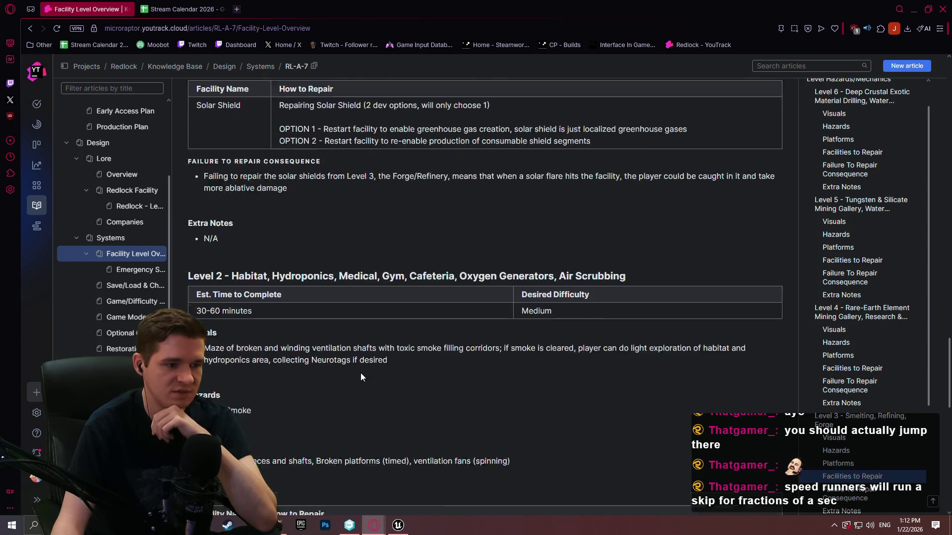
{"action": "left_click_drag", "start_coordinate": [326, 342], "coordinate": [409, 337]}
{"action": "scroll", "coordinate": [409, 338], "scroll_direction": "down", "scroll_amount": 3}
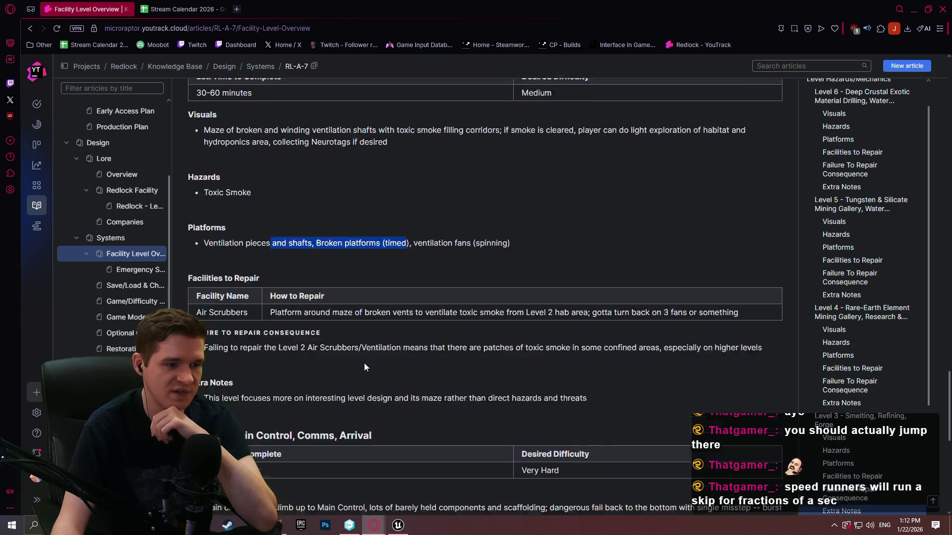
{"action": "left_click_drag", "start_coordinate": [403, 291], "coordinate": [599, 292]}
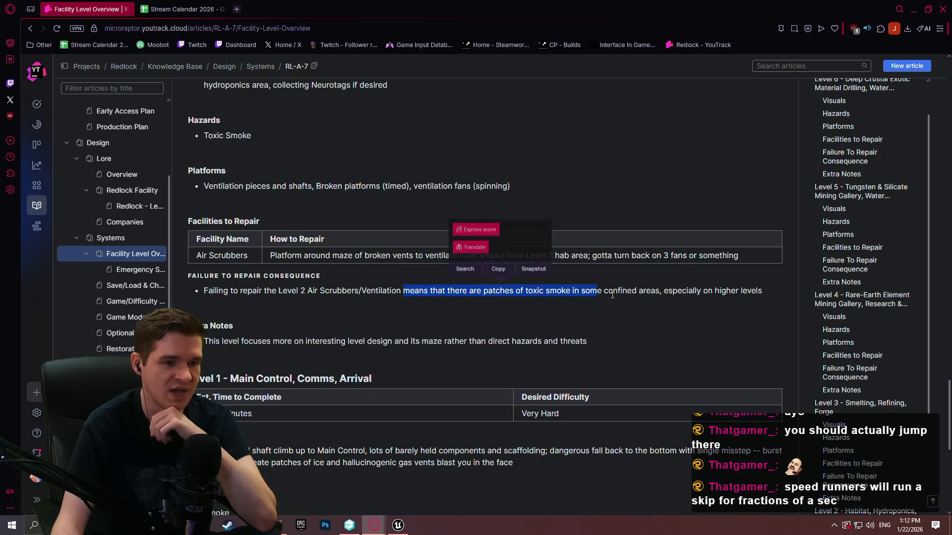
{"action": "left_click", "coordinate": [349, 290]}
{"action": "scroll", "coordinate": [375, 302], "scroll_direction": "down", "scroll_amount": 3}
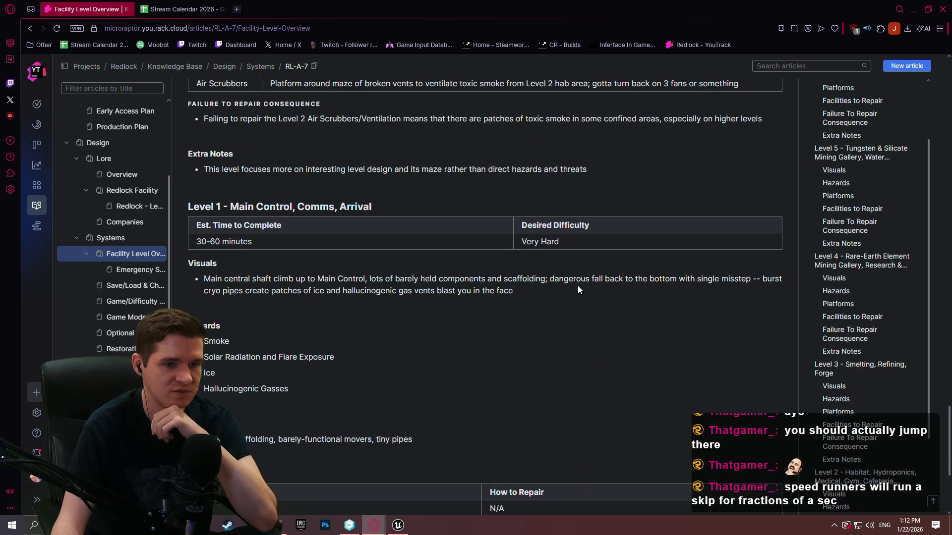
{"action": "scroll", "coordinate": [520, 285], "scroll_direction": "down", "scroll_amount": 4}
{"action": "scroll", "coordinate": [519, 278], "scroll_direction": "up", "scroll_amount": 8}
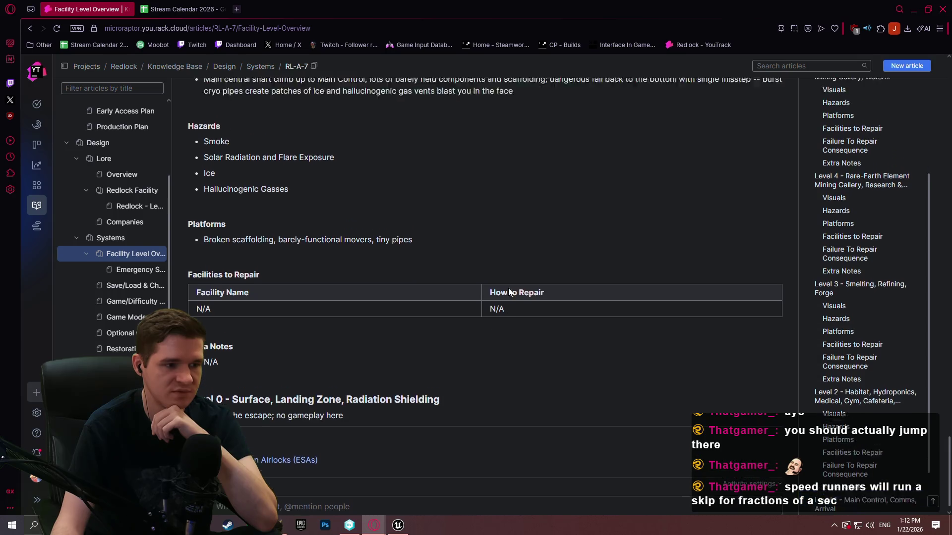
{"action": "scroll", "coordinate": [581, 278], "scroll_direction": "up", "scroll_amount": 5}
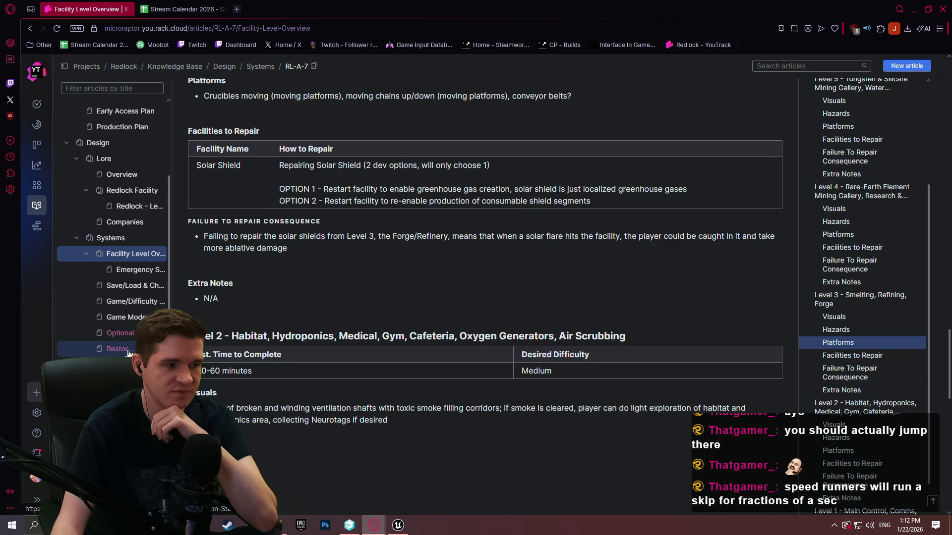
Step: Browse the Player Resources, Endings, Exosuit Upgrades & Abilities and Restoration Stations articles
{"action": "left_click", "coordinate": [124, 365]}
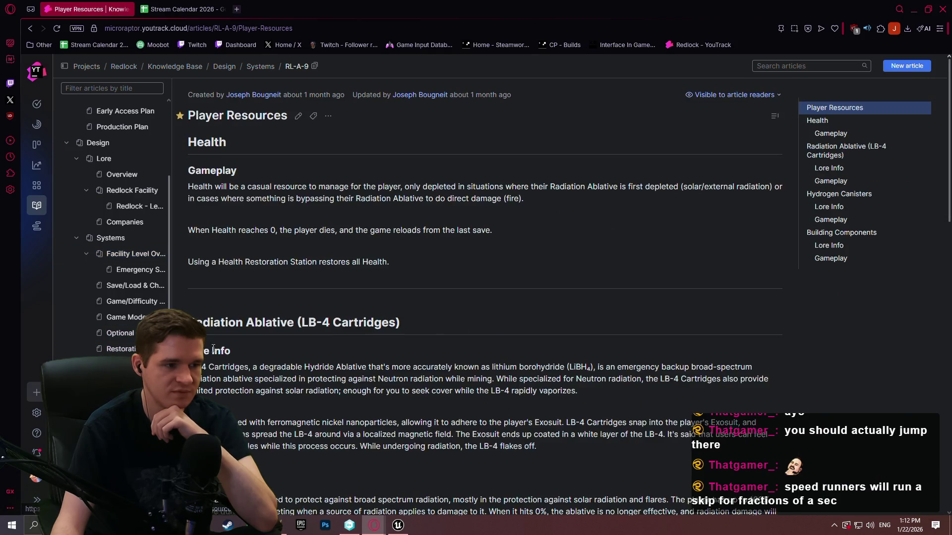
{"action": "scroll", "coordinate": [256, 337], "scroll_direction": "down", "scroll_amount": 3}
{"action": "scroll", "coordinate": [257, 337], "scroll_direction": "up", "scroll_amount": 3}
{"action": "scroll", "coordinate": [257, 337], "scroll_direction": "down", "scroll_amount": 12}
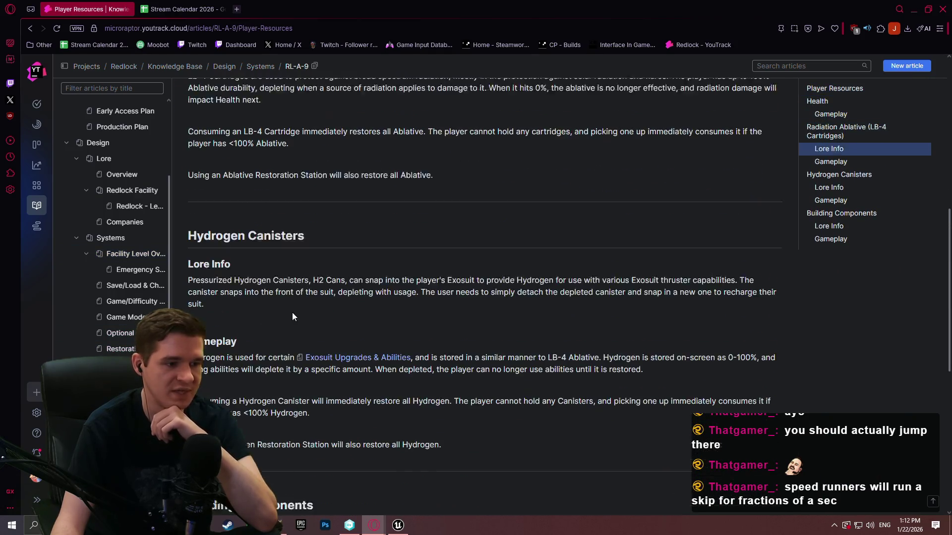
{"action": "left_click", "coordinate": [120, 364]}
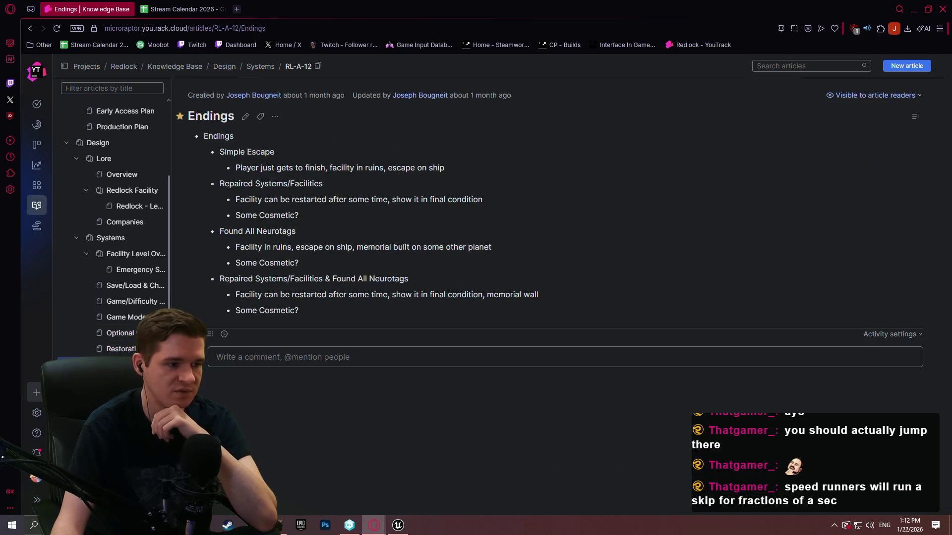
{"action": "left_click", "coordinate": [119, 334]}
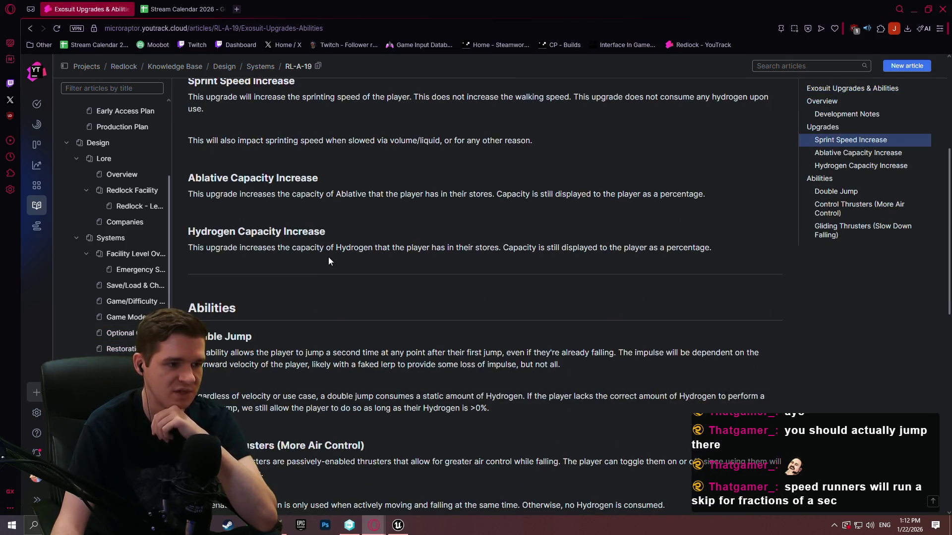
{"action": "left_click", "coordinate": [106, 352]}
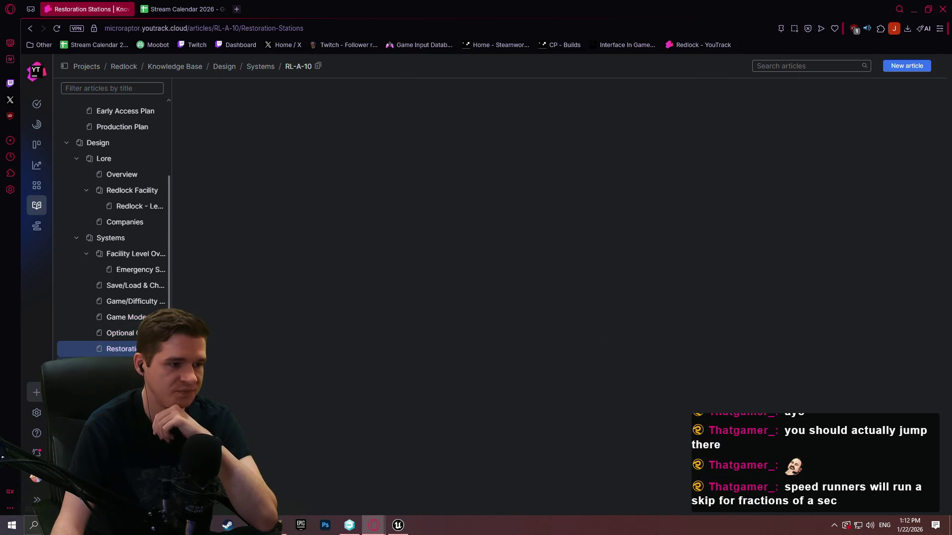
Step: Look through the lore Overview and Redlock Facility articles
{"action": "left_click", "coordinate": [115, 175]}
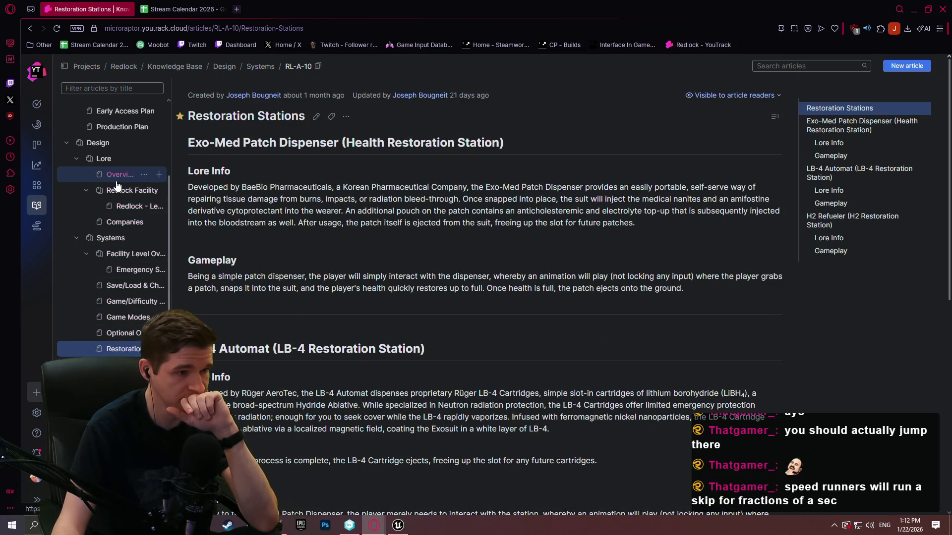
{"action": "scroll", "coordinate": [114, 191], "scroll_direction": "down", "scroll_amount": 5}
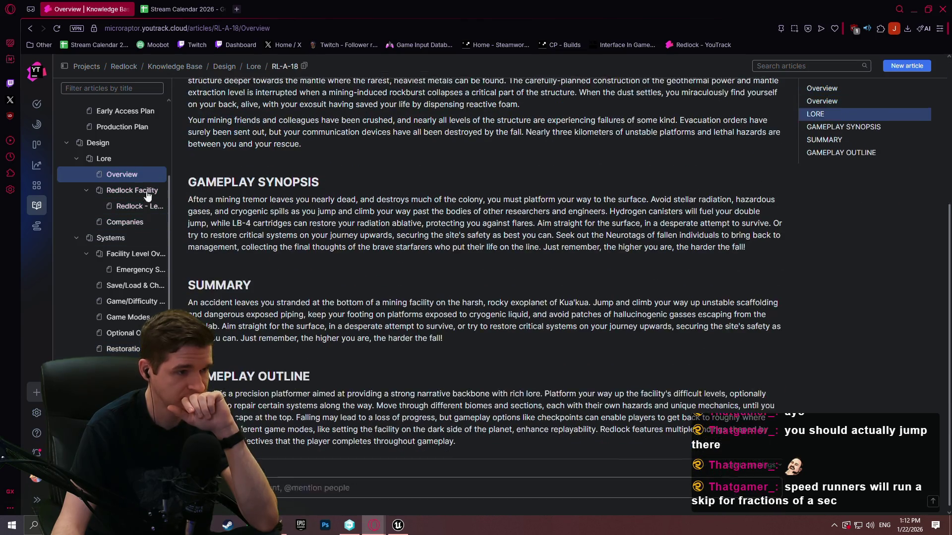
{"action": "left_click", "coordinate": [117, 190]}
{"action": "scroll", "coordinate": [266, 199], "scroll_direction": "up", "scroll_amount": 3}
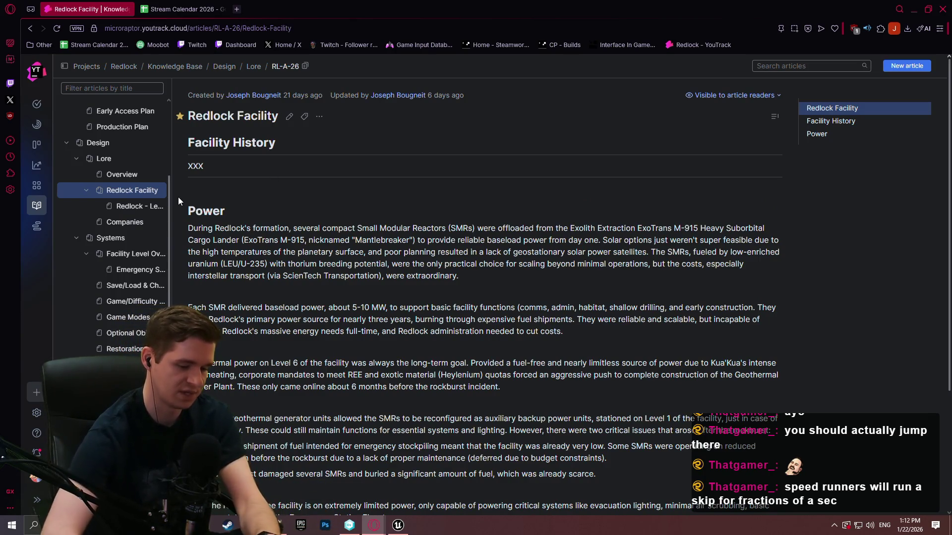
{"action": "scroll", "coordinate": [309, 223], "scroll_direction": "down", "scroll_amount": 1}
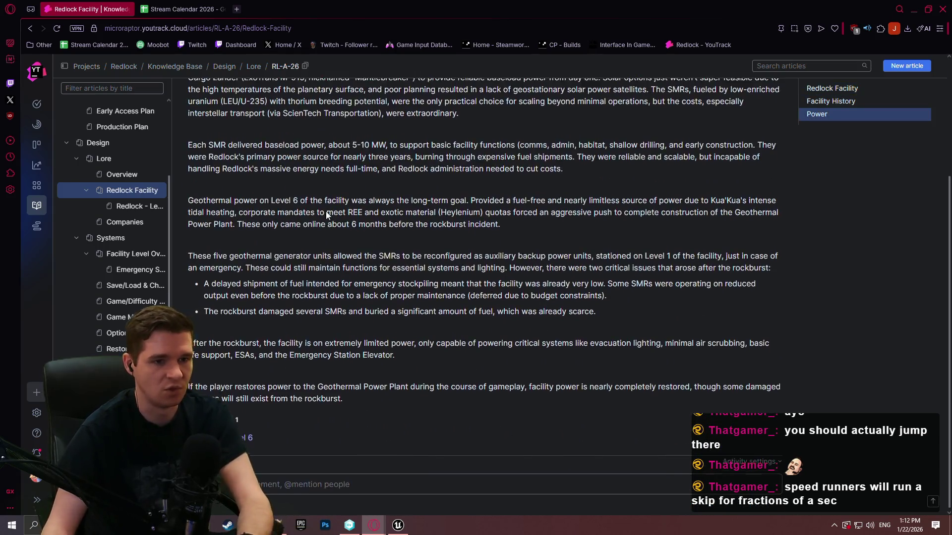
{"action": "scroll", "coordinate": [309, 223], "scroll_direction": "up", "scroll_amount": 2}
Step: Read the Redlock - Level 6 article, then return to the Unreal editor
{"action": "left_click", "coordinate": [114, 206]}
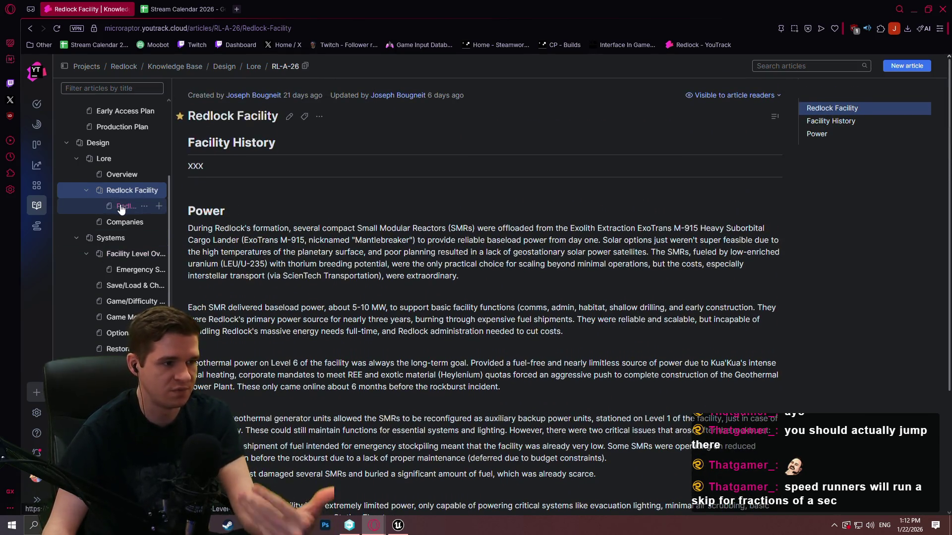
{"action": "left_click", "coordinate": [865, 149]}
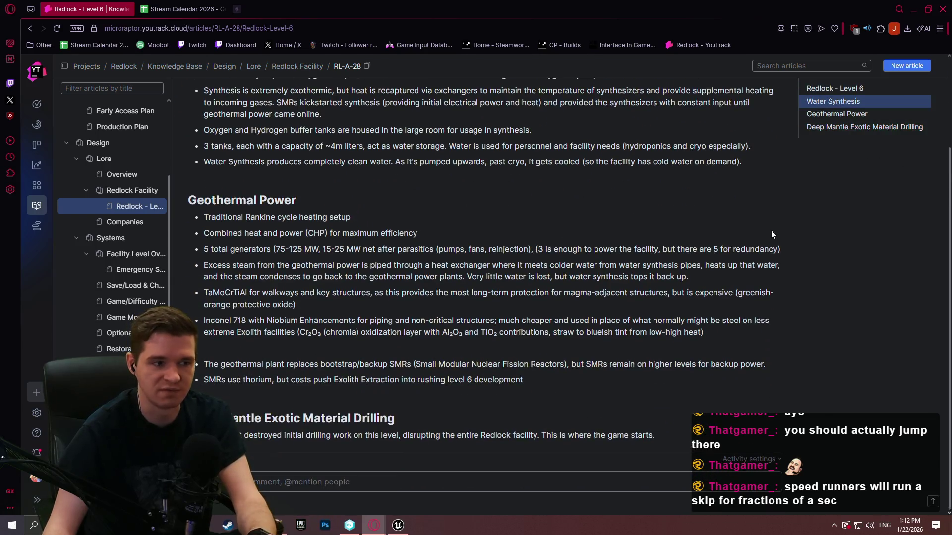
{"action": "scroll", "coordinate": [741, 221], "scroll_direction": "up", "scroll_amount": 3}
{"action": "scroll", "coordinate": [293, 272], "scroll_direction": "down", "scroll_amount": 2}
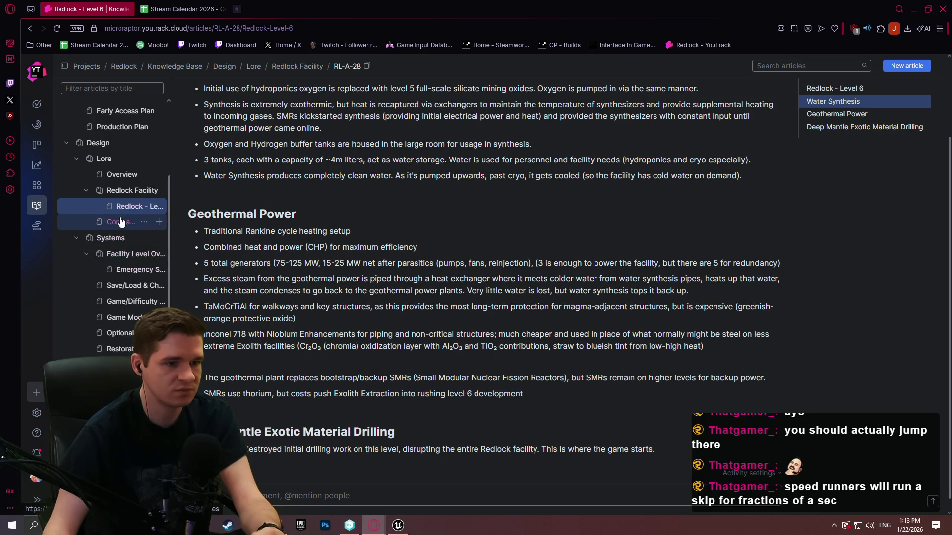
{"action": "left_click", "coordinate": [398, 525]}
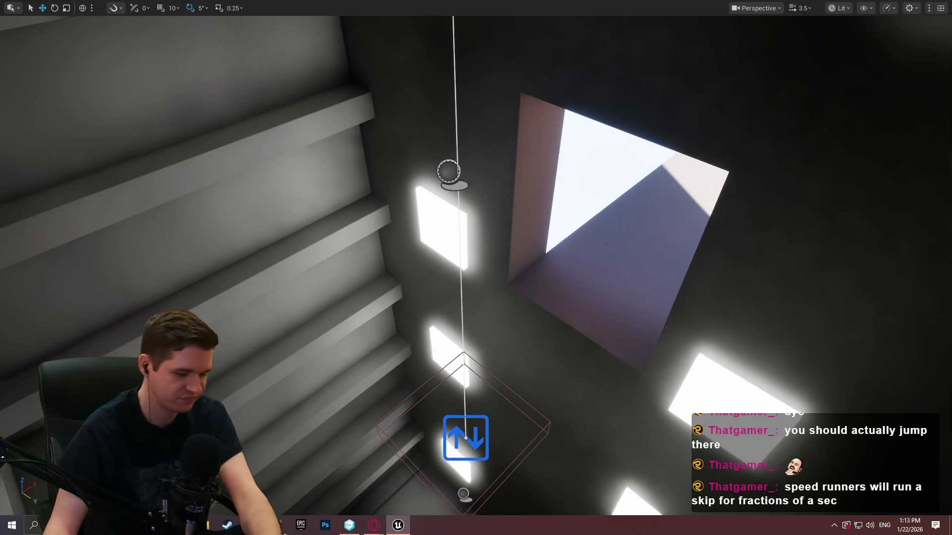
Step: Exit the fullscreen viewport and show BP_ImSimBaseCharacter's TickMantlingCheck function graph
{"action": "right_click", "coordinate": [617, 151]}
{"action": "key", "text": "Escape"}
{"action": "key", "text": "F11"}
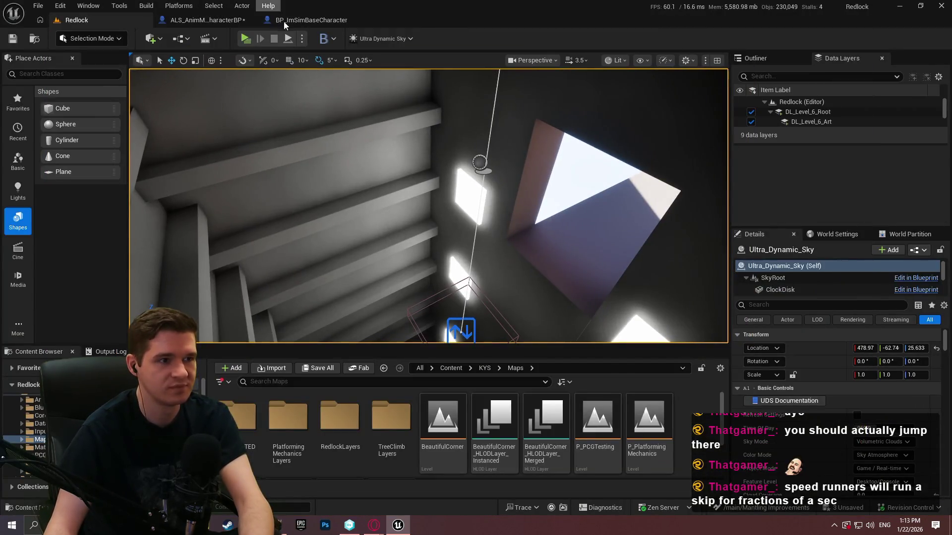
{"action": "left_click", "coordinate": [311, 20]}
{"action": "scroll", "coordinate": [577, 212], "scroll_direction": "down", "scroll_amount": 2}
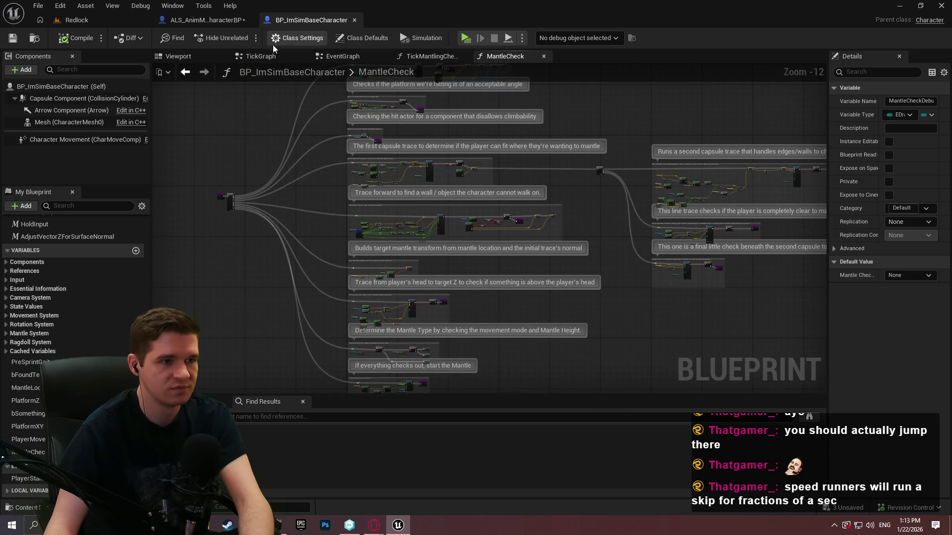
{"action": "left_click", "coordinate": [429, 56]}
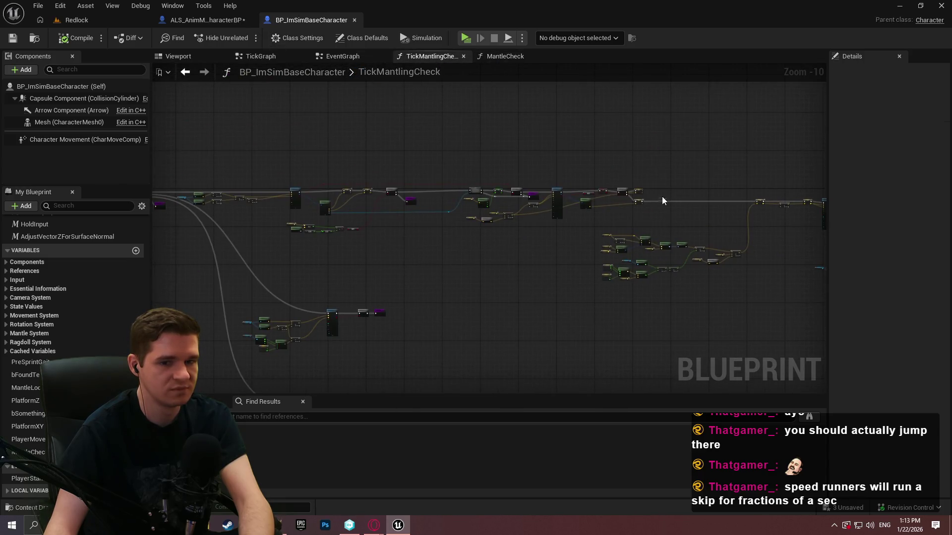